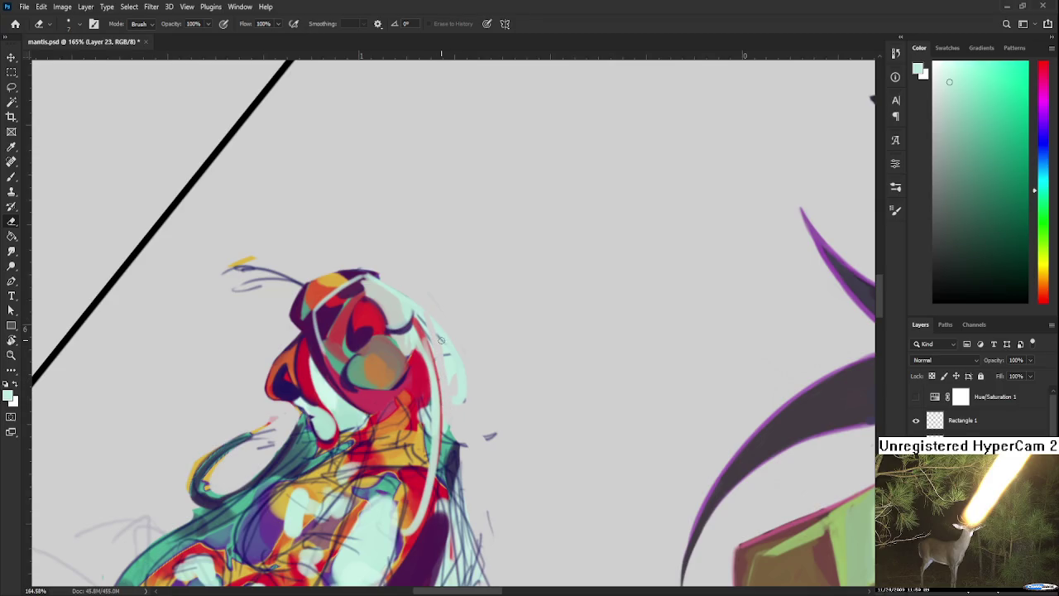
Erase the cyan along the head's right edge and redraw a dark purple curve there.
{"action": "left_click_drag", "start_coordinate": [440, 335], "coordinate": [460, 402]}
{"action": "key", "text": "b"}
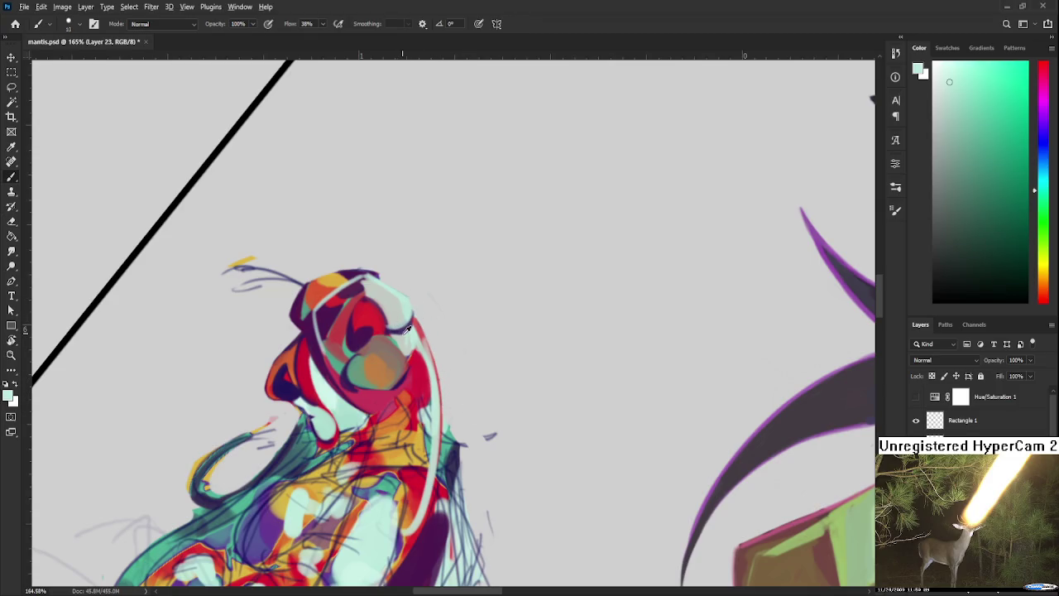
{"action": "left_click", "coordinate": [411, 327], "text": "alt"}
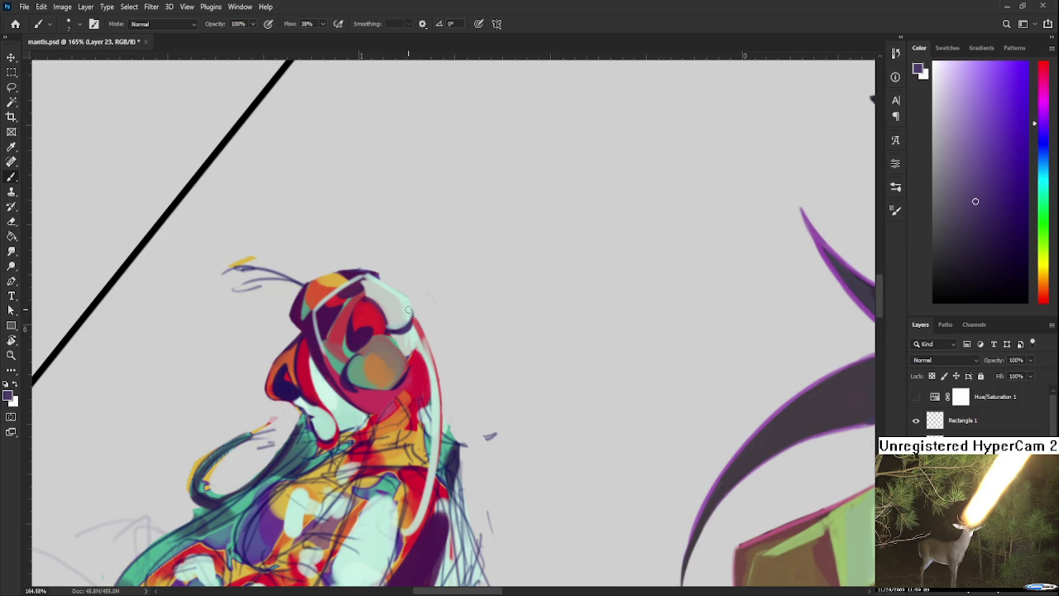
{"action": "left_click_drag", "start_coordinate": [392, 293], "coordinate": [447, 399]}
{"action": "key", "text": "ctrl+z"}
{"action": "left_click_drag", "start_coordinate": [395, 294], "coordinate": [462, 382]}
{"action": "key", "text": "ctrl+z"}
{"action": "left_click_drag", "start_coordinate": [397, 306], "coordinate": [435, 405]}
{"action": "key", "text": "ctrl+z"}
{"action": "left_click_drag", "start_coordinate": [406, 312], "coordinate": [440, 400]}
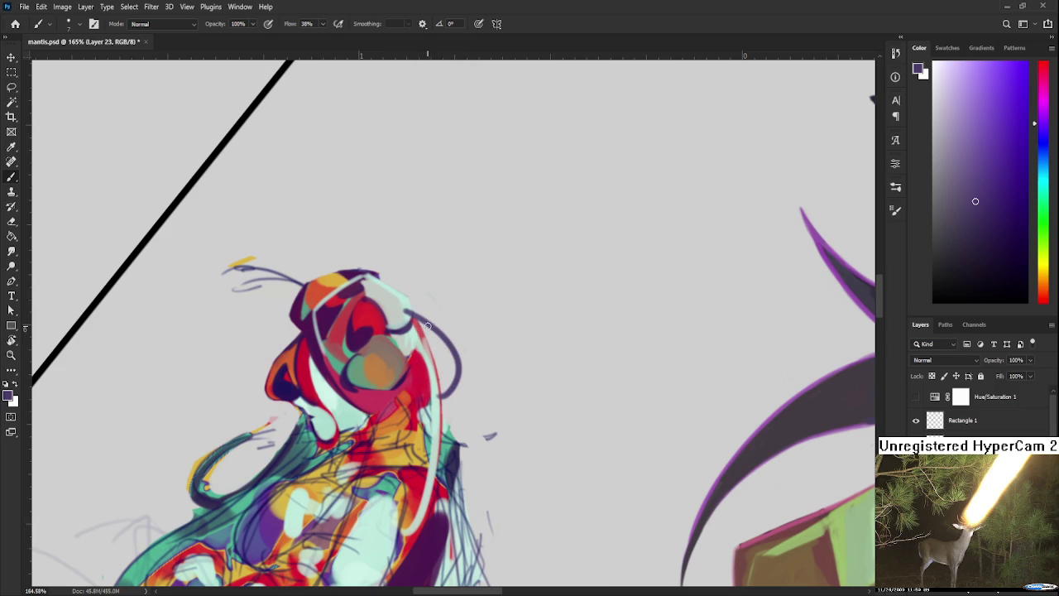
Trace the head's right curve with a mint green stroke.
{"action": "key", "text": "e"}
{"action": "key", "text": "b"}
{"action": "left_click", "coordinate": [408, 311], "text": "alt"}
{"action": "left_click", "coordinate": [408, 312], "text": "alt"}
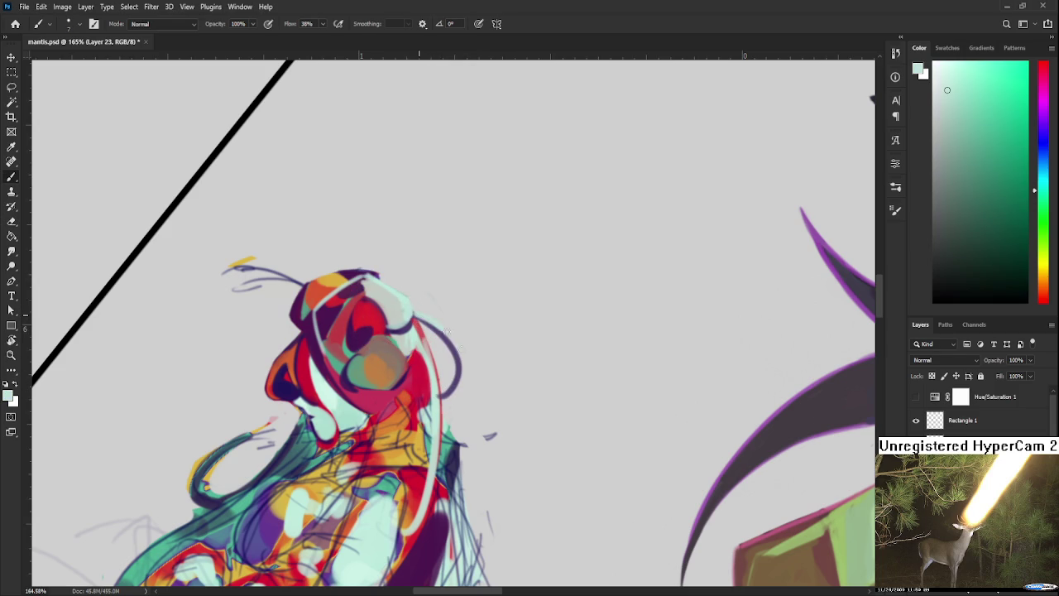
{"action": "left_click_drag", "start_coordinate": [418, 315], "coordinate": [439, 389]}
{"action": "key", "text": "ctrl+z"}
{"action": "left_click_drag", "start_coordinate": [417, 317], "coordinate": [444, 394]}
{"action": "key", "text": "e"}
{"action": "key", "text": "b"}
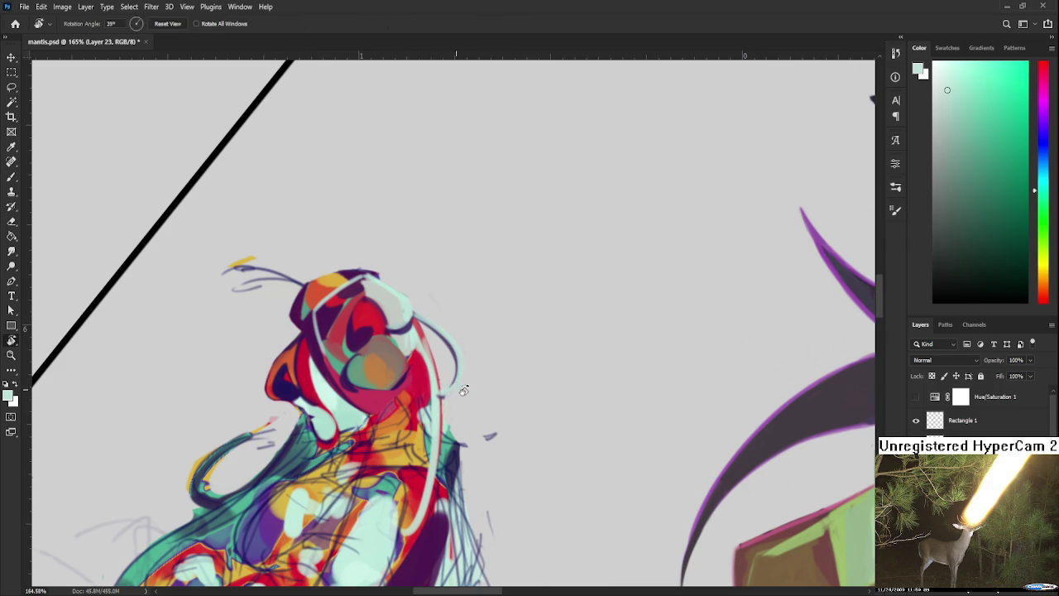
{"action": "mouse_move", "coordinate": [435, 339]}
{"action": "left_mouse_down", "text": "alt"}
{"action": "mouse_move", "coordinate": [408, 335]}
{"action": "mouse_move", "coordinate": [444, 363]}
{"action": "mouse_move", "coordinate": [447, 390]}
{"action": "mouse_move", "coordinate": [444, 341]}
{"action": "mouse_move", "coordinate": [442, 376]}
{"action": "left_mouse_up", "text": "alt"}
{"action": "key", "text": "ctrl+z"}
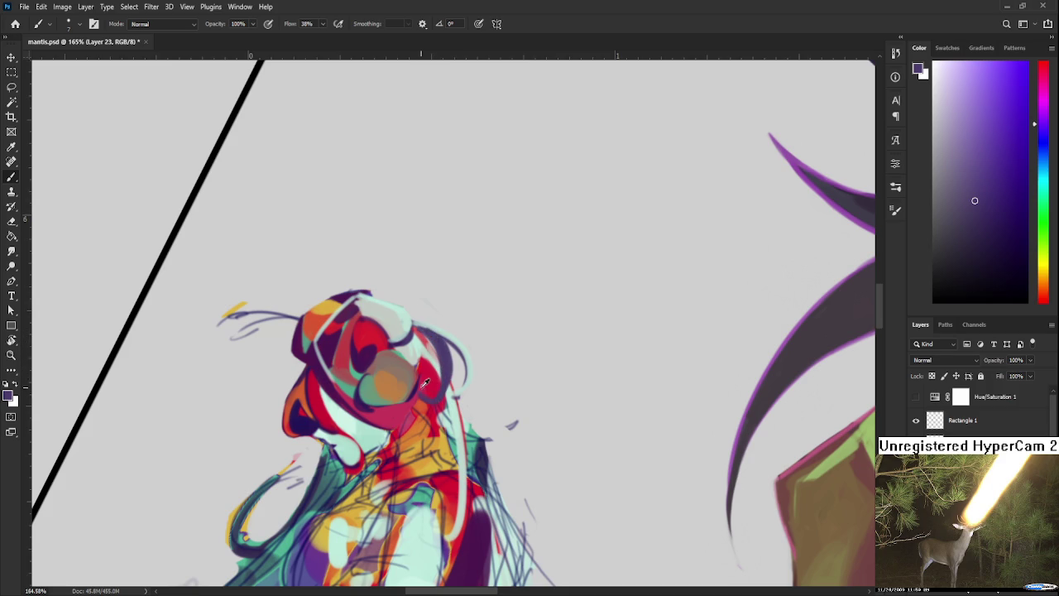
Recentre the head and paint dark purple curves under it across the neck.
{"action": "left_click", "coordinate": [424, 387], "text": "alt"}
{"action": "mouse_move", "coordinate": [480, 364]}
{"action": "left_mouse_down"}
{"action": "mouse_move", "coordinate": [521, 315]}
{"action": "mouse_move", "coordinate": [500, 317]}
{"action": "left_mouse_up"}
{"action": "key", "text": "r"}
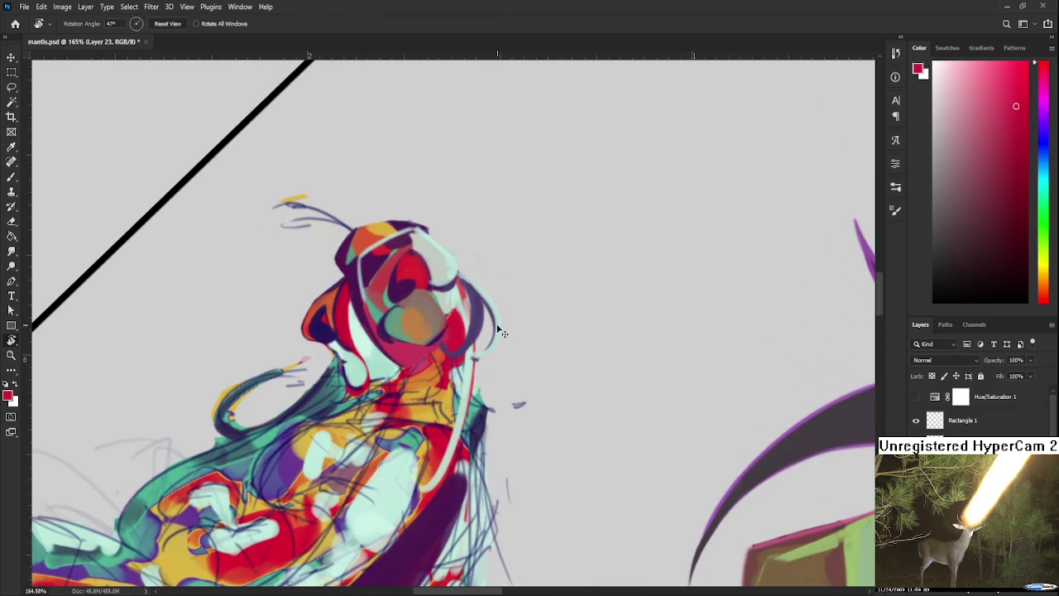
{"action": "key", "text": "b"}
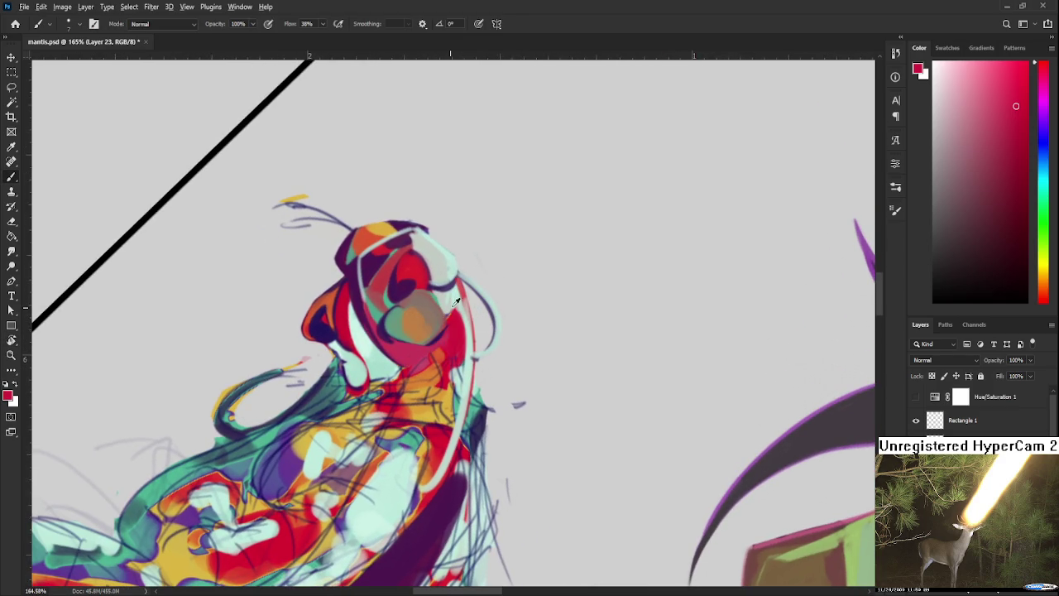
{"action": "left_click", "coordinate": [451, 284], "text": "alt"}
{"action": "scroll", "coordinate": [447, 294], "scroll_direction": "down", "scroll_amount": 2}
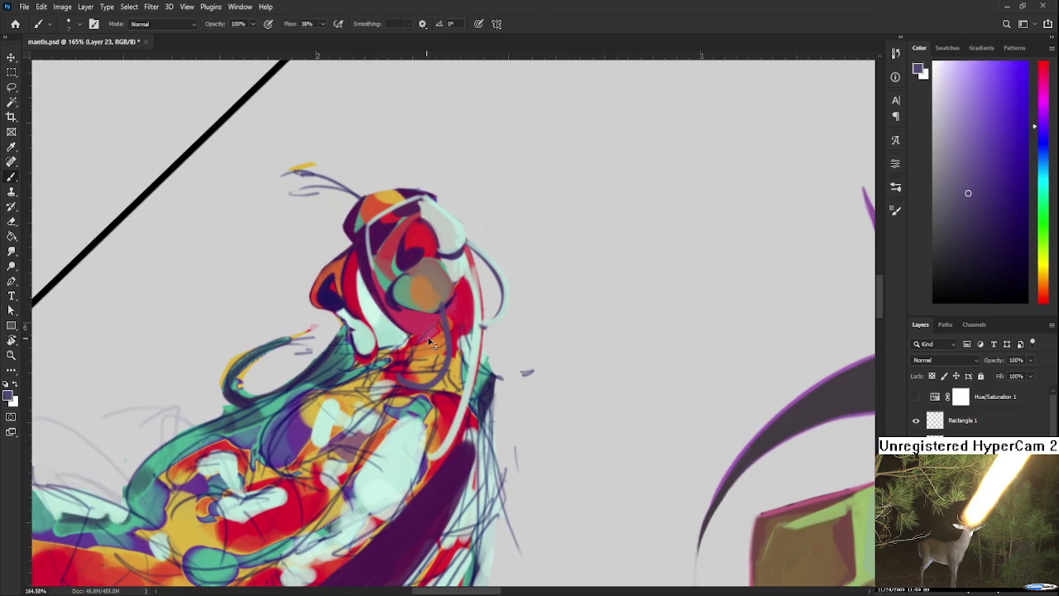
{"action": "mouse_move", "coordinate": [439, 328]}
{"action": "left_mouse_down"}
{"action": "mouse_move", "coordinate": [389, 364]}
{"action": "mouse_move", "coordinate": [447, 354]}
{"action": "left_mouse_up"}
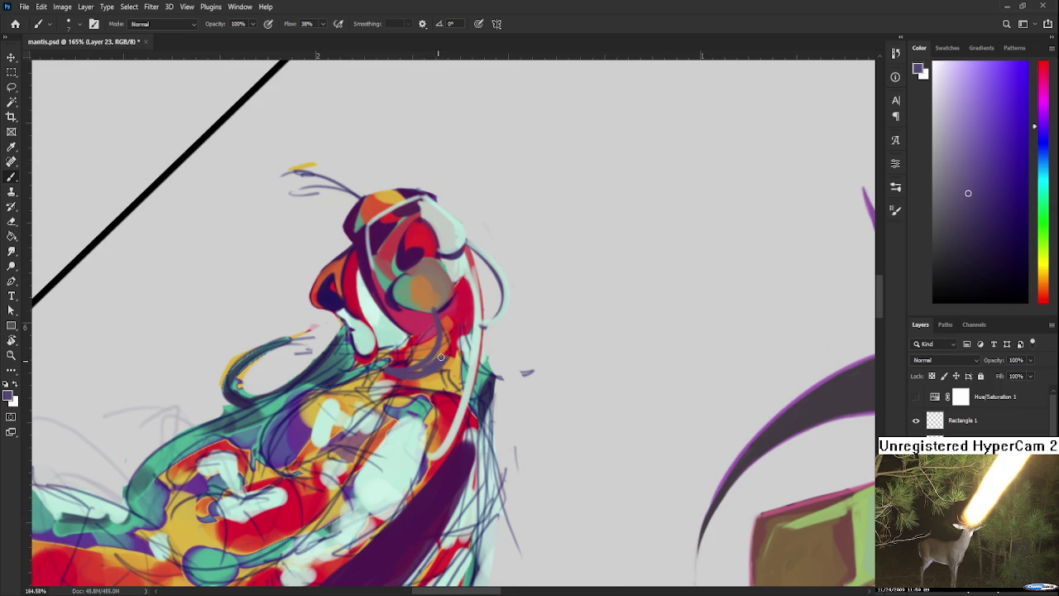
Add a dark purple curve and a curl running down the neck.
{"action": "left_click", "coordinate": [437, 308], "text": "alt"}
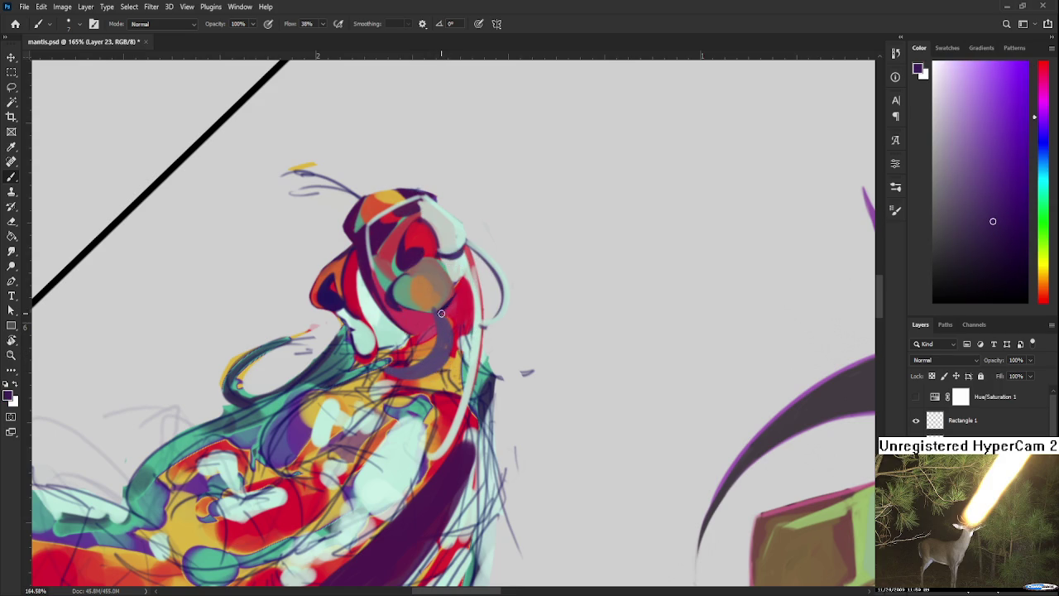
{"action": "left_click_drag", "start_coordinate": [451, 323], "coordinate": [414, 374]}
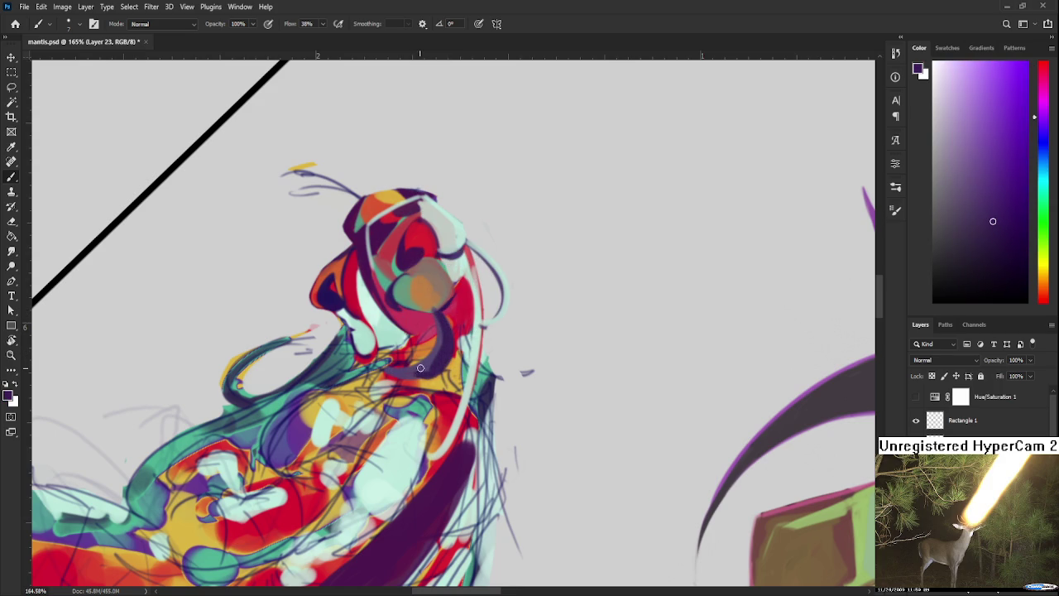
{"action": "left_click", "coordinate": [426, 364], "text": "alt"}
{"action": "left_click", "coordinate": [444, 350], "text": "alt"}
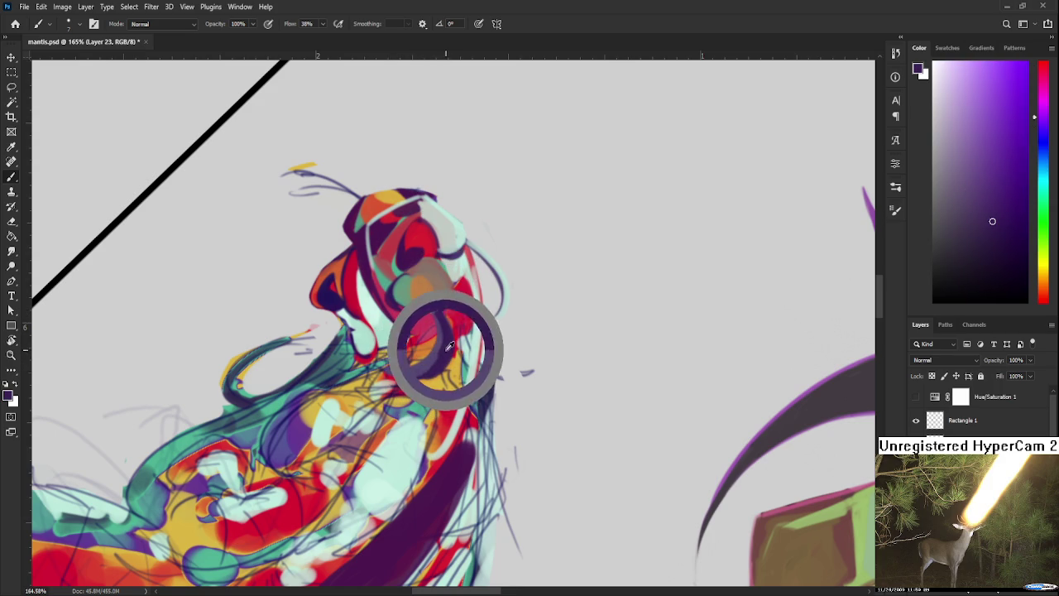
{"action": "left_click", "coordinate": [447, 351], "text": "alt"}
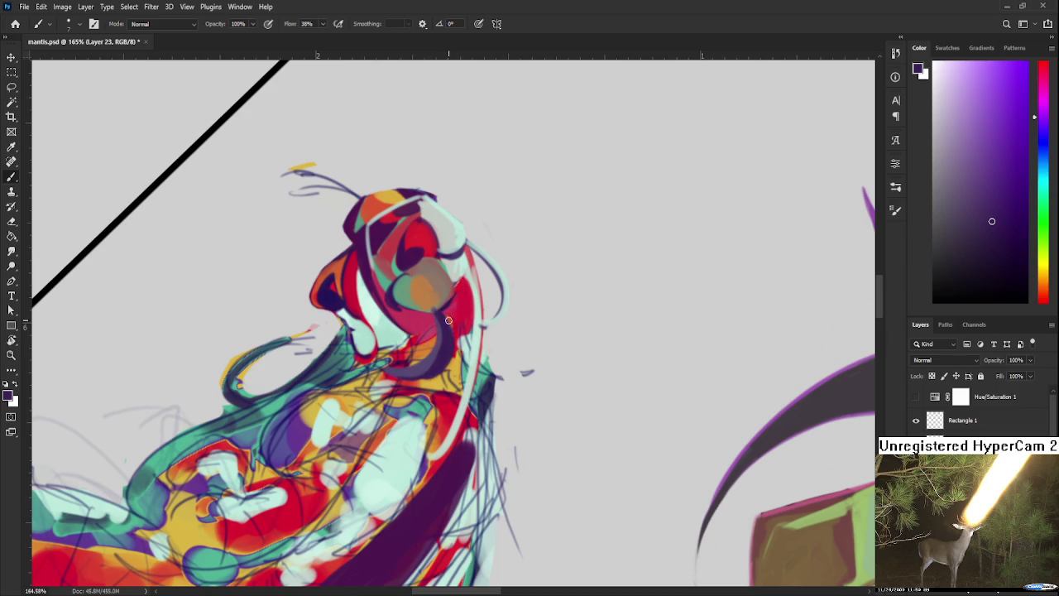
{"action": "left_click_drag", "start_coordinate": [449, 327], "coordinate": [476, 355]}
Sample red, mint and crimson from the neck and lay a faint mint stroke over the red area.
{"action": "left_click", "coordinate": [459, 313], "text": "alt"}
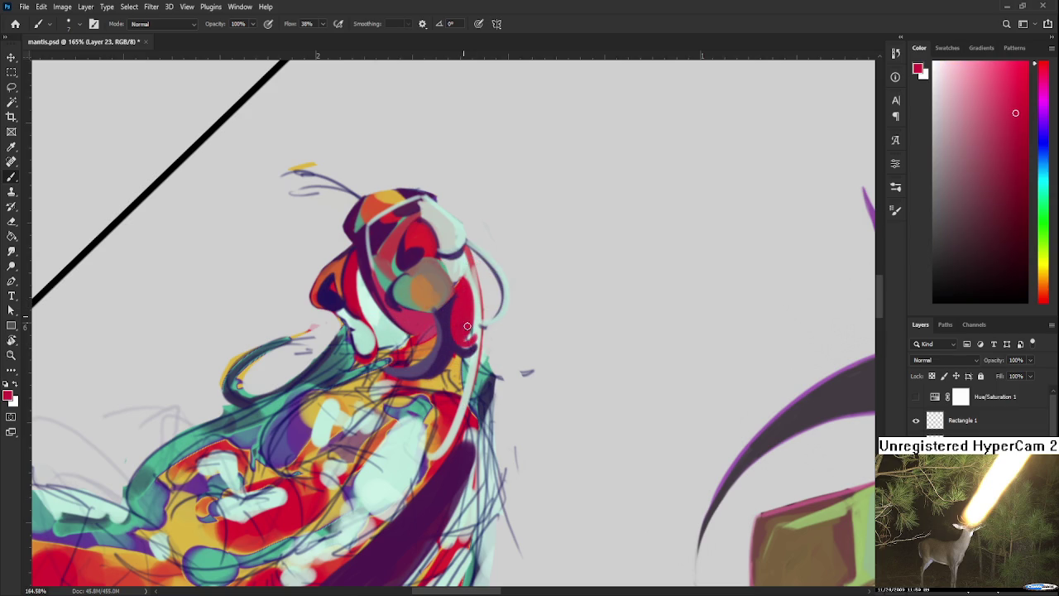
{"action": "left_click", "coordinate": [451, 329], "text": "alt"}
{"action": "left_click", "coordinate": [481, 331], "text": "alt"}
{"action": "left_click", "coordinate": [471, 328], "text": "alt"}
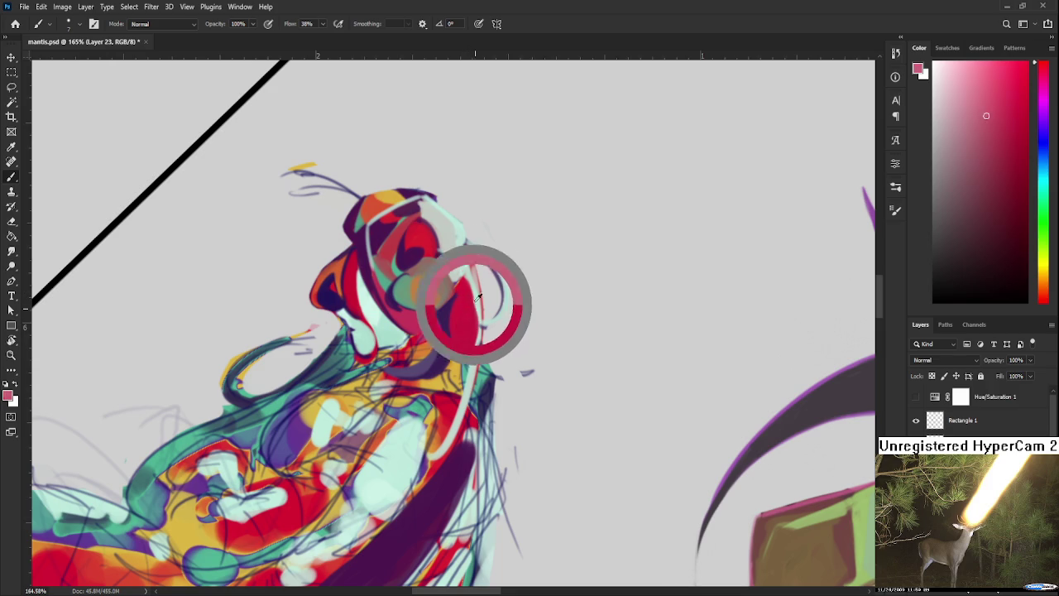
{"action": "left_click", "coordinate": [454, 268], "text": "alt"}
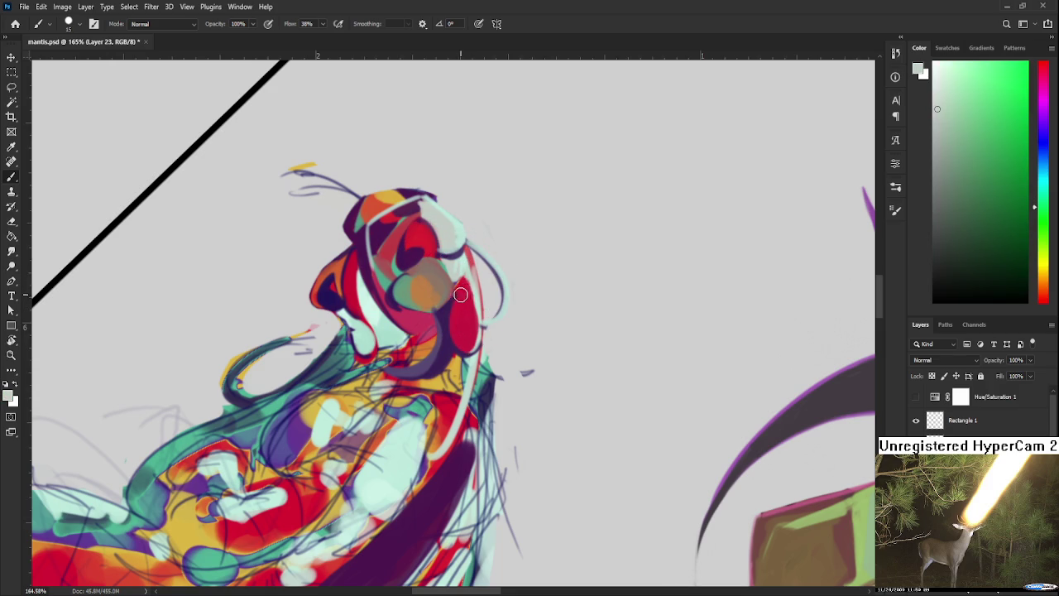
{"action": "left_click_drag", "start_coordinate": [460, 276], "coordinate": [467, 288]}
{"action": "left_click", "coordinate": [470, 302], "text": "alt"}
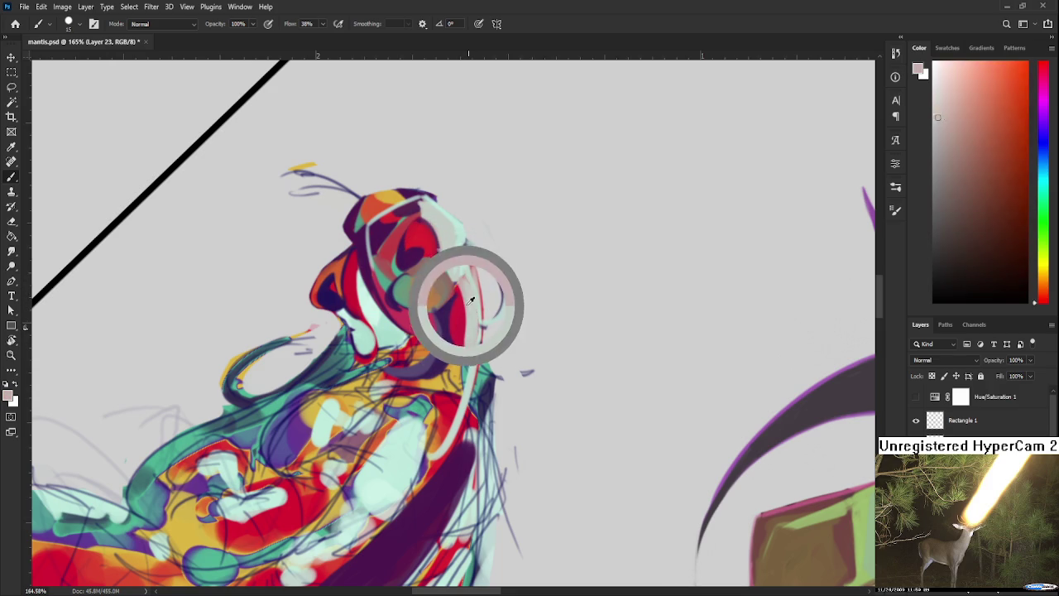
{"action": "key", "text": "r"}
{"action": "scroll", "coordinate": [466, 248], "scroll_direction": "down", "scroll_amount": 5}
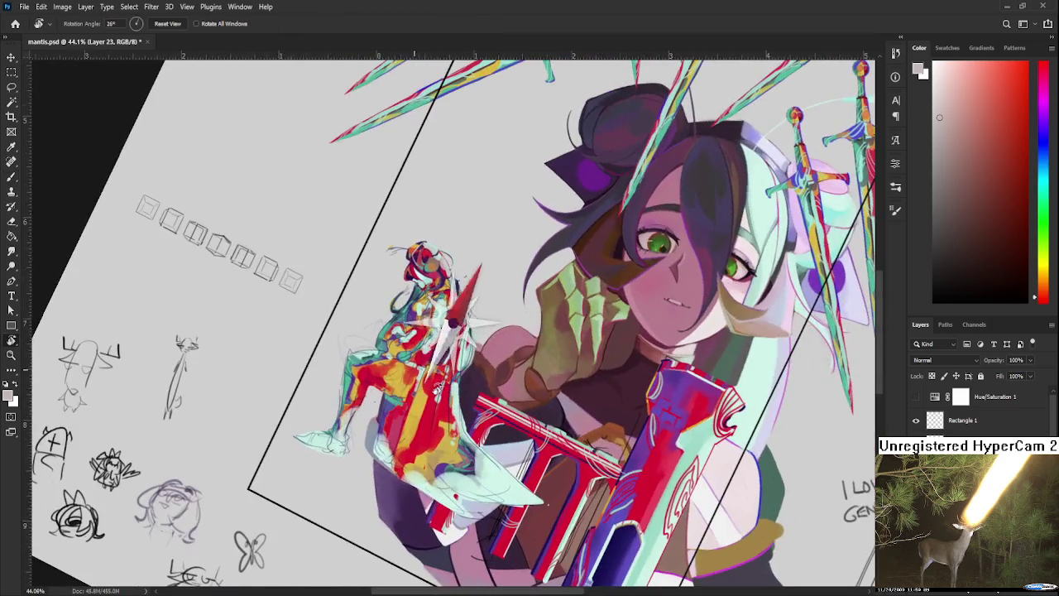
Check the whole picture, then paint a dark purple hook on the face and a small chin stroke.
{"action": "left_click_drag", "start_coordinate": [466, 248], "coordinate": [411, 241]}
{"action": "scroll", "coordinate": [411, 241], "scroll_direction": "up", "scroll_amount": 3}
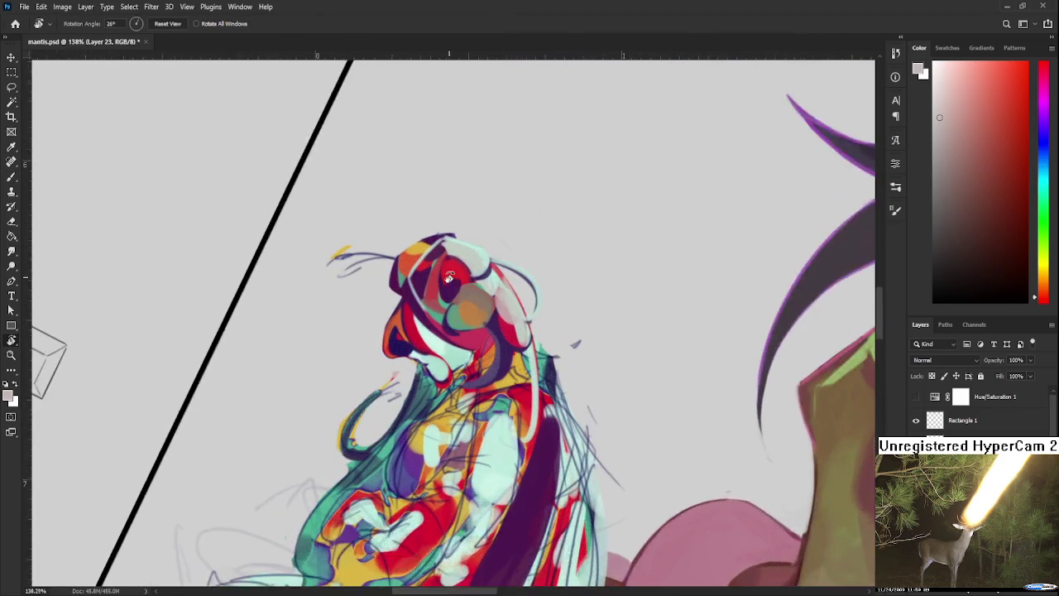
{"action": "scroll", "coordinate": [411, 240], "scroll_direction": "up", "scroll_amount": 2}
{"action": "key", "text": "b"}
{"action": "left_click", "coordinate": [464, 331], "text": "alt"}
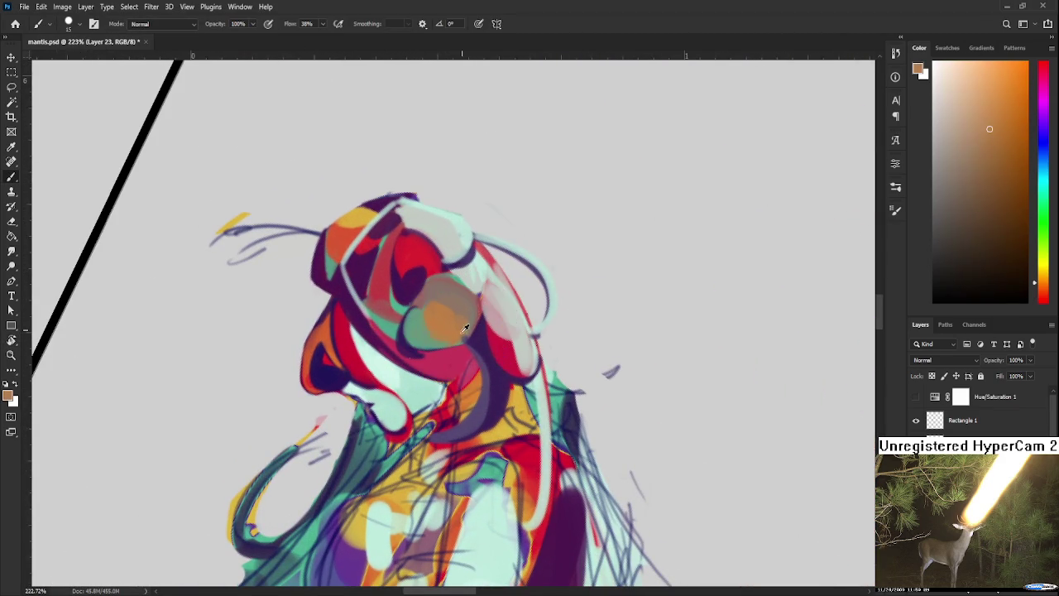
{"action": "left_click", "coordinate": [477, 340], "text": "alt"}
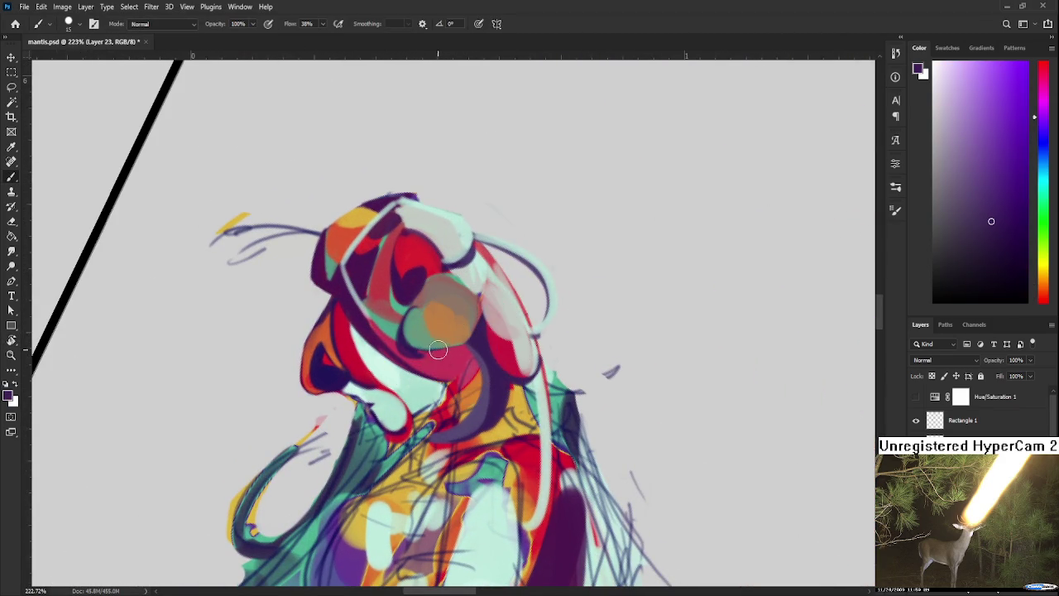
{"action": "mouse_move", "coordinate": [411, 351]}
{"action": "left_mouse_down"}
{"action": "mouse_move", "coordinate": [407, 386]}
{"action": "mouse_move", "coordinate": [410, 358]}
{"action": "mouse_move", "coordinate": [431, 355]}
{"action": "left_mouse_up"}
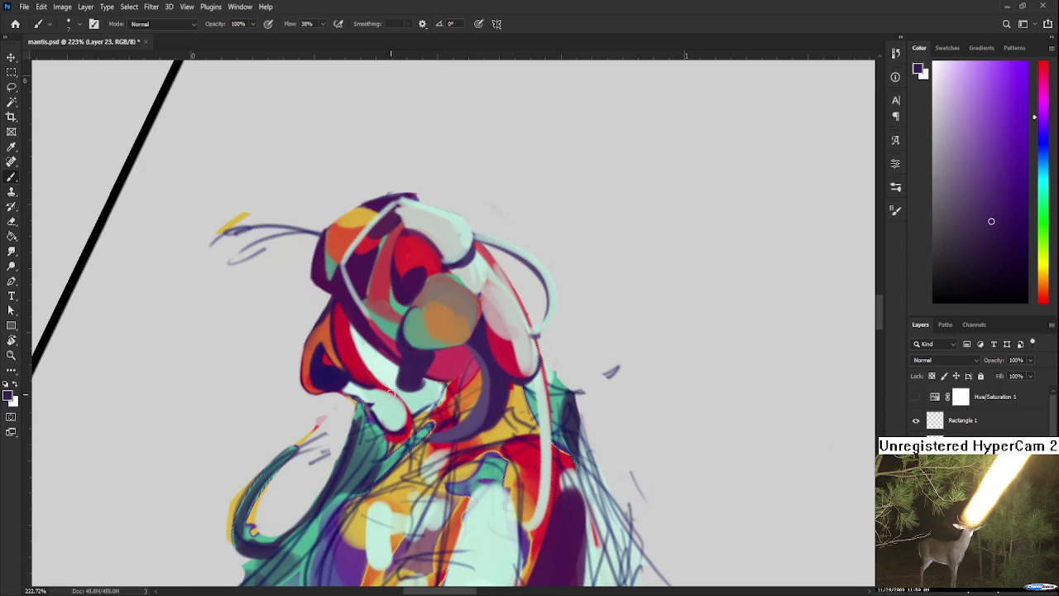
{"action": "mouse_move", "coordinate": [387, 394]}
{"action": "left_mouse_down"}
{"action": "mouse_move", "coordinate": [372, 410]}
{"action": "mouse_move", "coordinate": [401, 404]}
{"action": "mouse_move", "coordinate": [392, 382]}
{"action": "mouse_move", "coordinate": [410, 401]}
{"action": "left_mouse_up"}
Sample light cyan, dark purple and red tones from the face while adjusting zoom.
{"action": "left_click", "coordinate": [423, 396], "text": "alt"}
{"action": "left_click", "coordinate": [397, 374], "text": "alt"}
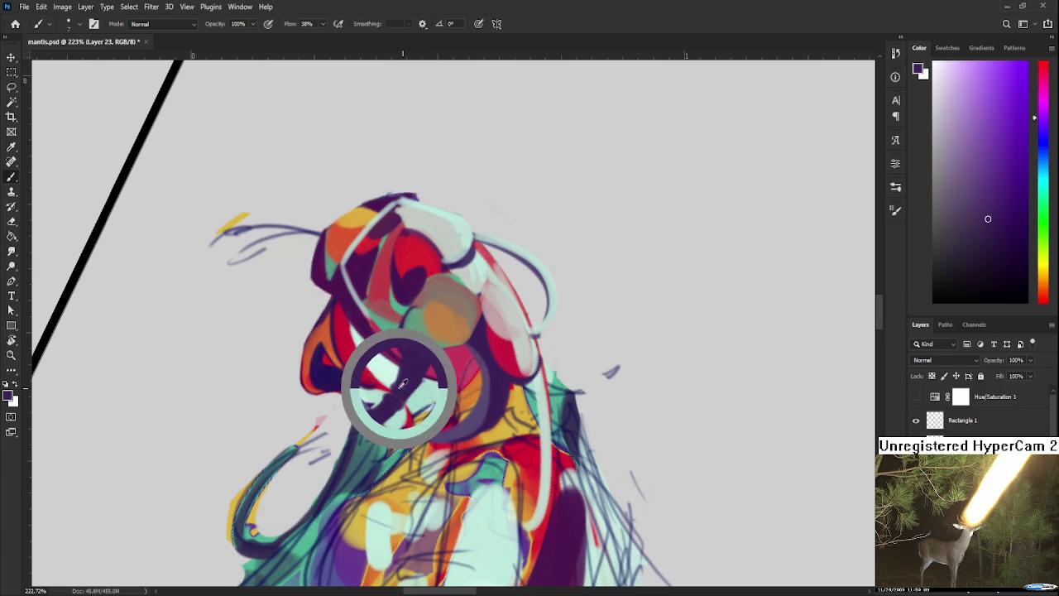
{"action": "left_click", "coordinate": [441, 370], "text": "alt"}
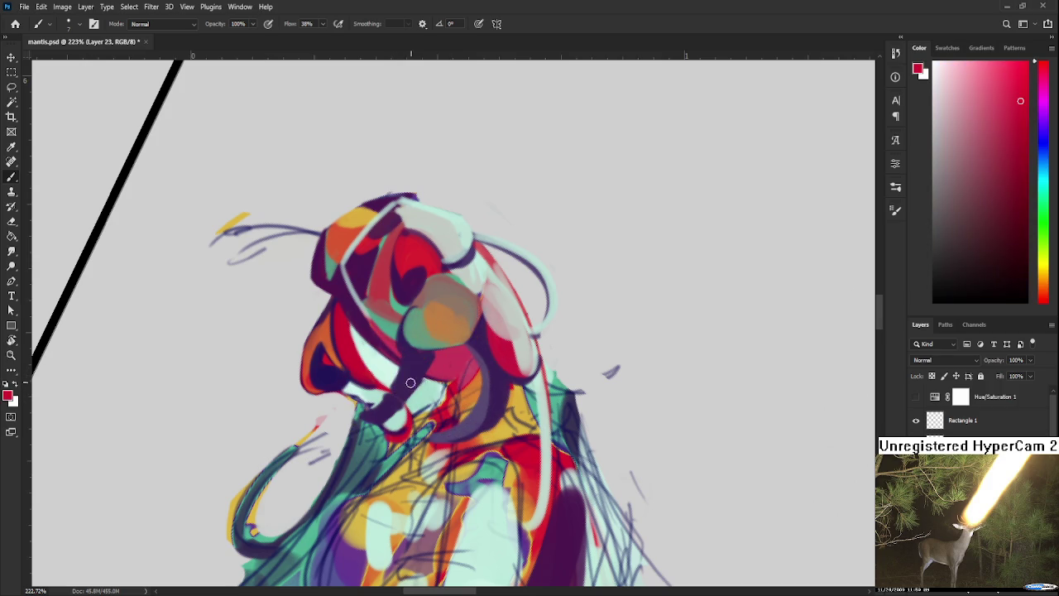
{"action": "left_click", "coordinate": [422, 366], "text": "alt"}
{"action": "left_click", "coordinate": [407, 367], "text": "alt"}
{"action": "left_click", "coordinate": [403, 378], "text": "alt"}
{"action": "left_click", "coordinate": [370, 420], "text": "alt"}
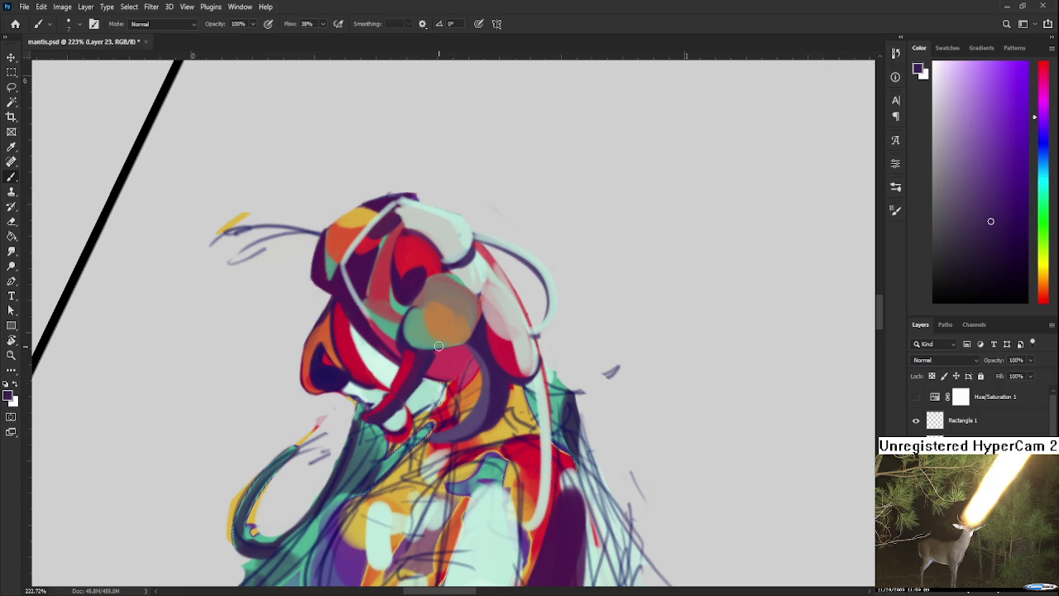
{"action": "scroll", "coordinate": [457, 290], "scroll_direction": "down", "scroll_amount": 2}
{"action": "scroll", "coordinate": [457, 289], "scroll_direction": "down", "scroll_amount": 2}
{"action": "scroll", "coordinate": [457, 288], "scroll_direction": "down", "scroll_amount": 2}
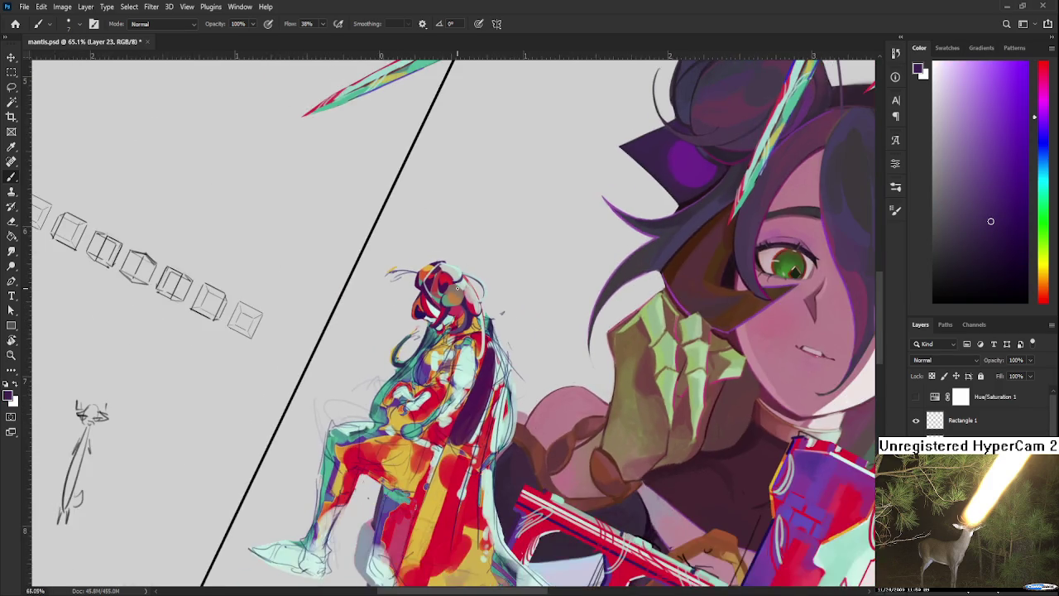
{"action": "scroll", "coordinate": [456, 288], "scroll_direction": "up", "scroll_amount": 3}
{"action": "scroll", "coordinate": [454, 287], "scroll_direction": "up", "scroll_amount": 1}
Resample dark magenta, red, red-orange and dark navy-purple from the face area.
{"action": "left_click", "coordinate": [432, 339], "text": "alt"}
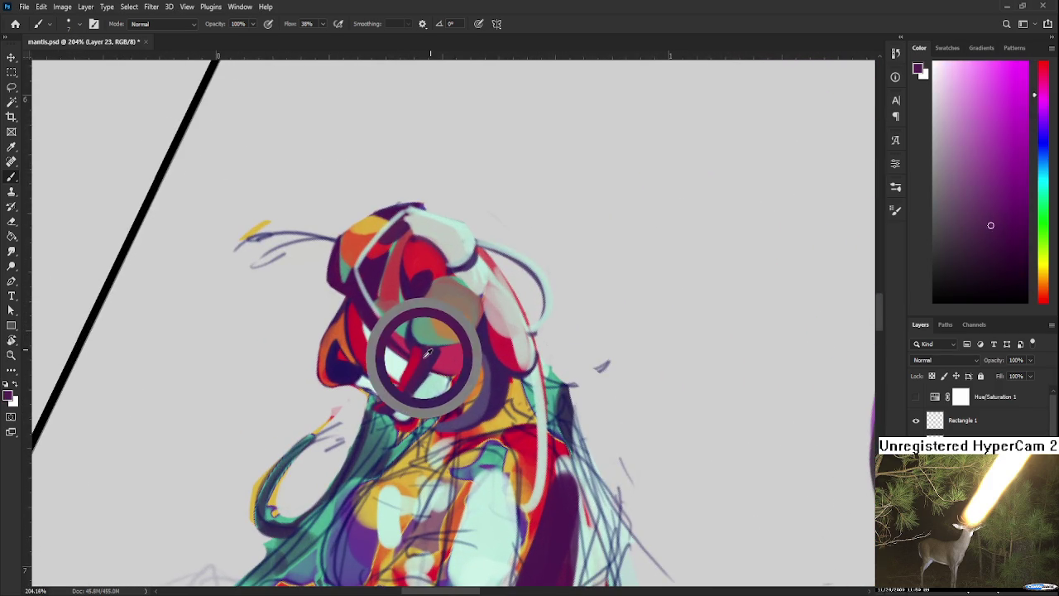
{"action": "left_click", "coordinate": [415, 340], "text": "alt"}
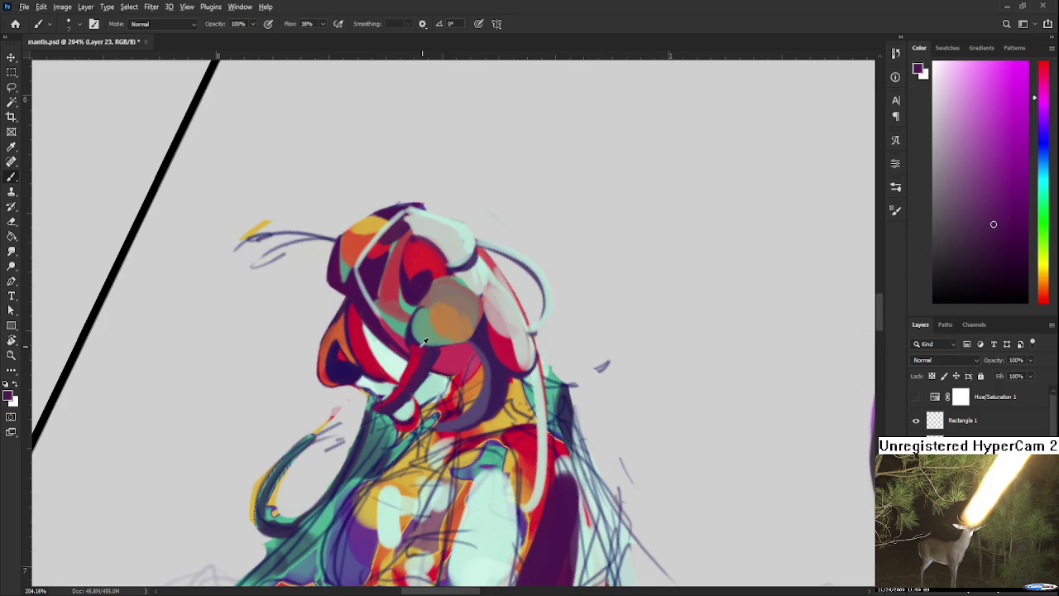
{"action": "left_click", "coordinate": [411, 338], "text": "alt"}
{"action": "left_click", "coordinate": [422, 354], "text": "alt"}
{"action": "left_click", "coordinate": [407, 357], "text": "alt"}
{"action": "left_click", "coordinate": [414, 367], "text": "alt"}
{"action": "left_click", "coordinate": [404, 383], "text": "alt"}
{"action": "left_click_drag", "start_coordinate": [408, 379], "coordinate": [421, 394]}
{"action": "left_click", "coordinate": [337, 361], "text": "alt"}
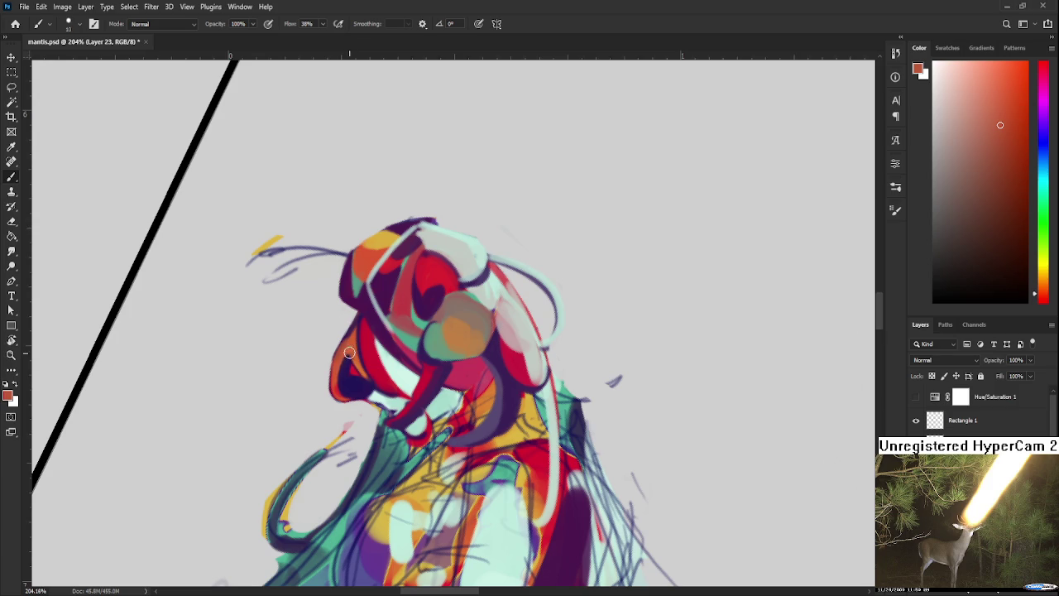
{"action": "left_click", "coordinate": [355, 392], "text": "alt"}
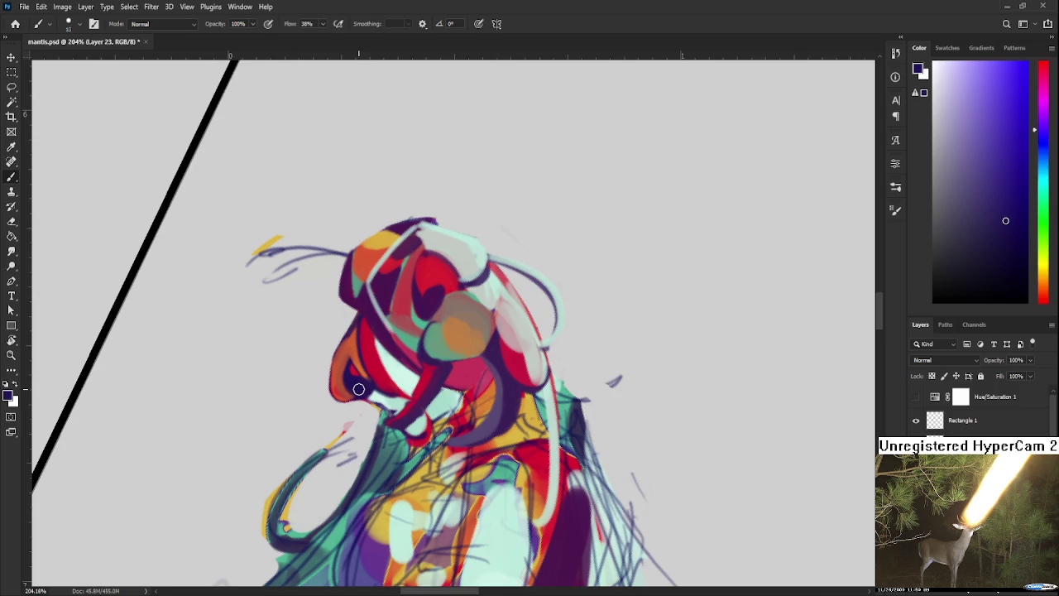
{"action": "scroll", "coordinate": [414, 391], "scroll_direction": "down", "scroll_amount": 2}
{"action": "scroll", "coordinate": [447, 396], "scroll_direction": "down", "scroll_amount": 2}
{"action": "scroll", "coordinate": [490, 402], "scroll_direction": "up", "scroll_amount": 4}
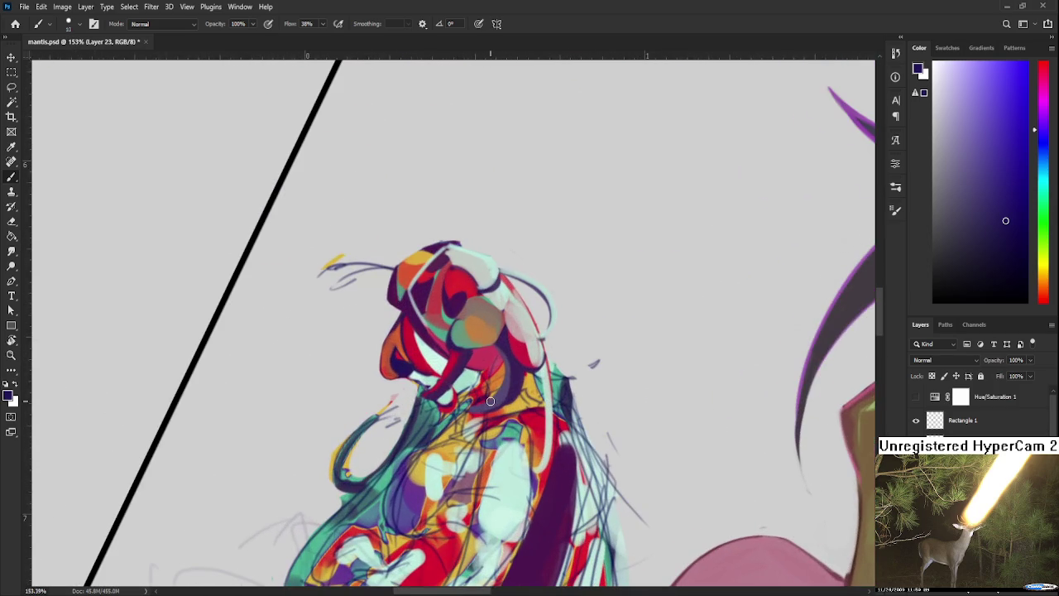
{"action": "key", "text": "r"}
{"action": "left_click_drag", "start_coordinate": [490, 401], "coordinate": [500, 362]}
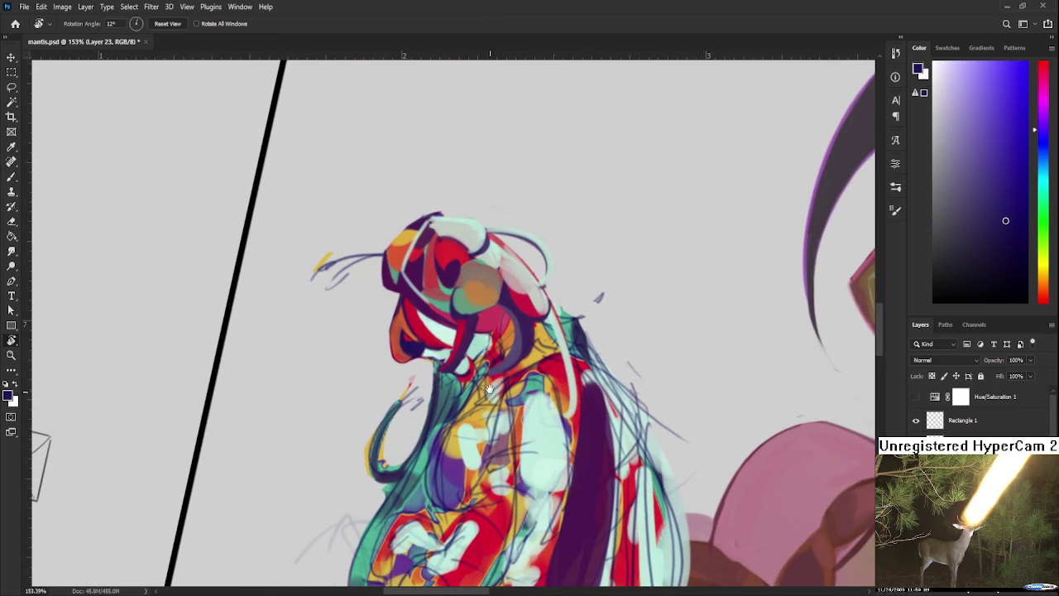
{"action": "left_click_drag", "start_coordinate": [488, 389], "coordinate": [475, 402]}
{"action": "scroll", "coordinate": [475, 402], "scroll_direction": "down", "scroll_amount": 1}
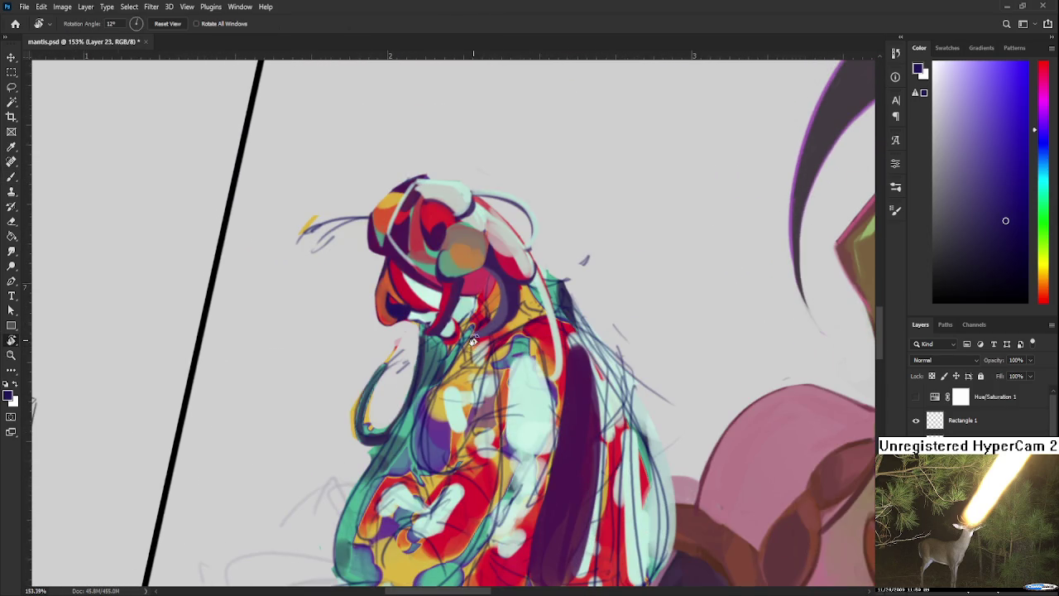
{"action": "scroll", "coordinate": [473, 342], "scroll_direction": "down", "scroll_amount": 1}
{"action": "scroll", "coordinate": [499, 331], "scroll_direction": "down", "scroll_amount": 1}
{"action": "scroll", "coordinate": [501, 348], "scroll_direction": "down", "scroll_amount": 1}
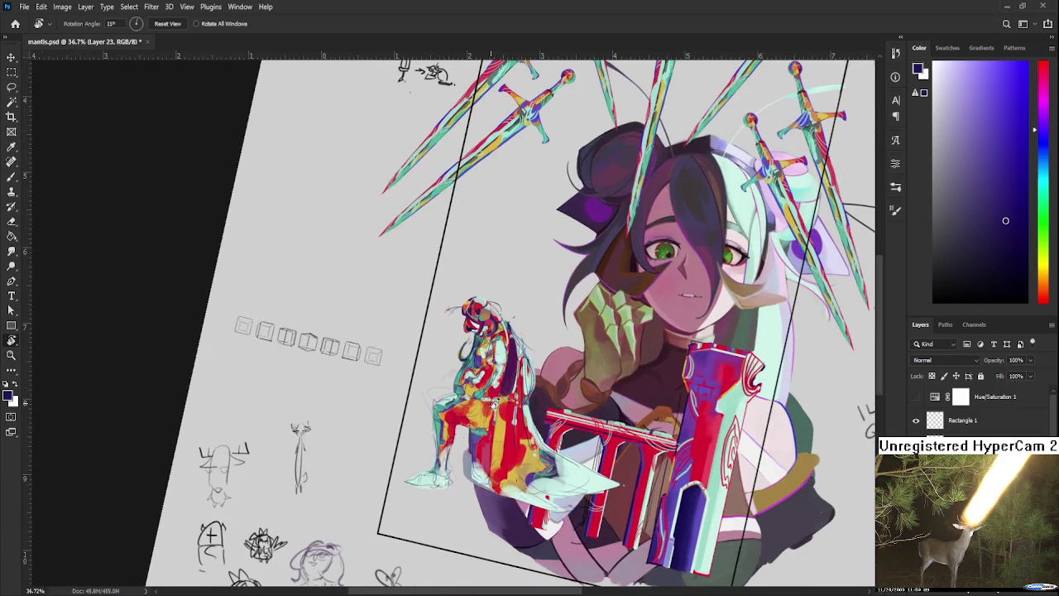
{"action": "key", "text": "Escape"}
{"action": "scroll", "coordinate": [508, 402], "scroll_direction": "up", "scroll_amount": 2}
{"action": "scroll", "coordinate": [500, 364], "scroll_direction": "up", "scroll_amount": 1}
{"action": "scroll", "coordinate": [496, 342], "scroll_direction": "down", "scroll_amount": 1}
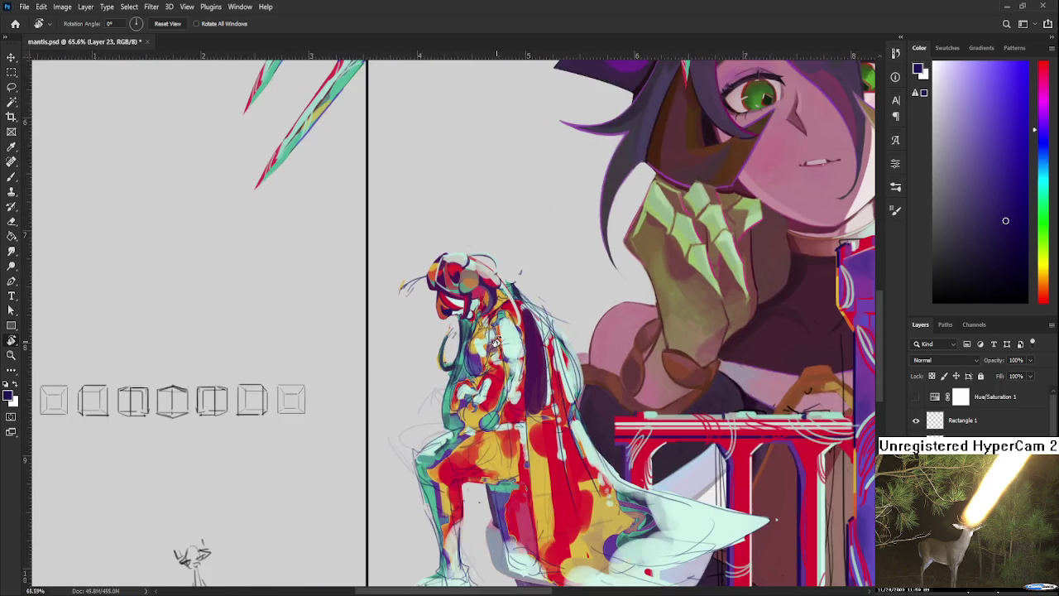
{"action": "scroll", "coordinate": [497, 341], "scroll_direction": "down", "scroll_amount": 1}
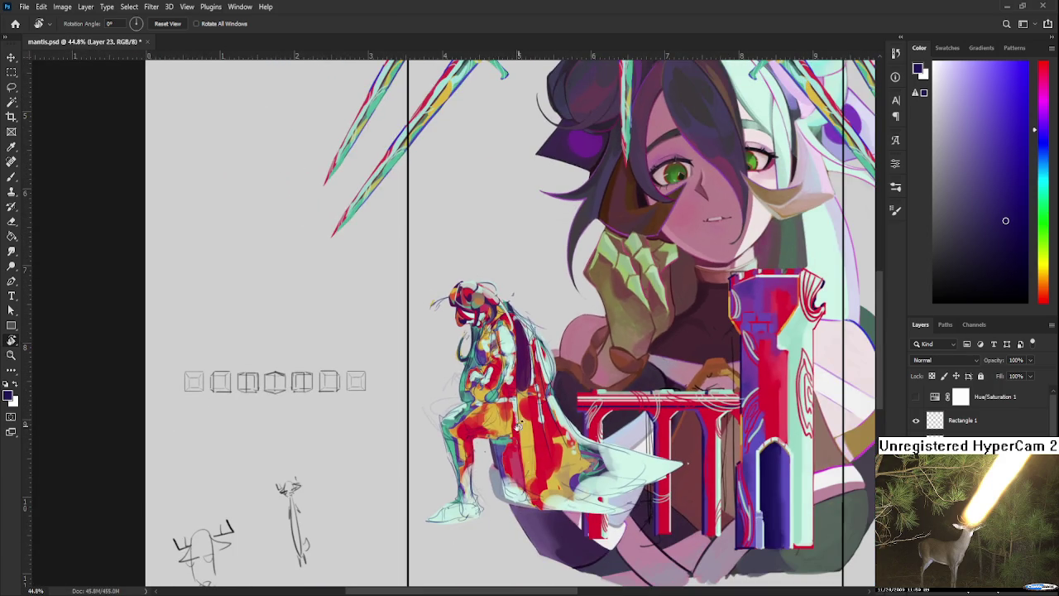
{"action": "scroll", "coordinate": [520, 435], "scroll_direction": "up", "scroll_amount": 1}
{"action": "scroll", "coordinate": [514, 404], "scroll_direction": "up", "scroll_amount": 1}
{"action": "scroll", "coordinate": [515, 404], "scroll_direction": "up", "scroll_amount": 1}
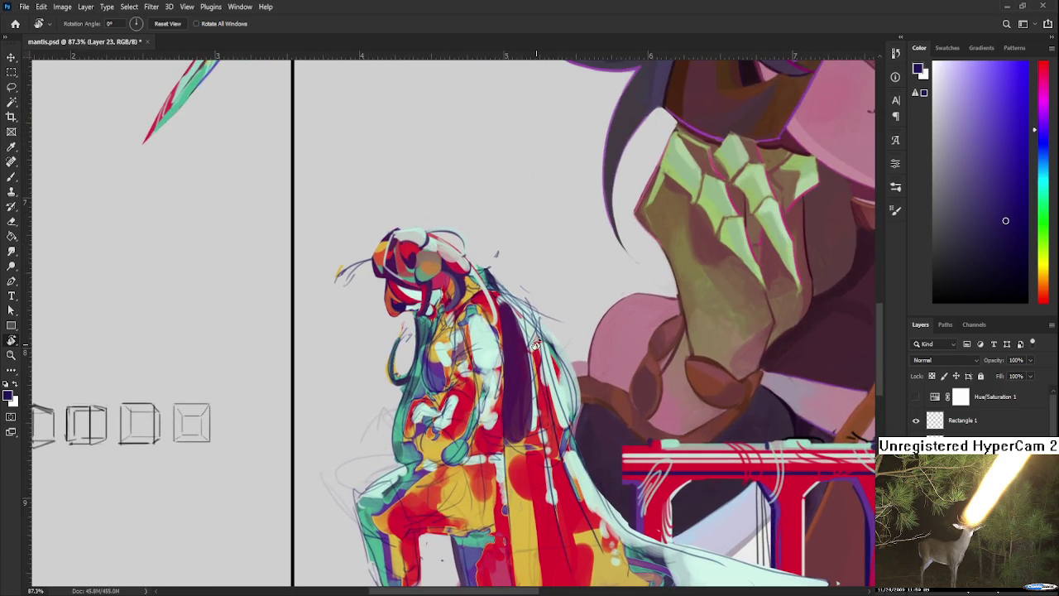
{"action": "left_click_drag", "start_coordinate": [510, 422], "coordinate": [477, 404]}
{"action": "scroll", "coordinate": [515, 278], "scroll_direction": "up", "scroll_amount": 1}
{"action": "scroll", "coordinate": [496, 274], "scroll_direction": "down", "scroll_amount": 1}
{"action": "scroll", "coordinate": [497, 277], "scroll_direction": "down", "scroll_amount": 1}
{"action": "scroll", "coordinate": [497, 277], "scroll_direction": "up", "scroll_amount": 3}
{"action": "left_click_drag", "start_coordinate": [496, 278], "coordinate": [451, 350]}
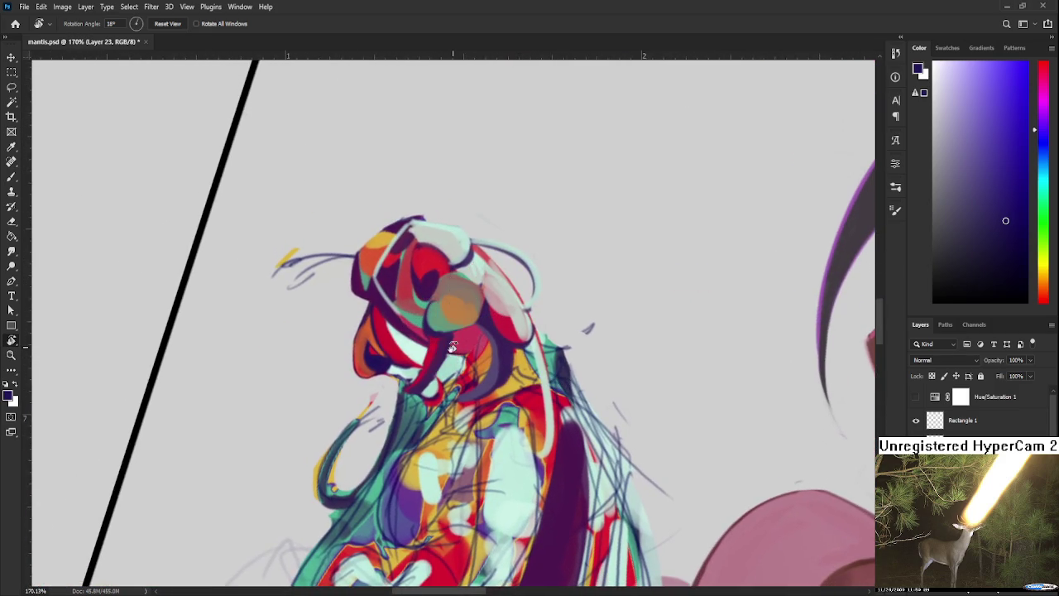
{"action": "scroll", "coordinate": [451, 350], "scroll_direction": "down", "scroll_amount": 3}
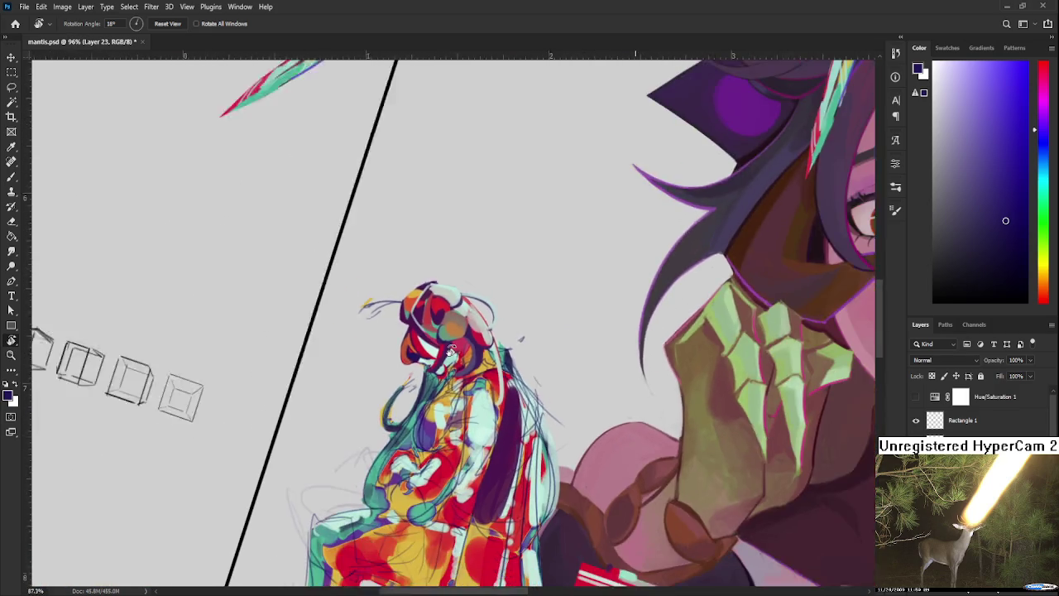
{"action": "scroll", "coordinate": [425, 306], "scroll_direction": "up", "scroll_amount": 1}
{"action": "scroll", "coordinate": [426, 306], "scroll_direction": "up", "scroll_amount": 2}
{"action": "key", "text": "e"}
Erase the old antennae and draw two thin curving dark purple antennae from the head.
{"action": "mouse_move", "coordinate": [339, 322]}
{"action": "left_mouse_down"}
{"action": "mouse_move", "coordinate": [389, 324]}
{"action": "mouse_move", "coordinate": [382, 333]}
{"action": "mouse_move", "coordinate": [399, 322]}
{"action": "mouse_move", "coordinate": [390, 386]}
{"action": "left_mouse_up"}
{"action": "key", "text": "r"}
{"action": "key", "text": "b"}
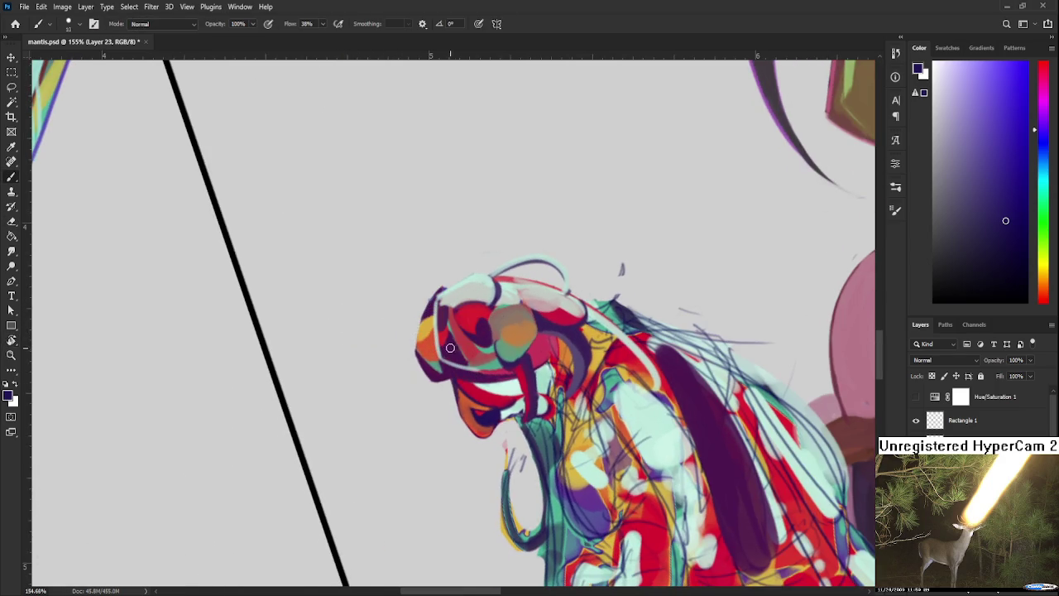
{"action": "left_click", "coordinate": [457, 364], "text": "alt"}
{"action": "left_click_drag", "start_coordinate": [454, 375], "coordinate": [412, 492]}
{"action": "key", "text": "ctrl+z"}
{"action": "left_click_drag", "start_coordinate": [422, 414], "coordinate": [414, 474]}
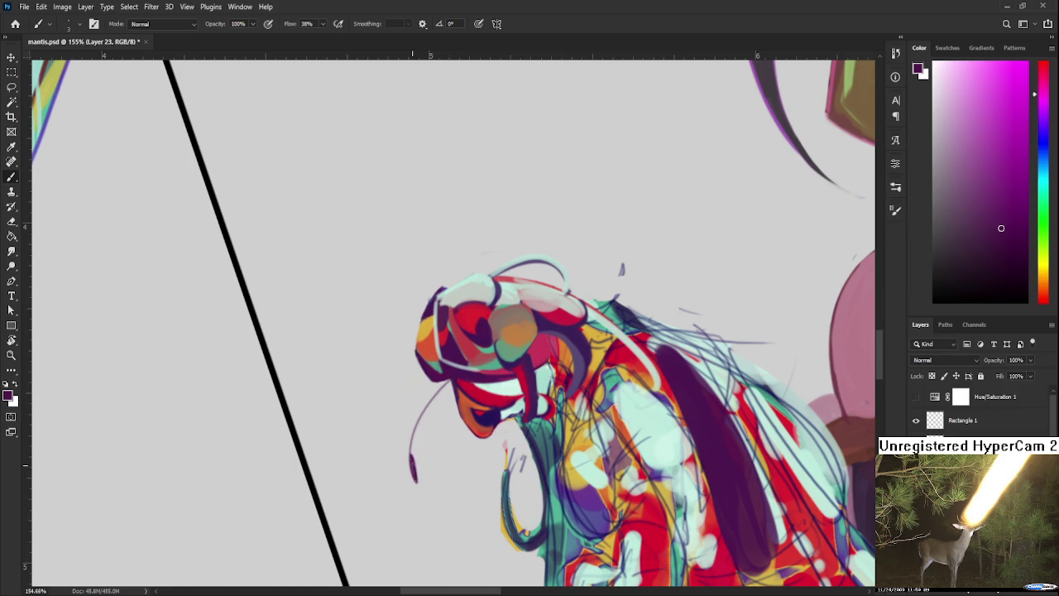
{"action": "left_click_drag", "start_coordinate": [448, 379], "coordinate": [434, 487]}
Add a thin light mint highlight along the antenna.
{"action": "key", "text": "r"}
{"action": "key", "text": "b"}
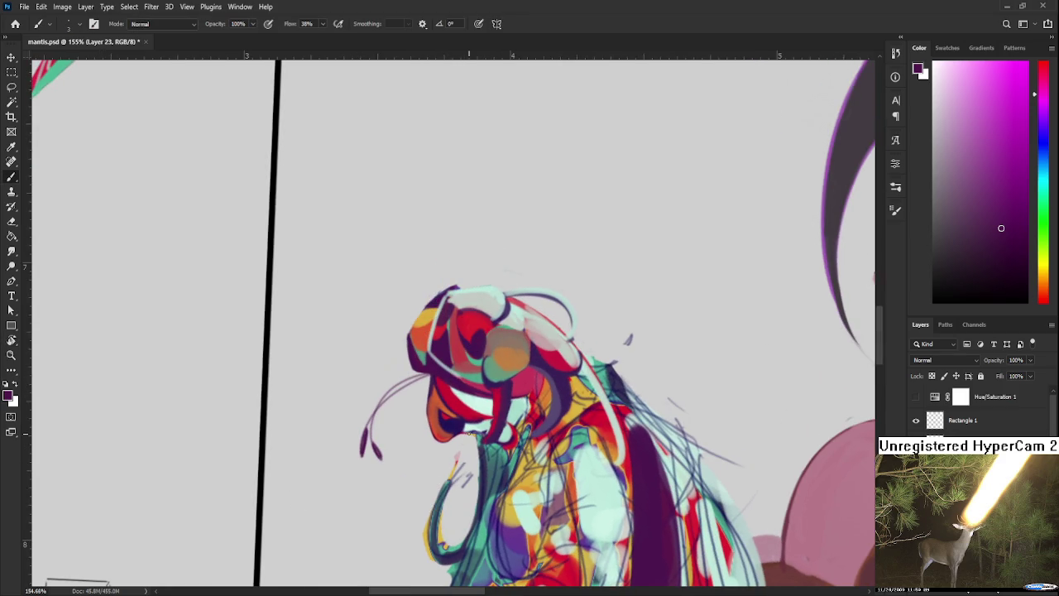
{"action": "left_click", "coordinate": [477, 402], "text": "alt"}
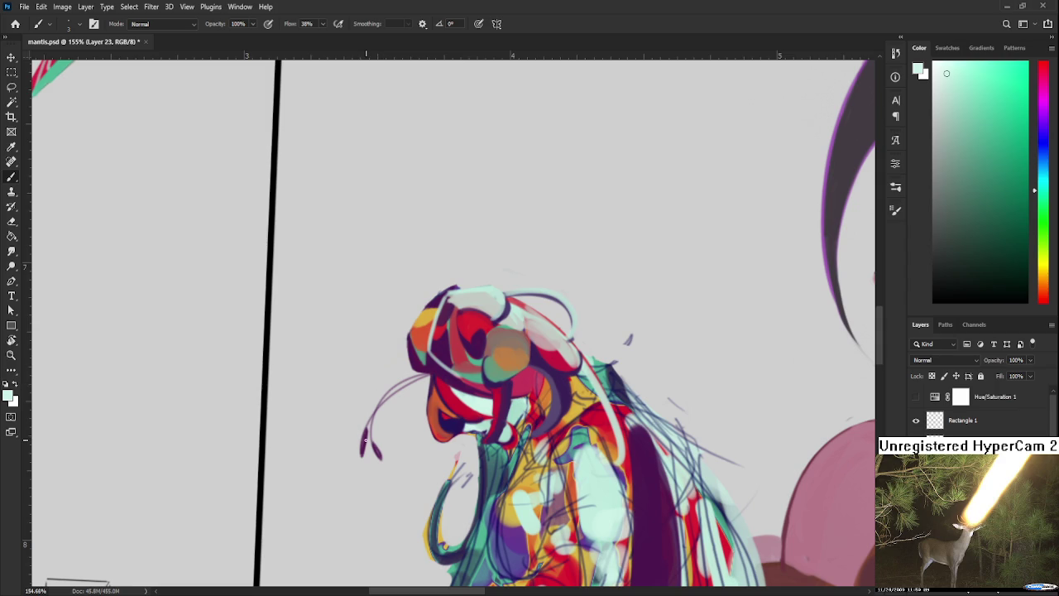
{"action": "mouse_move", "coordinate": [365, 439]}
{"action": "left_mouse_down"}
{"action": "mouse_move", "coordinate": [362, 449]}
{"action": "mouse_move", "coordinate": [422, 367]}
{"action": "left_mouse_up"}
{"action": "key", "text": "ctrl+z"}
{"action": "mouse_move", "coordinate": [364, 428]}
{"action": "left_mouse_down"}
{"action": "mouse_move", "coordinate": [421, 379]}
{"action": "mouse_move", "coordinate": [381, 419]}
{"action": "left_mouse_up"}
Darken the area under the hair with dark purple, then erase part of those strokes.
{"action": "scroll", "coordinate": [391, 448], "scroll_direction": "down", "scroll_amount": 3}
{"action": "scroll", "coordinate": [391, 448], "scroll_direction": "down", "scroll_amount": 3}
{"action": "scroll", "coordinate": [391, 448], "scroll_direction": "down", "scroll_amount": 2}
{"action": "scroll", "coordinate": [475, 404], "scroll_direction": "up", "scroll_amount": 2}
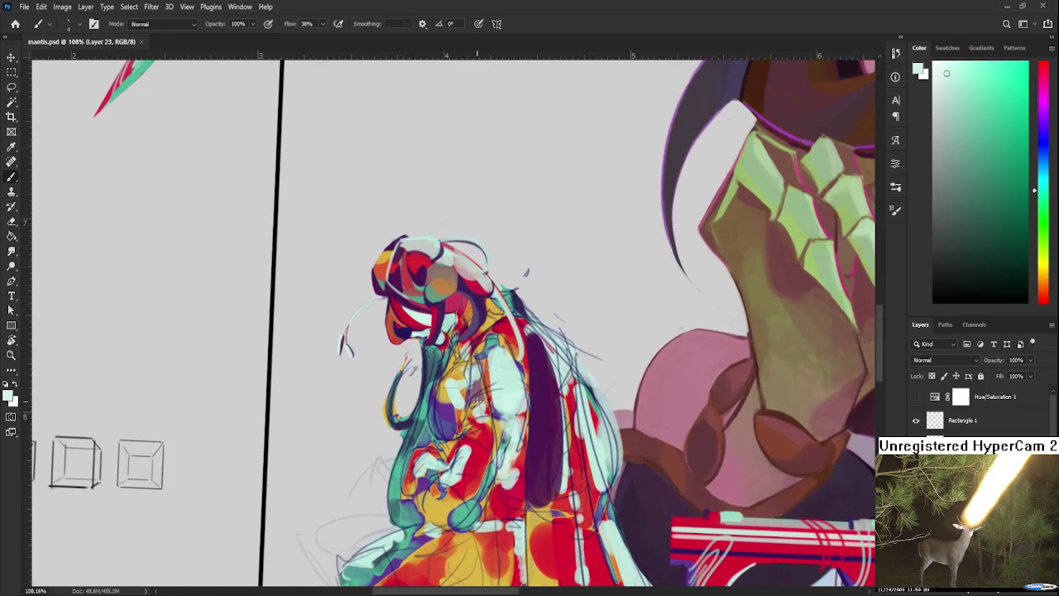
{"action": "left_click", "coordinate": [511, 374], "text": "alt"}
{"action": "left_click", "coordinate": [506, 370], "text": "alt"}
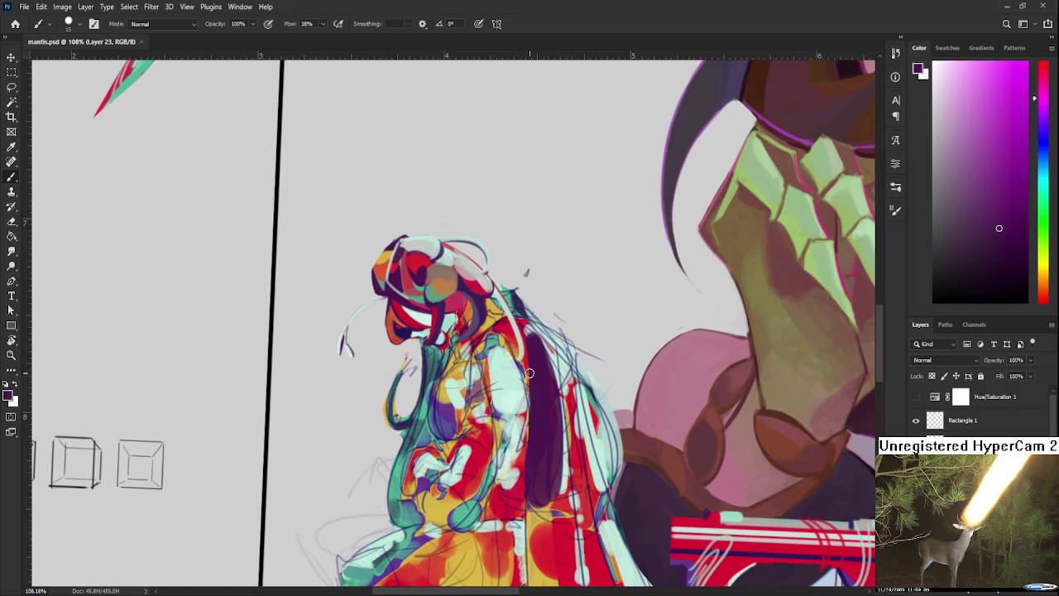
{"action": "left_click_drag", "start_coordinate": [433, 353], "coordinate": [429, 360]}
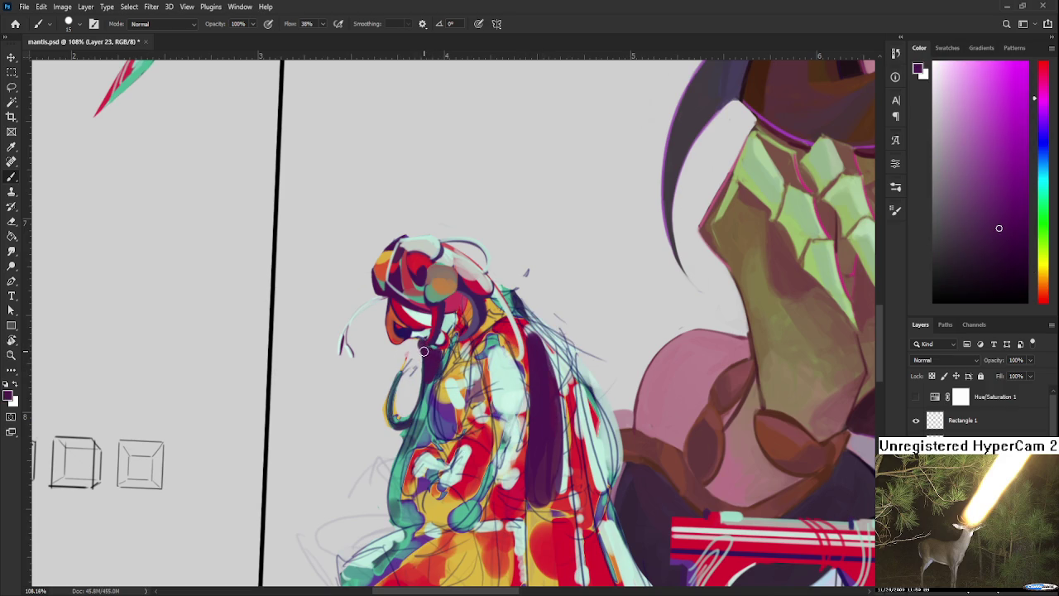
{"action": "key", "text": "e"}
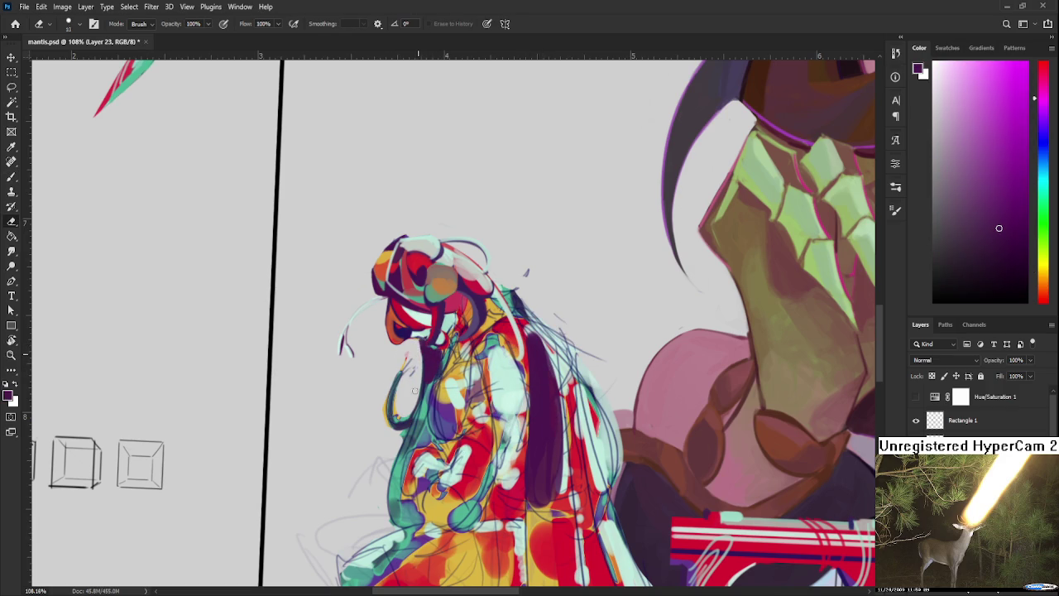
{"action": "mouse_move", "coordinate": [418, 379]}
{"action": "left_mouse_down"}
{"action": "mouse_move", "coordinate": [421, 346]}
{"action": "mouse_move", "coordinate": [407, 368]}
{"action": "mouse_move", "coordinate": [409, 407]}
{"action": "mouse_move", "coordinate": [394, 389]}
{"action": "left_mouse_up"}
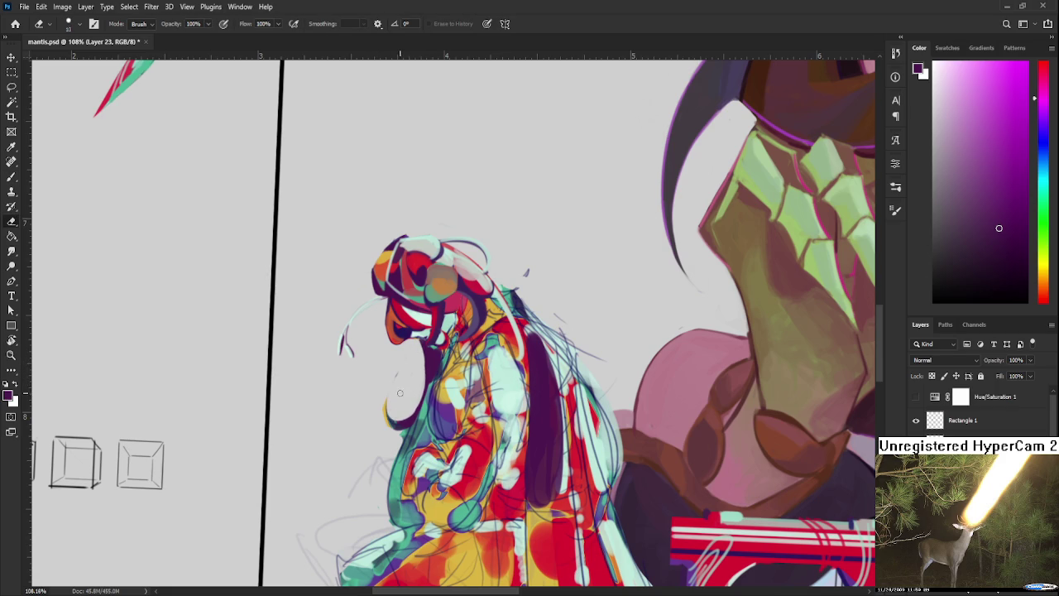
Run a long dark purple stroke down the hair's left edge and thicken its bottom.
{"action": "key", "text": "b"}
{"action": "left_click_drag", "start_coordinate": [431, 378], "coordinate": [397, 509]}
{"action": "key", "text": "ctrl+z"}
{"action": "left_click_drag", "start_coordinate": [434, 379], "coordinate": [426, 422]}
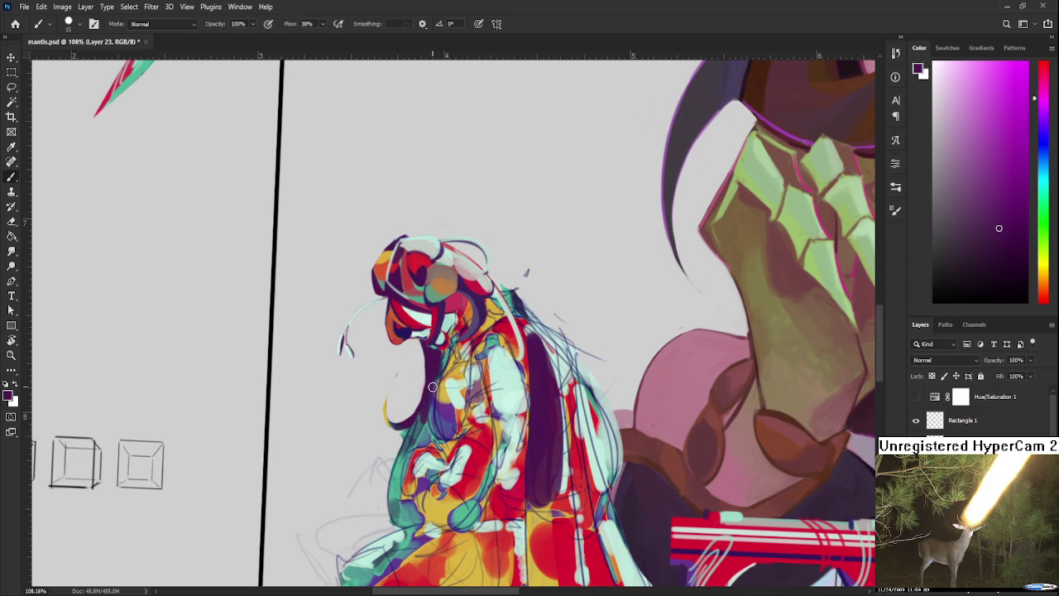
{"action": "left_click_drag", "start_coordinate": [430, 381], "coordinate": [391, 517]}
{"action": "left_click_drag", "start_coordinate": [418, 451], "coordinate": [418, 434]}
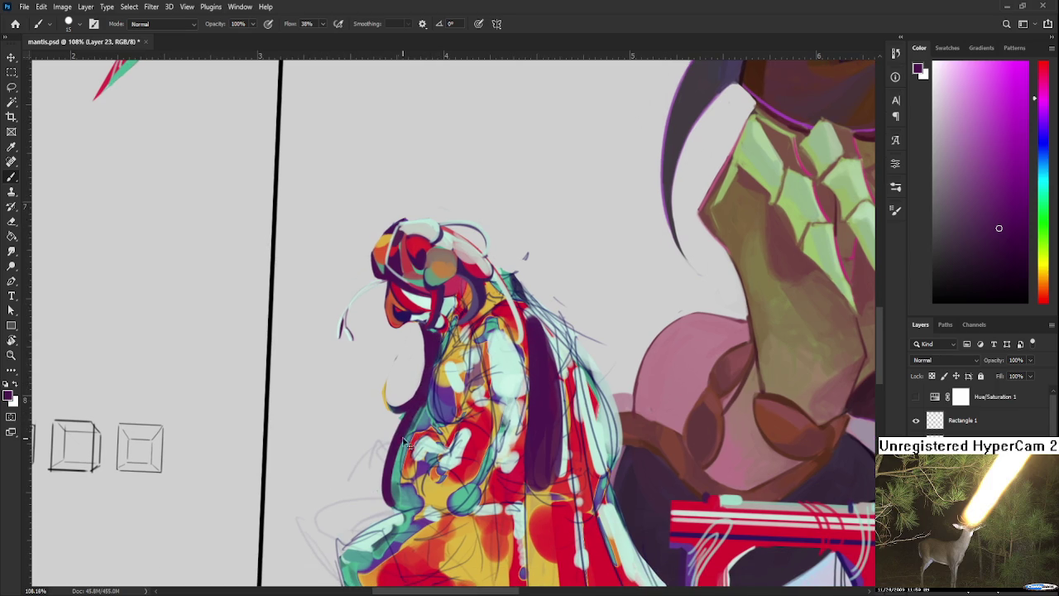
{"action": "left_click_drag", "start_coordinate": [407, 503], "coordinate": [387, 510]}
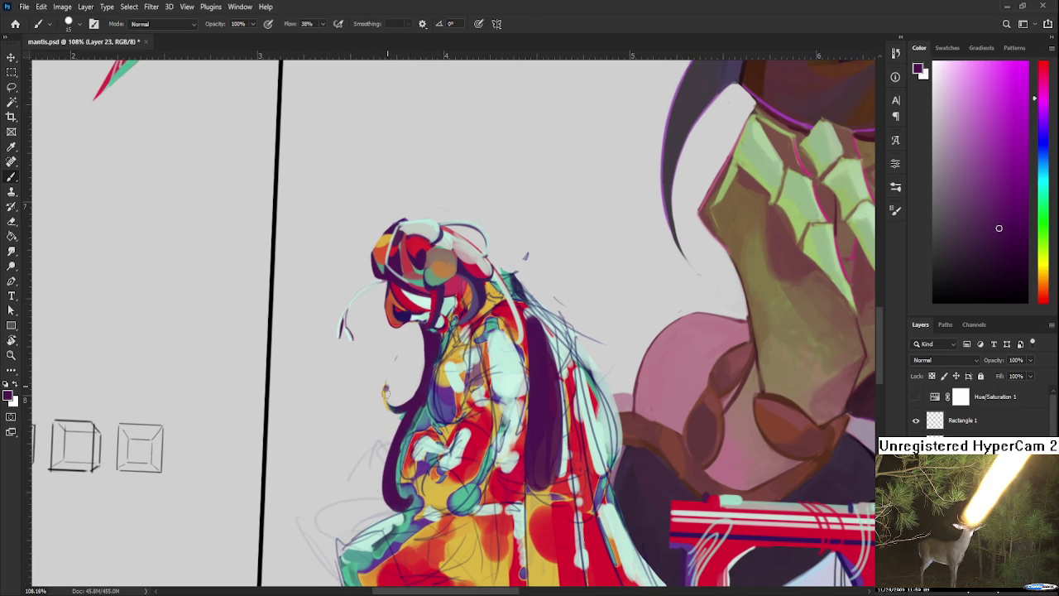
Widen the lower-left hair edge with purple and erase the overshoot near the top.
{"action": "key", "text": "e"}
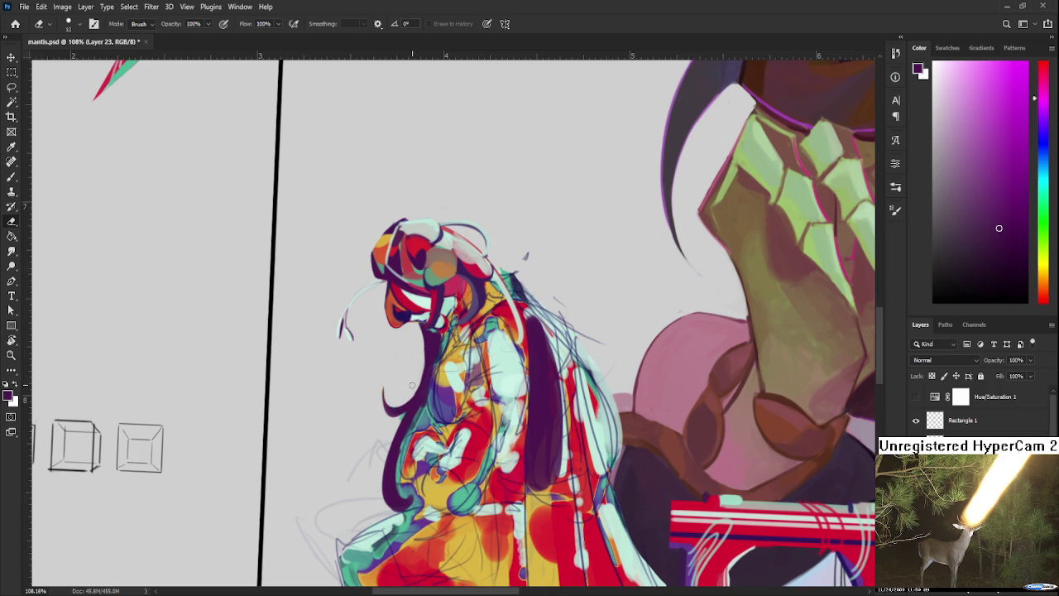
{"action": "key", "text": "b"}
{"action": "left_click_drag", "start_coordinate": [396, 488], "coordinate": [402, 437]}
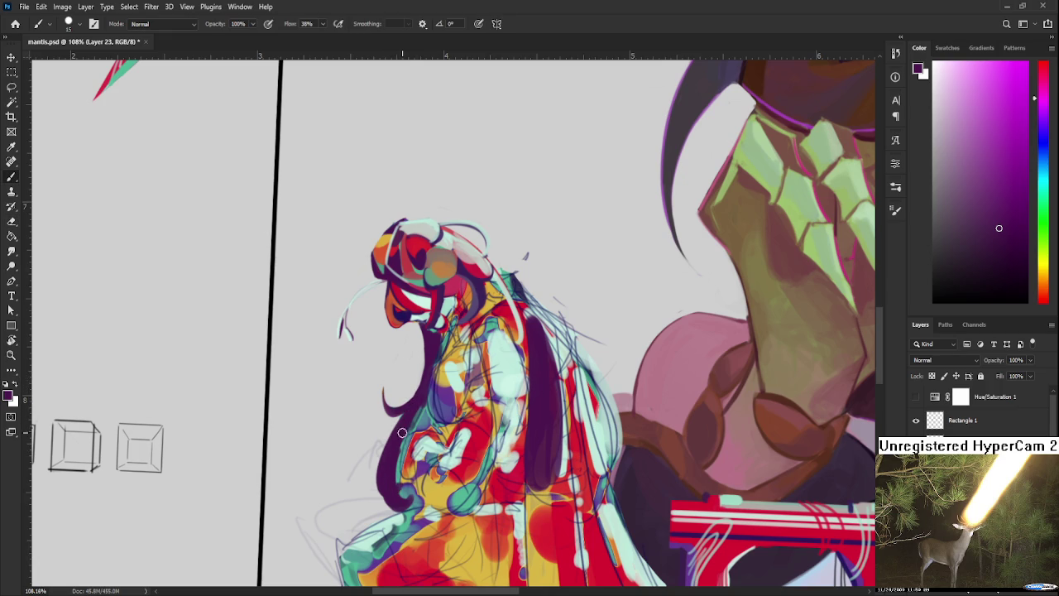
{"action": "left_click_drag", "start_coordinate": [380, 501], "coordinate": [404, 422]}
{"action": "key", "text": "e"}
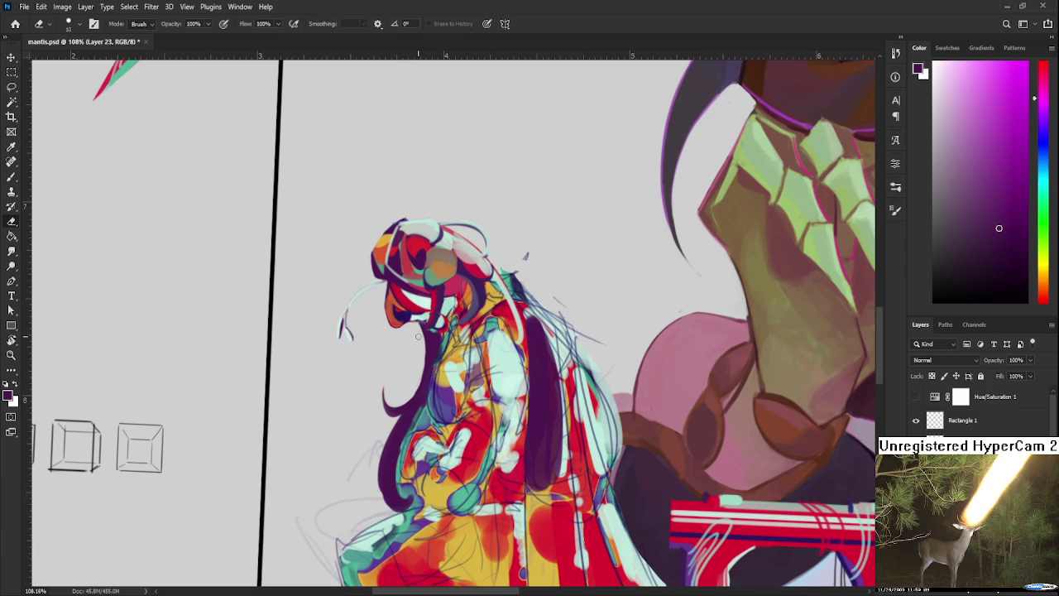
{"action": "left_click_drag", "start_coordinate": [423, 348], "coordinate": [422, 383]}
{"action": "scroll", "coordinate": [440, 339], "scroll_direction": "down", "scroll_amount": 3}
{"action": "scroll", "coordinate": [440, 340], "scroll_direction": "down", "scroll_amount": 3}
{"action": "scroll", "coordinate": [835, 394], "scroll_direction": "up", "scroll_amount": 4}
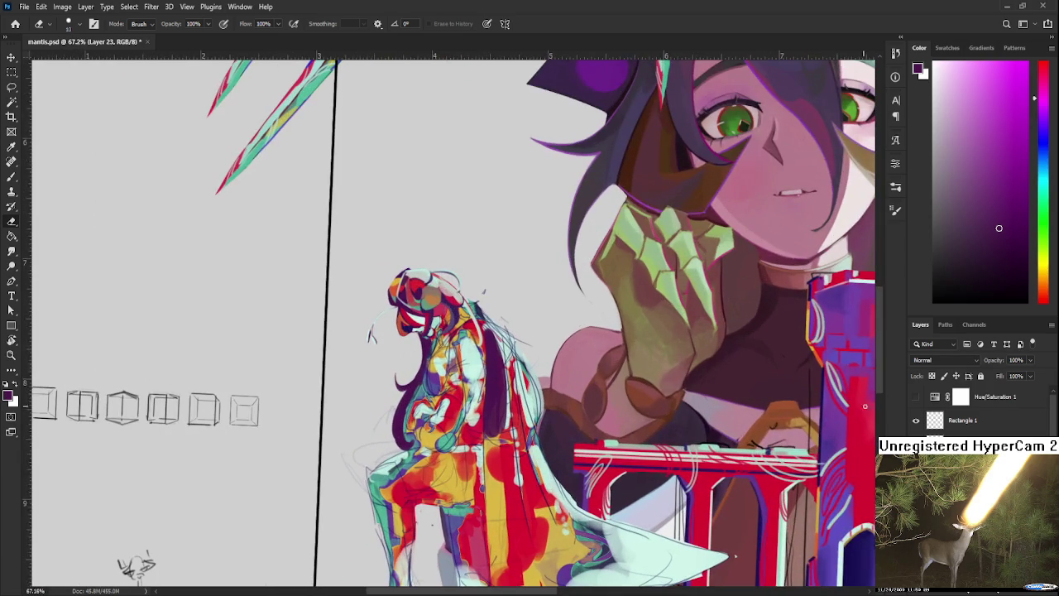
{"action": "left_click", "coordinate": [916, 397]}
{"action": "left_click", "coordinate": [916, 397]}
{"action": "left_click", "coordinate": [913, 399]}
{"action": "left_click", "coordinate": [914, 399]}
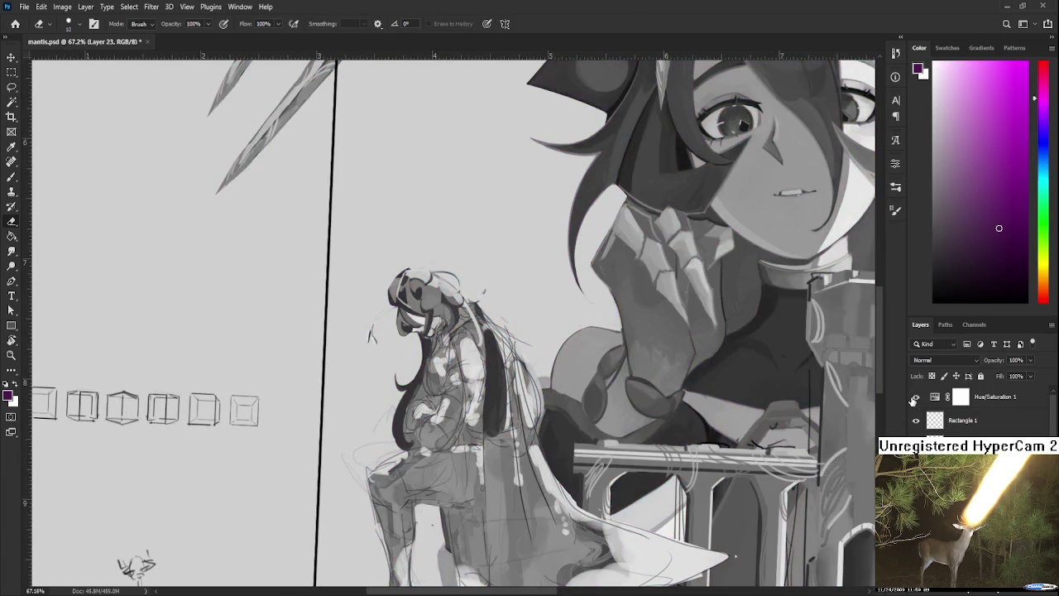
{"action": "left_click", "coordinate": [914, 399]}
{"action": "left_click", "coordinate": [914, 398]}
{"action": "left_click", "coordinate": [914, 399]}
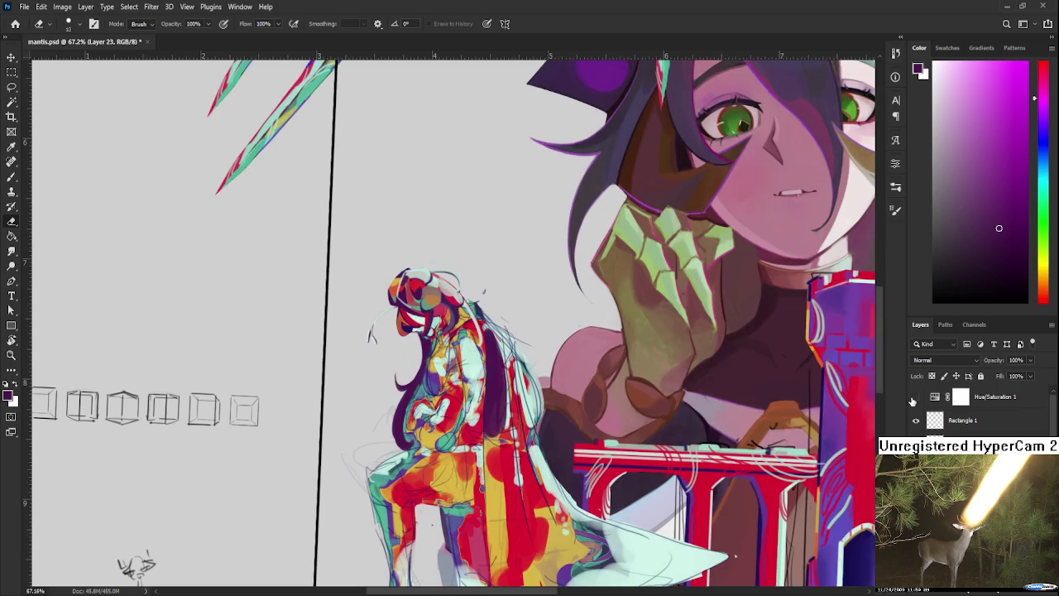
{"action": "left_click", "coordinate": [914, 399]}
{"action": "scroll", "coordinate": [588, 307], "scroll_direction": "up", "scroll_amount": 3}
{"action": "scroll", "coordinate": [341, 249], "scroll_direction": "up", "scroll_amount": 3}
{"action": "key", "text": "b"}
{"action": "mouse_move", "coordinate": [511, 504]}
{"action": "left_mouse_down"}
{"action": "mouse_move", "coordinate": [613, 424]}
{"action": "mouse_move", "coordinate": [476, 385]}
{"action": "left_mouse_up"}
{"action": "left_click", "coordinate": [613, 424], "text": "alt"}
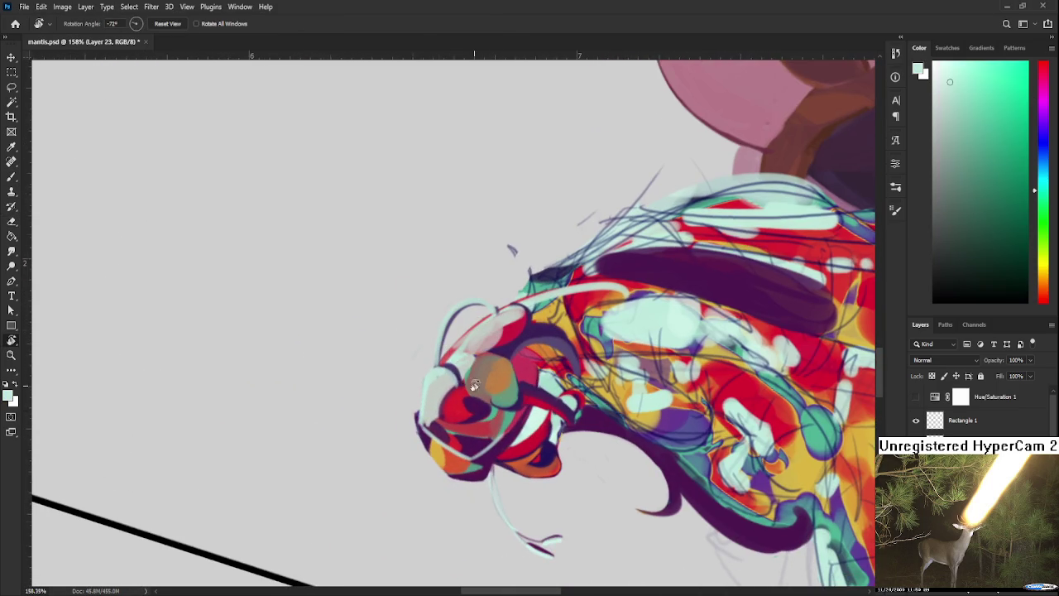
Paint pale teal and whitish highlight strokes along the head's left edge.
{"action": "left_click", "coordinate": [432, 378], "text": "alt"}
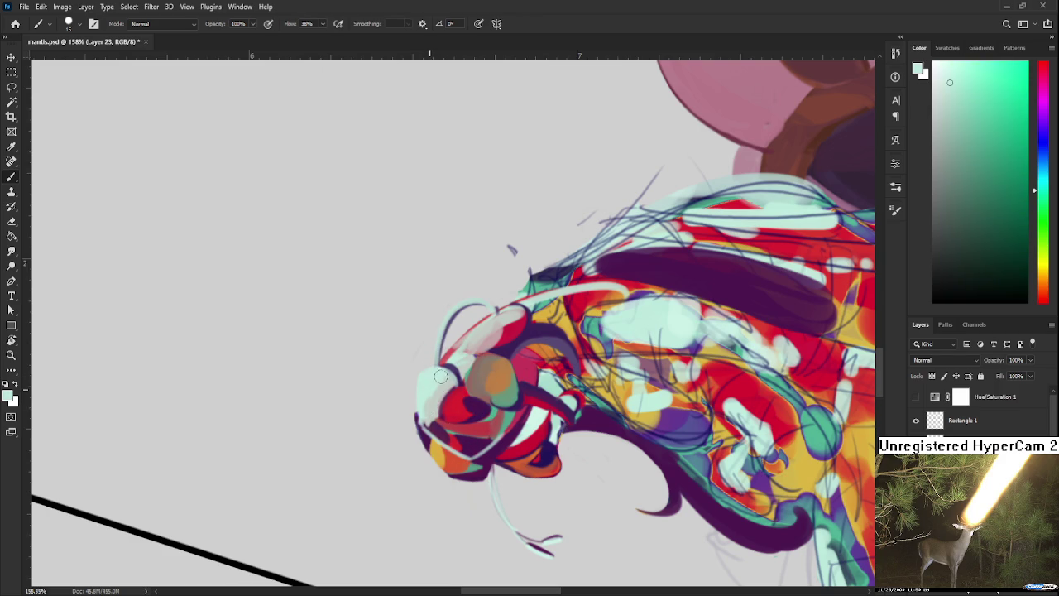
{"action": "left_click", "coordinate": [433, 397], "text": "alt"}
{"action": "left_click", "coordinate": [535, 408], "text": "alt"}
{"action": "left_click_drag", "start_coordinate": [431, 367], "coordinate": [422, 418]}
{"action": "mouse_move", "coordinate": [421, 376]}
{"action": "left_mouse_down"}
{"action": "mouse_move", "coordinate": [424, 424]}
{"action": "mouse_move", "coordinate": [432, 375]}
{"action": "left_mouse_up"}
{"action": "scroll", "coordinate": [435, 377], "scroll_direction": "up", "scroll_amount": 2}
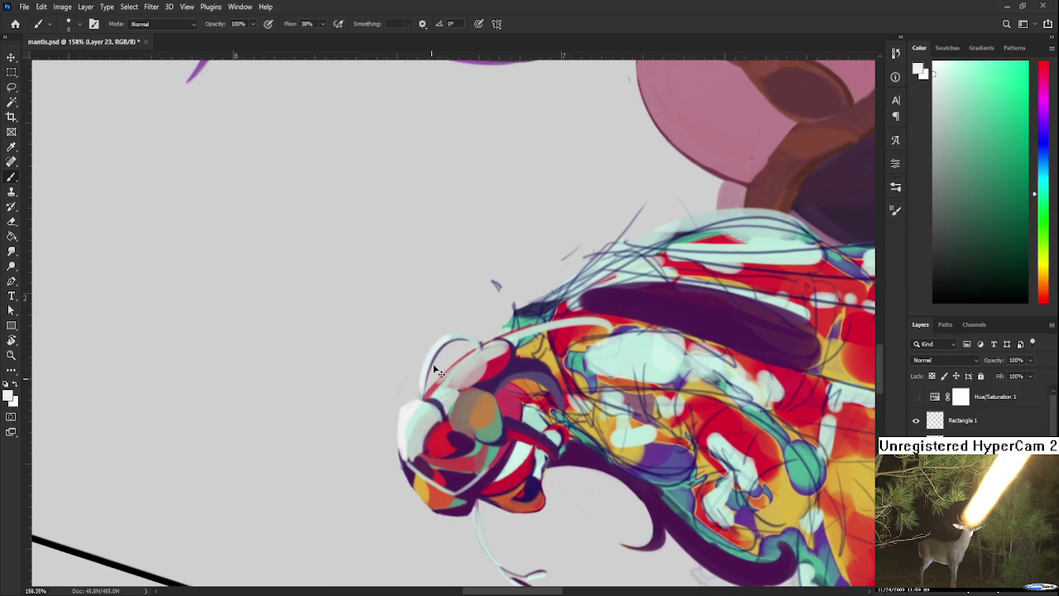
Rotate the view back toward upright and sample dark purple and light grey-green from the head.
{"action": "key", "text": "r"}
{"action": "left_click_drag", "start_coordinate": [434, 376], "coordinate": [456, 394]}
{"action": "key", "text": "b"}
{"action": "left_click", "coordinate": [379, 321], "text": "alt"}
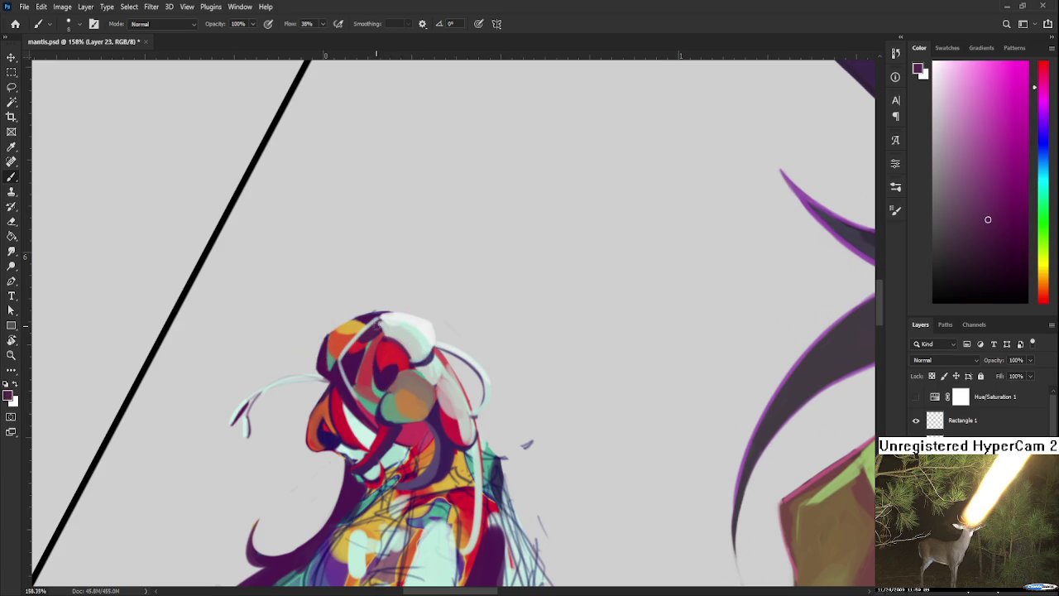
{"action": "left_click", "coordinate": [386, 325], "text": "alt"}
{"action": "left_click", "coordinate": [405, 332], "text": "alt"}
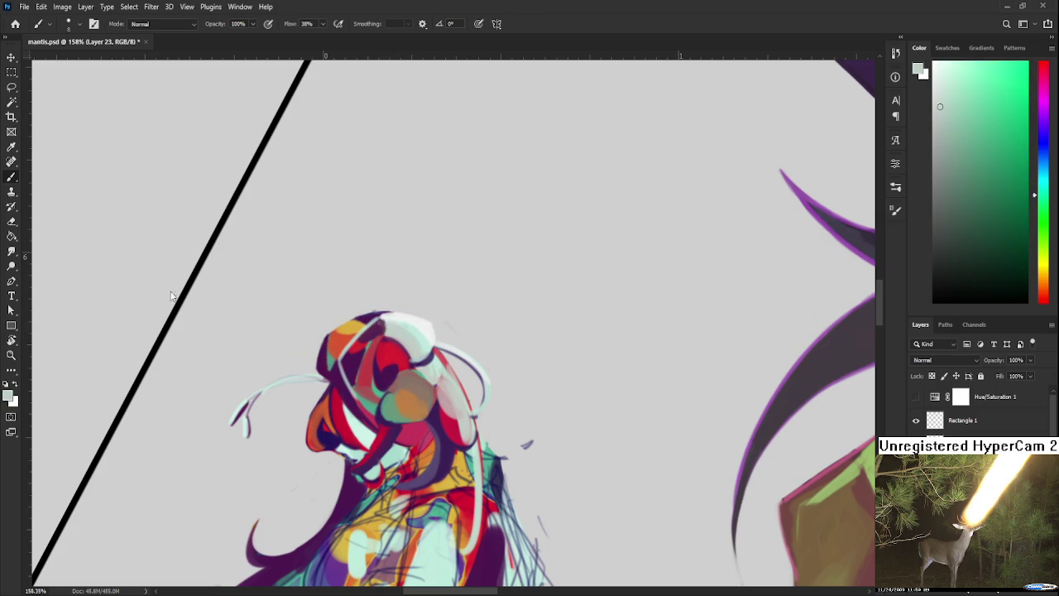
Rotate the view and sample orange-brown, purple, mauve and muted green from the head.
{"action": "key", "text": "r"}
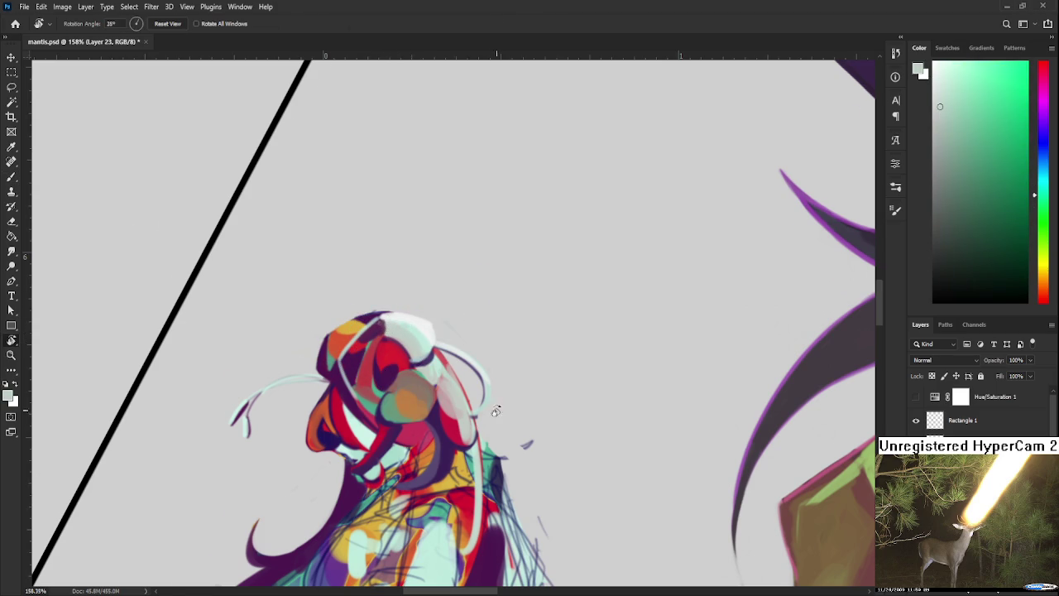
{"action": "left_click_drag", "start_coordinate": [441, 340], "coordinate": [445, 377]}
{"action": "left_click", "coordinate": [445, 379], "text": "alt"}
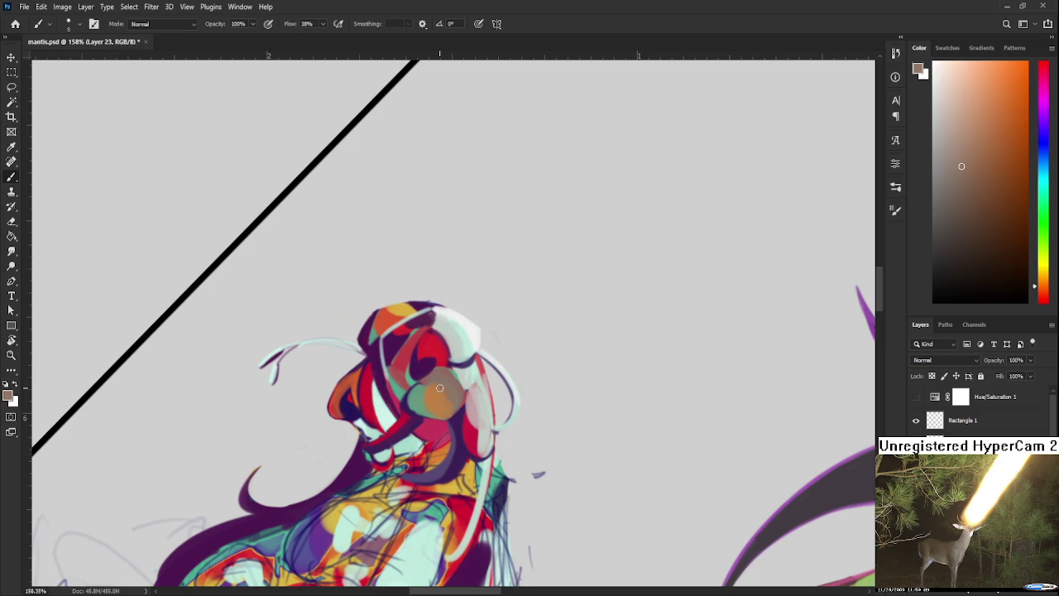
{"action": "left_click", "coordinate": [439, 382], "text": "alt"}
{"action": "left_click", "coordinate": [442, 407], "text": "alt"}
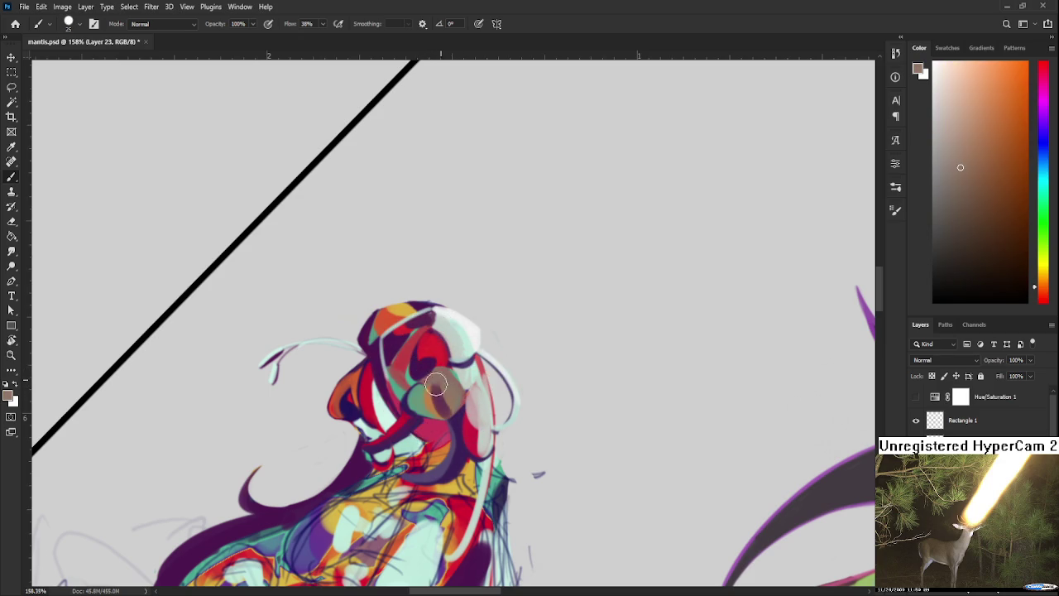
{"action": "left_click", "coordinate": [454, 399], "text": "alt"}
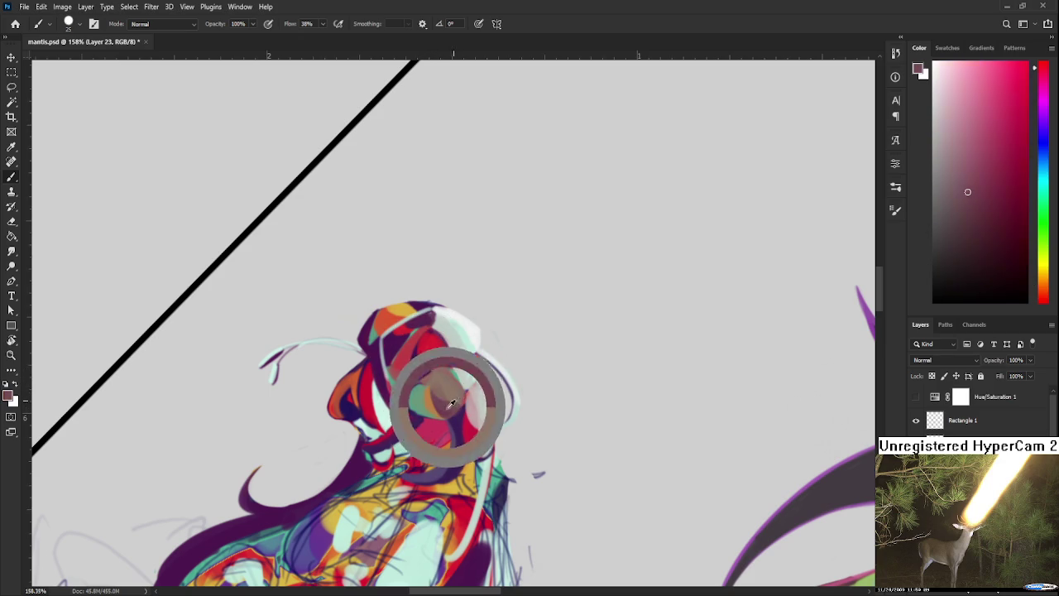
{"action": "left_click", "coordinate": [464, 392], "text": "alt"}
{"action": "left_click", "coordinate": [465, 391], "text": "alt"}
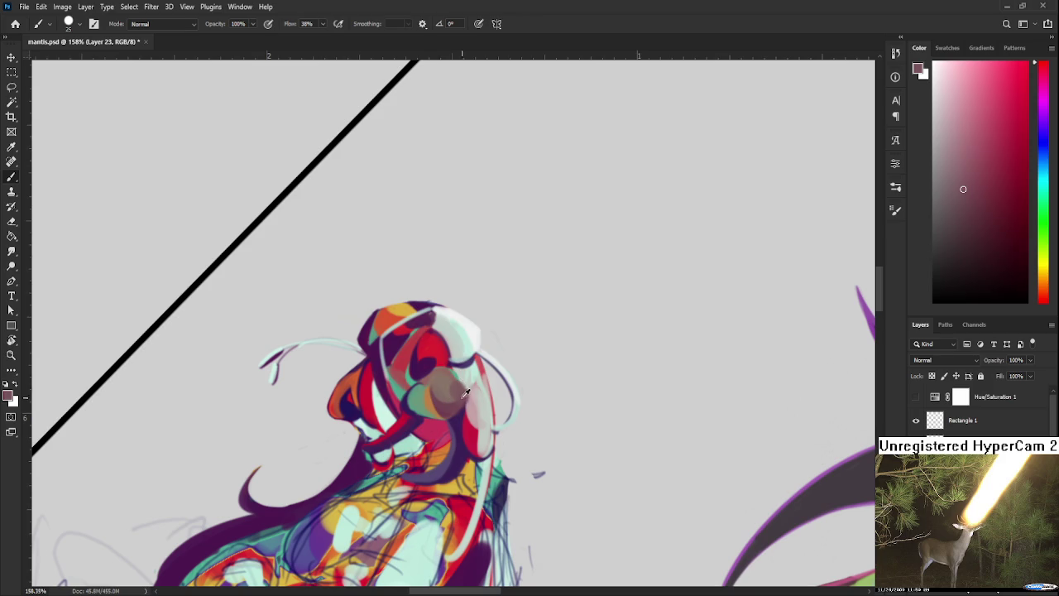
{"action": "left_click", "coordinate": [461, 391], "text": "alt"}
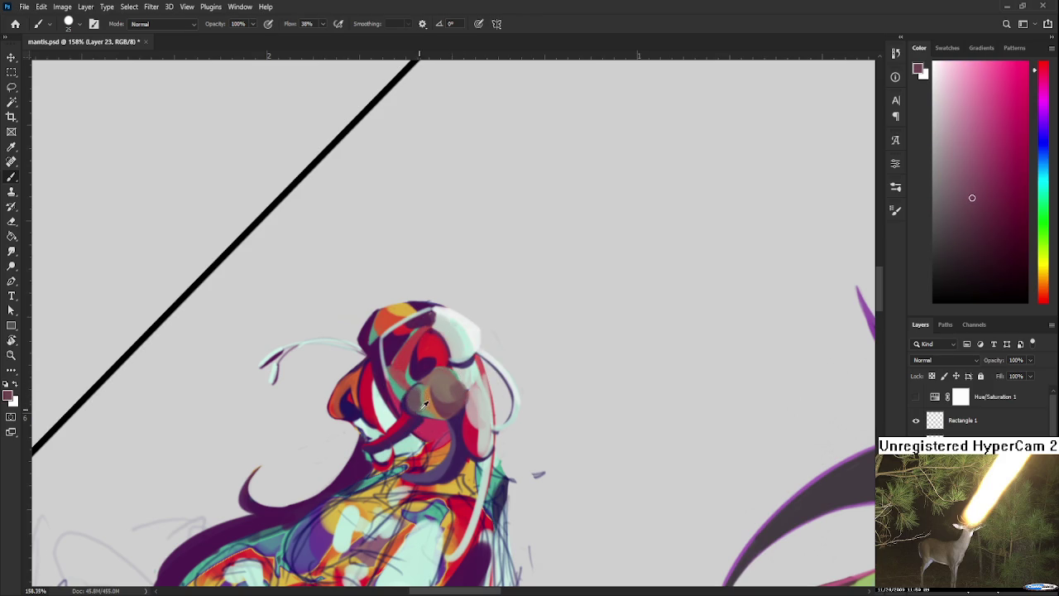
{"action": "left_click", "coordinate": [416, 392], "text": "alt"}
Paint a dark green mark on the head, then resample lighter greens.
{"action": "left_click", "coordinate": [987, 236]}
{"action": "left_click_drag", "start_coordinate": [407, 401], "coordinate": [424, 406]}
{"action": "left_click", "coordinate": [418, 403], "text": "alt"}
{"action": "left_click", "coordinate": [422, 404], "text": "alt"}
{"action": "left_click", "coordinate": [415, 402], "text": "alt"}
Shrink the brush to size 7 and pick a darker red from the hair.
{"action": "key", "text": "p"}
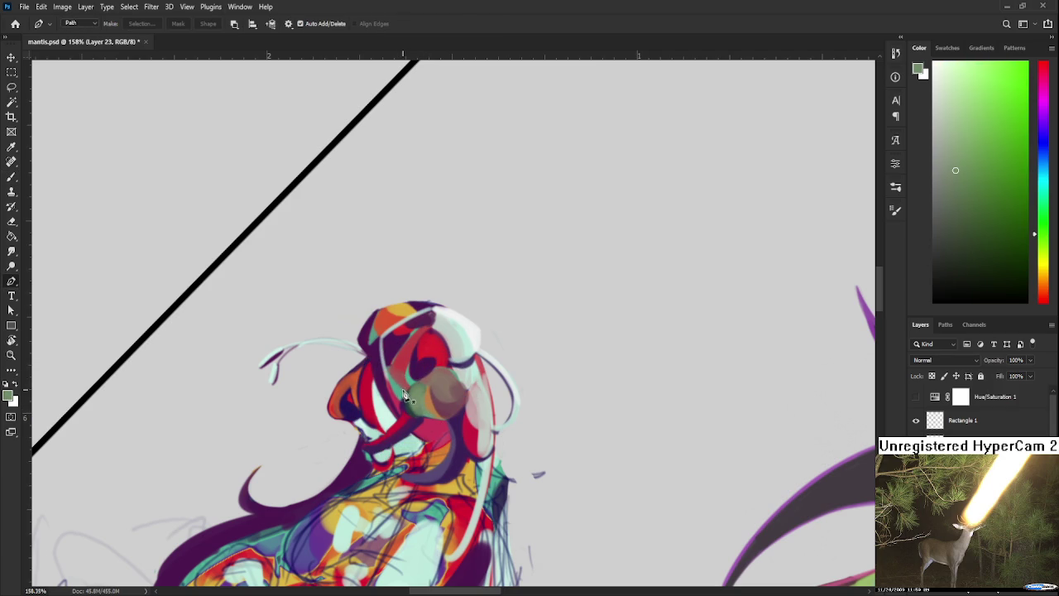
{"action": "key", "text": "b"}
{"action": "key", "text": "bracketleft"}
{"action": "key", "text": "bracketleft"}
{"action": "key", "text": "bracketleft"}
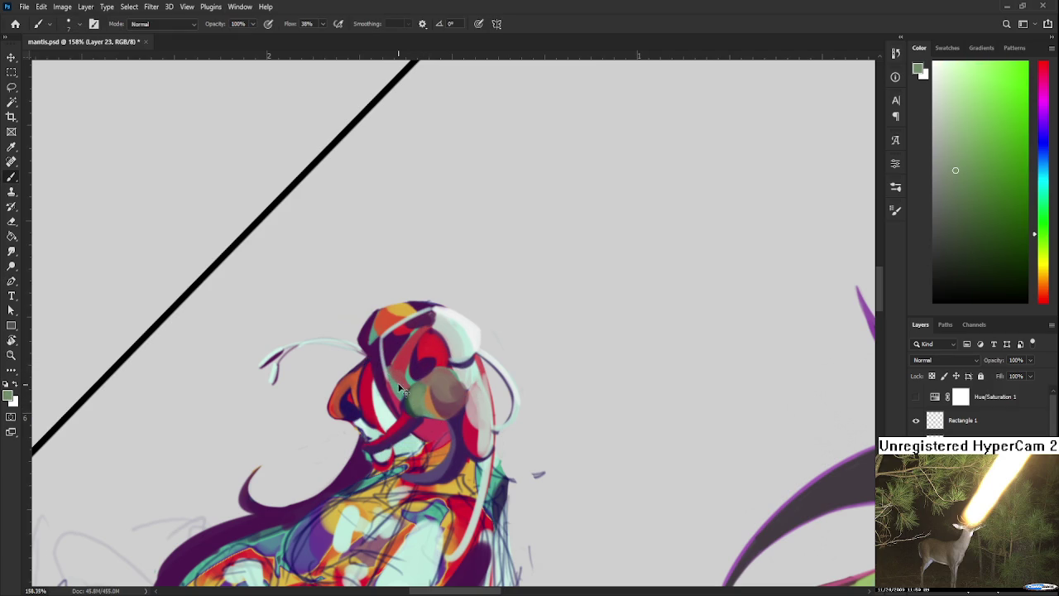
{"action": "left_click", "coordinate": [421, 358], "text": "alt"}
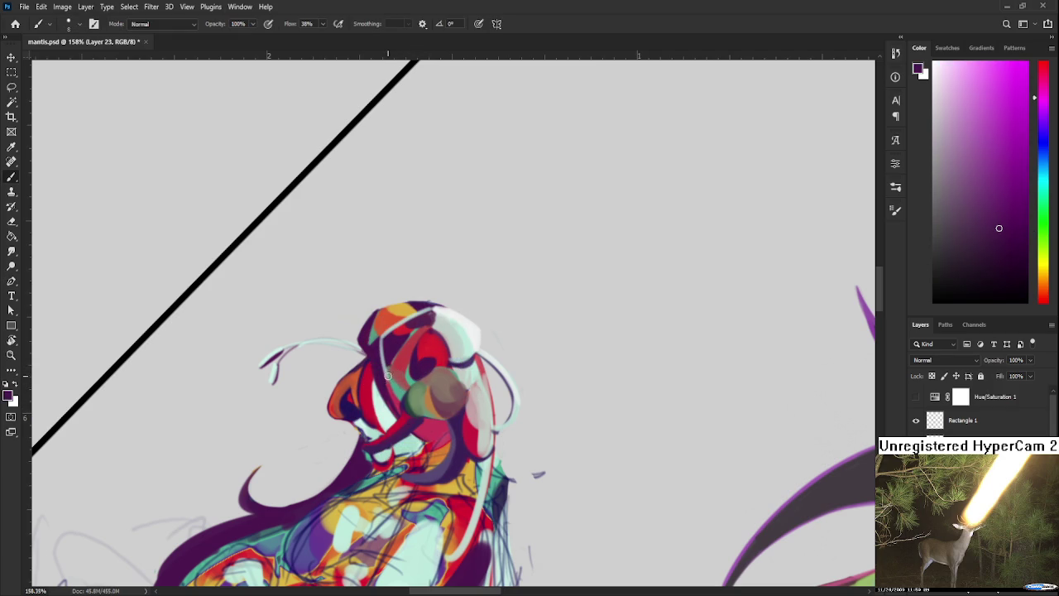
{"action": "left_click", "coordinate": [389, 380], "text": "alt"}
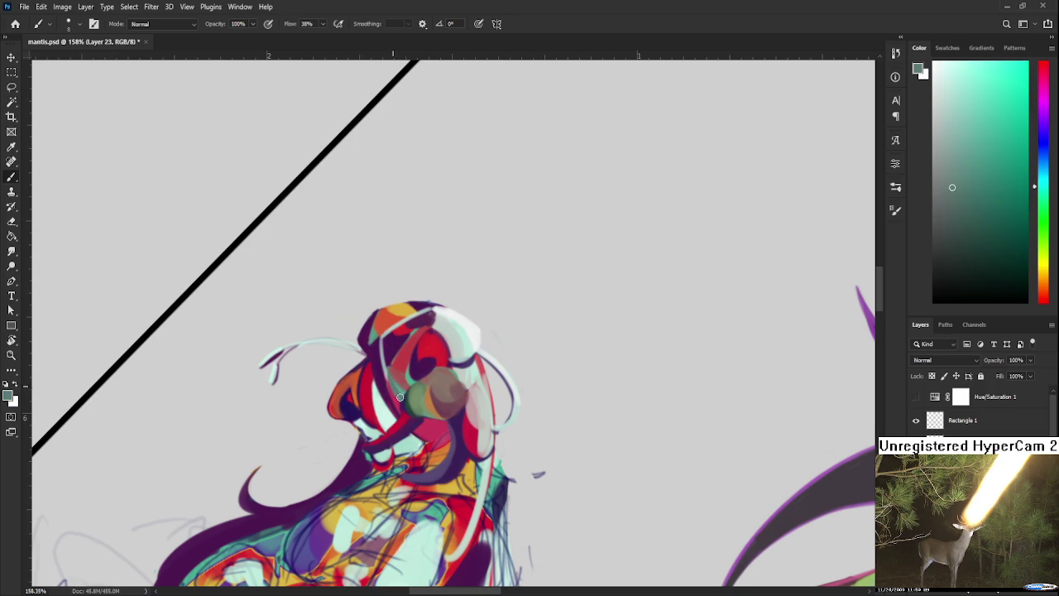
{"action": "left_click", "coordinate": [406, 379], "text": "alt"}
{"action": "left_click", "coordinate": [428, 347], "text": "alt"}
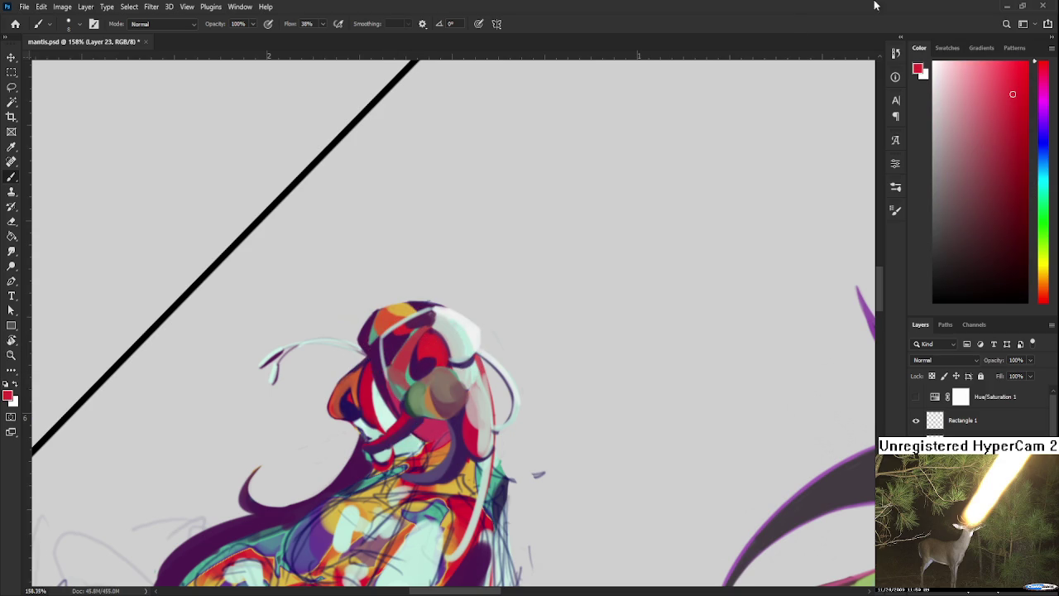
{"action": "left_click_drag", "start_coordinate": [992, 167], "coordinate": [1014, 196]}
Resample hair reds and paint dark red strokes onto the head.
{"action": "left_click", "coordinate": [413, 343], "text": "alt"}
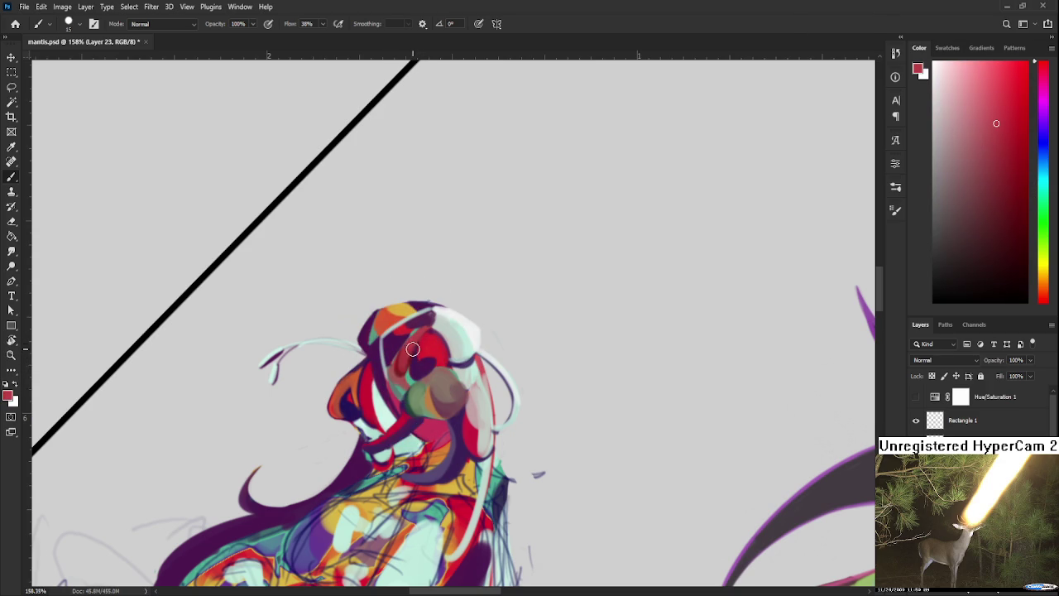
{"action": "left_click", "coordinate": [411, 360], "text": "alt"}
{"action": "left_click", "coordinate": [409, 364], "text": "alt"}
{"action": "left_click", "coordinate": [417, 346], "text": "alt"}
{"action": "left_click", "coordinate": [403, 370], "text": "alt"}
{"action": "left_click", "coordinate": [409, 370], "text": "alt"}
{"action": "left_click", "coordinate": [430, 337], "text": "alt"}
{"action": "left_click_drag", "start_coordinate": [429, 335], "coordinate": [443, 350]}
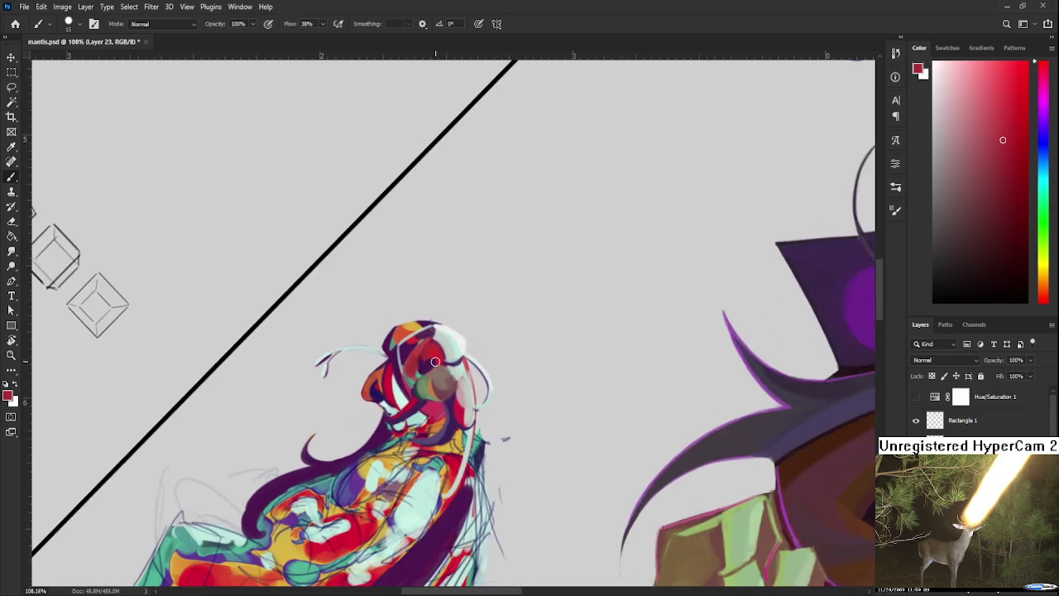
Check values in greyscale, then paint a mint stroke across the eye.
{"action": "scroll", "coordinate": [435, 386], "scroll_direction": "down", "scroll_amount": 3}
{"action": "scroll", "coordinate": [437, 368], "scroll_direction": "up", "scroll_amount": 2}
{"action": "scroll", "coordinate": [437, 368], "scroll_direction": "up", "scroll_amount": 1}
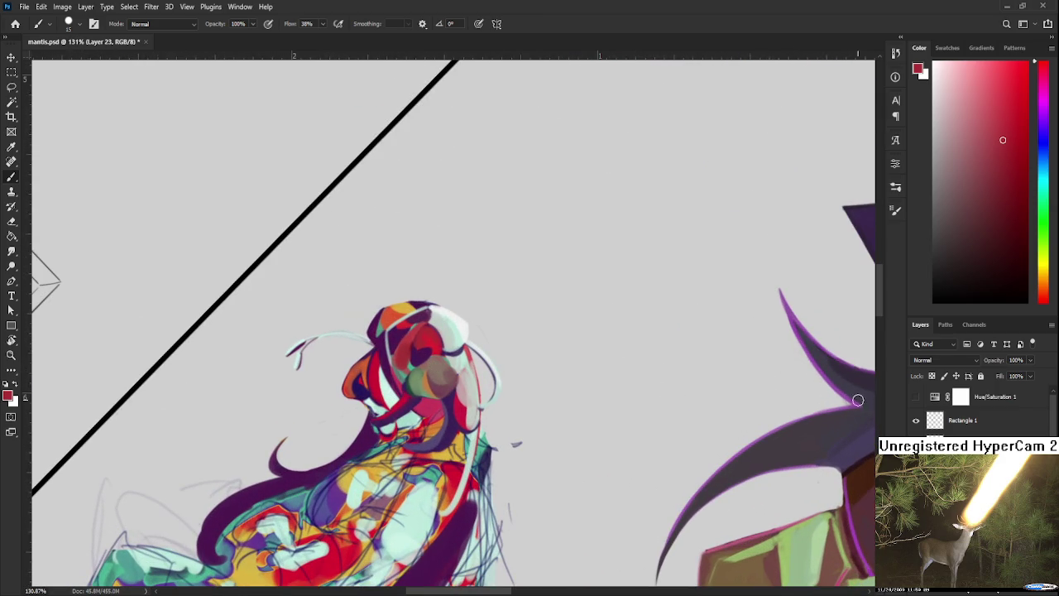
{"action": "left_click", "coordinate": [916, 398]}
{"action": "left_click", "coordinate": [917, 398]}
{"action": "left_click", "coordinate": [916, 398]}
{"action": "scroll", "coordinate": [420, 339], "scroll_direction": "up", "scroll_amount": 2}
{"action": "scroll", "coordinate": [421, 337], "scroll_direction": "up", "scroll_amount": 1}
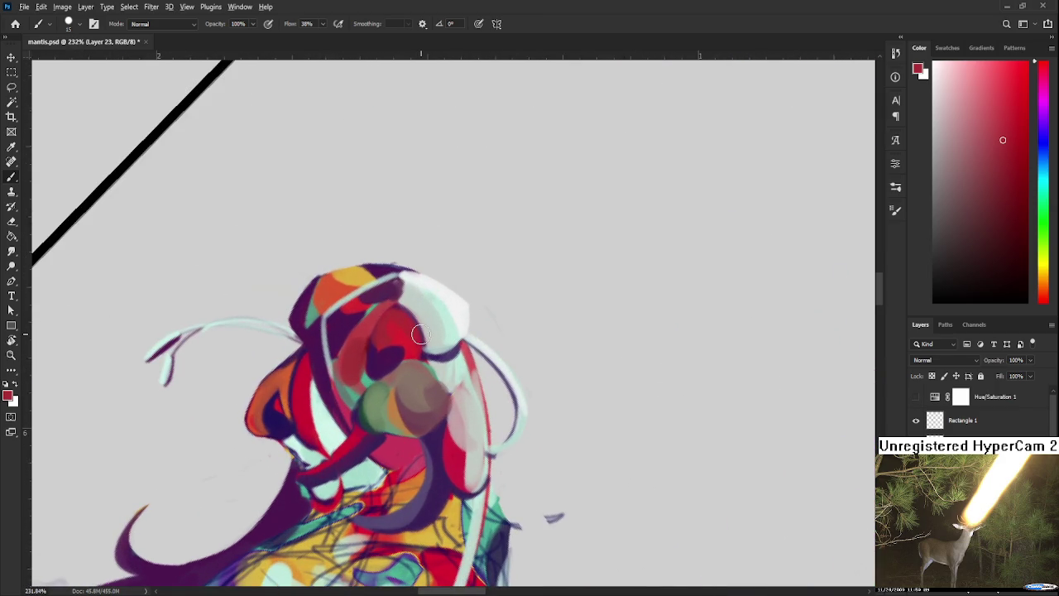
{"action": "left_click", "coordinate": [460, 304], "text": "alt"}
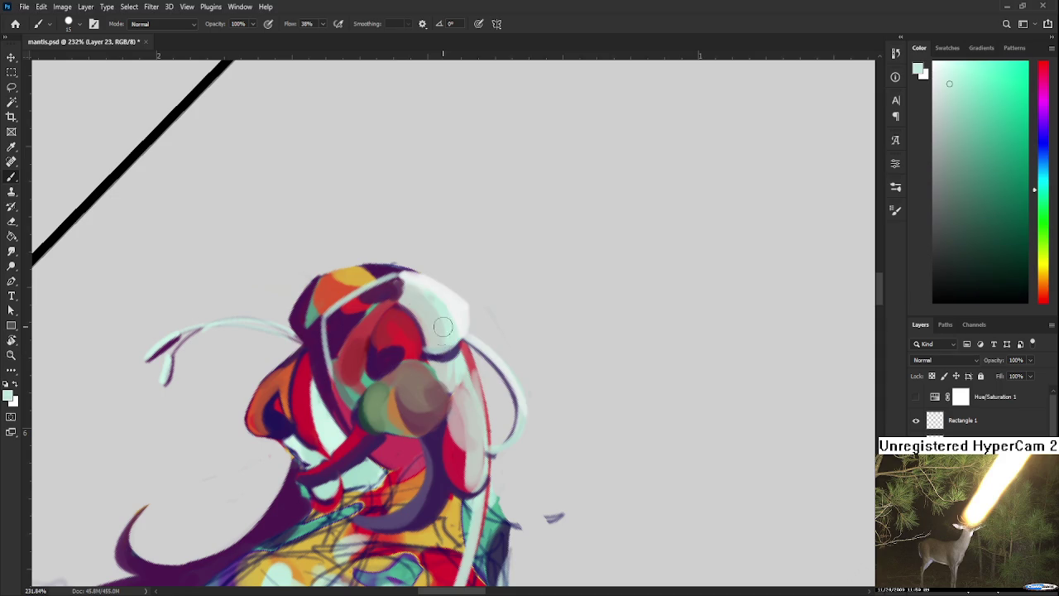
{"action": "left_click_drag", "start_coordinate": [401, 383], "coordinate": [420, 410]}
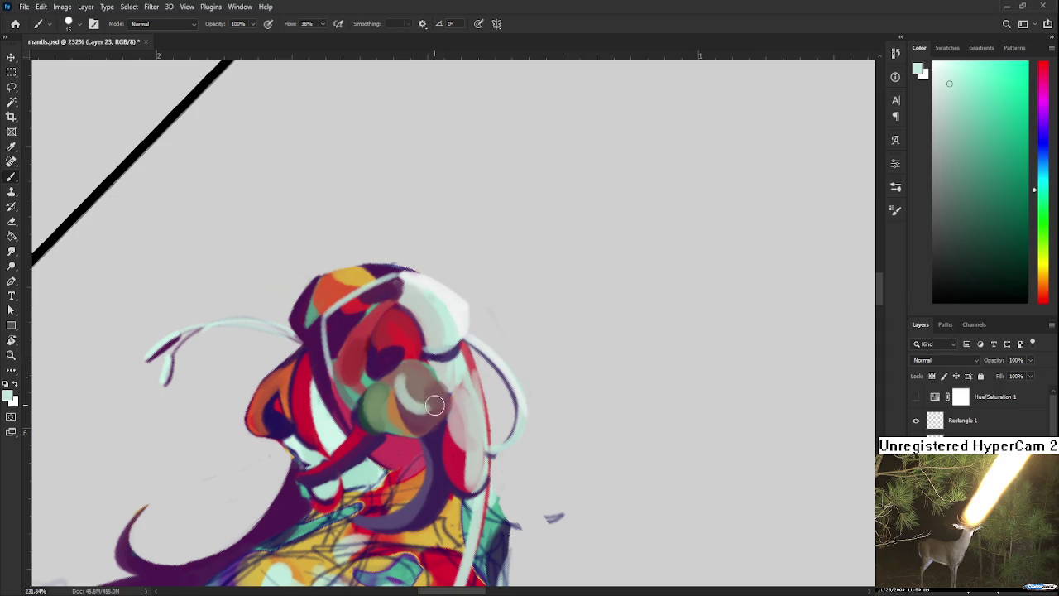
Sample head colours and paint light grey strokes over the head.
{"action": "left_click", "coordinate": [421, 405], "text": "alt"}
{"action": "left_click", "coordinate": [422, 407], "text": "alt"}
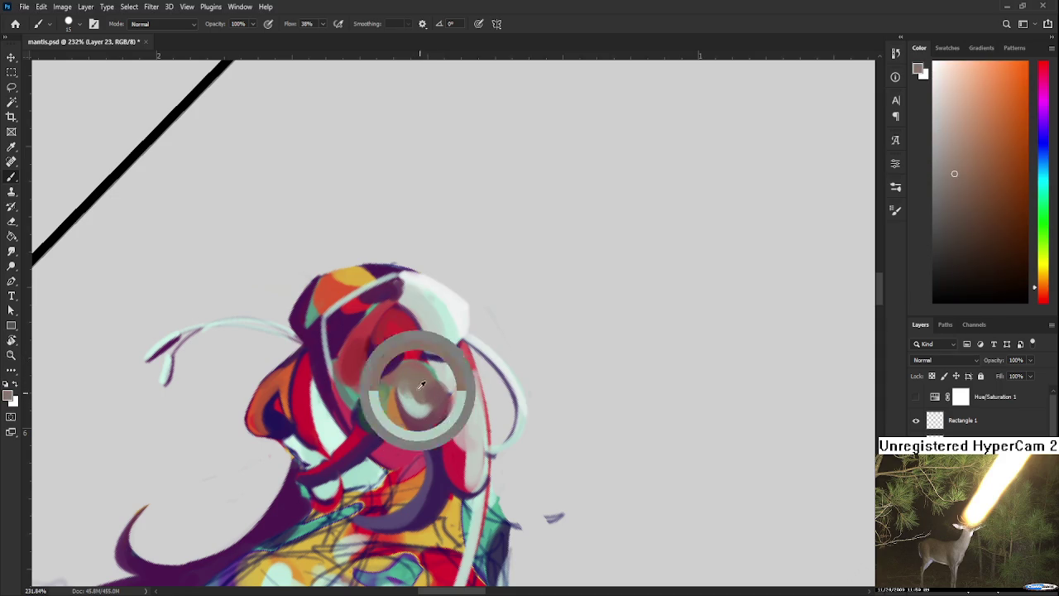
{"action": "left_click", "coordinate": [356, 342], "text": "alt"}
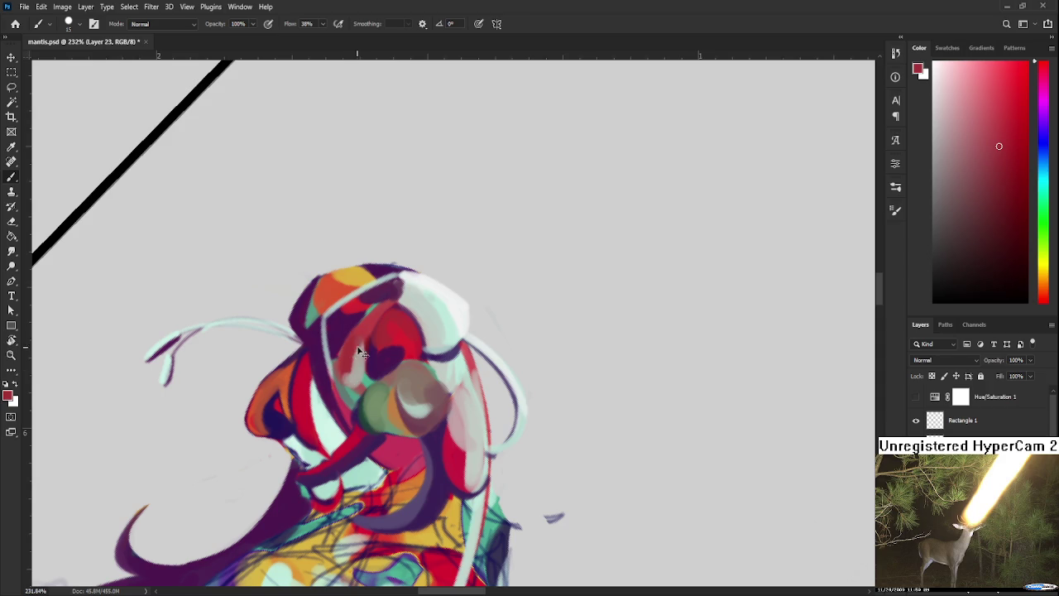
{"action": "left_click", "coordinate": [351, 356], "text": "alt"}
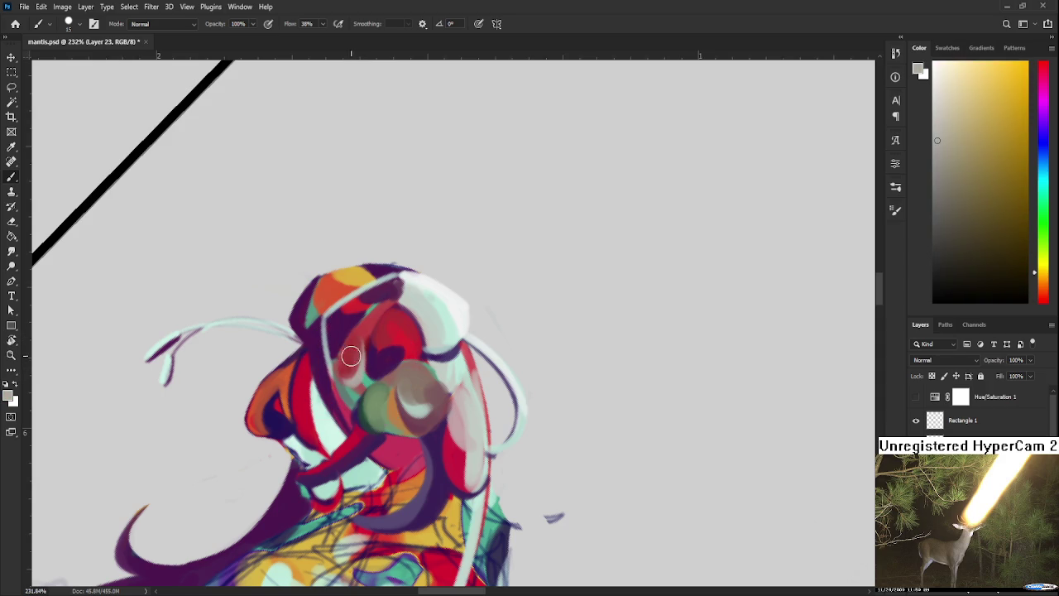
{"action": "mouse_move", "coordinate": [342, 370]}
{"action": "left_mouse_down"}
{"action": "mouse_move", "coordinate": [352, 383]}
{"action": "mouse_move", "coordinate": [369, 360]}
{"action": "left_mouse_up"}
Sample red, tan orange and pale mint-grey from the head.
{"action": "left_click", "coordinate": [352, 364], "text": "alt"}
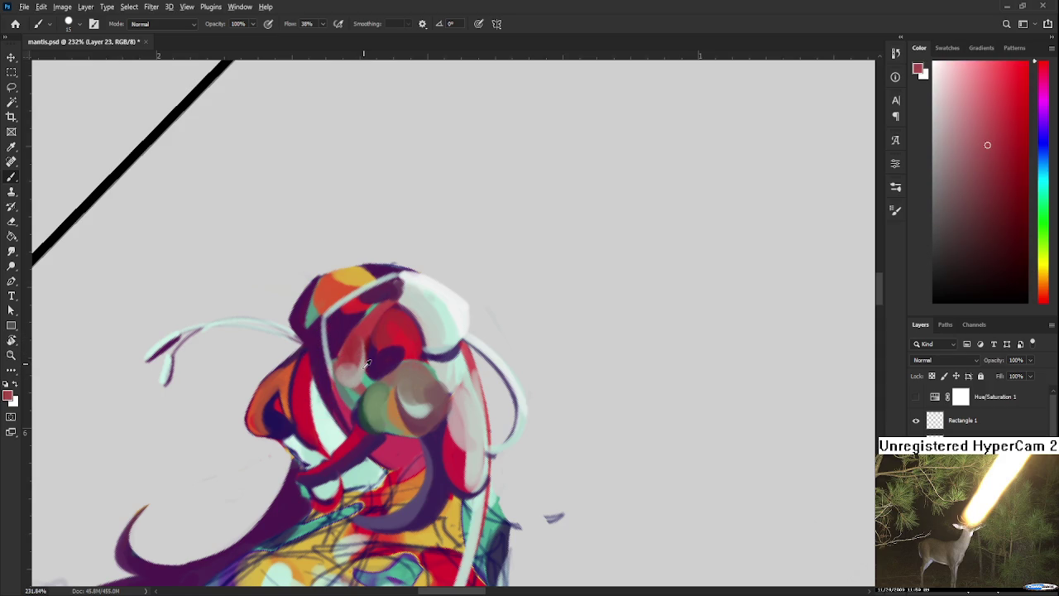
{"action": "left_click", "coordinate": [356, 373], "text": "alt"}
{"action": "left_click", "coordinate": [381, 396], "text": "alt"}
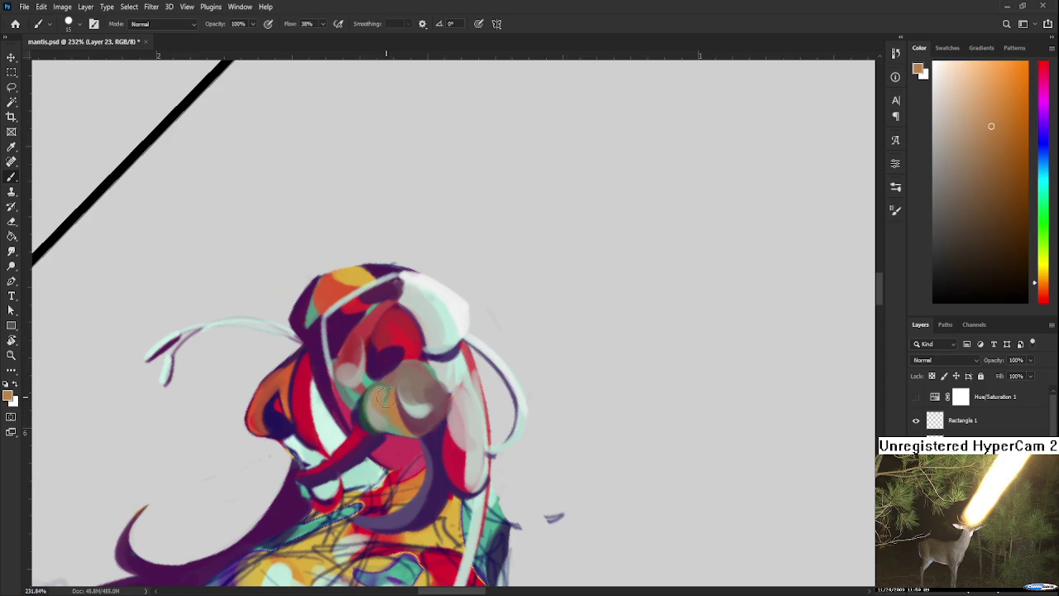
{"action": "left_click", "coordinate": [414, 402], "text": "alt"}
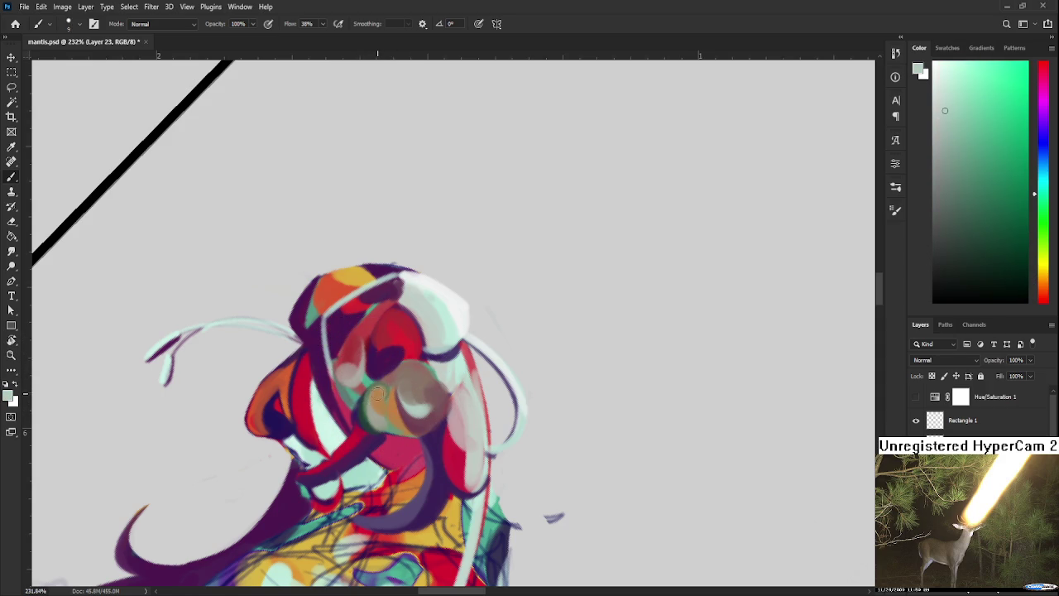
{"action": "left_click", "coordinate": [384, 407], "text": "alt"}
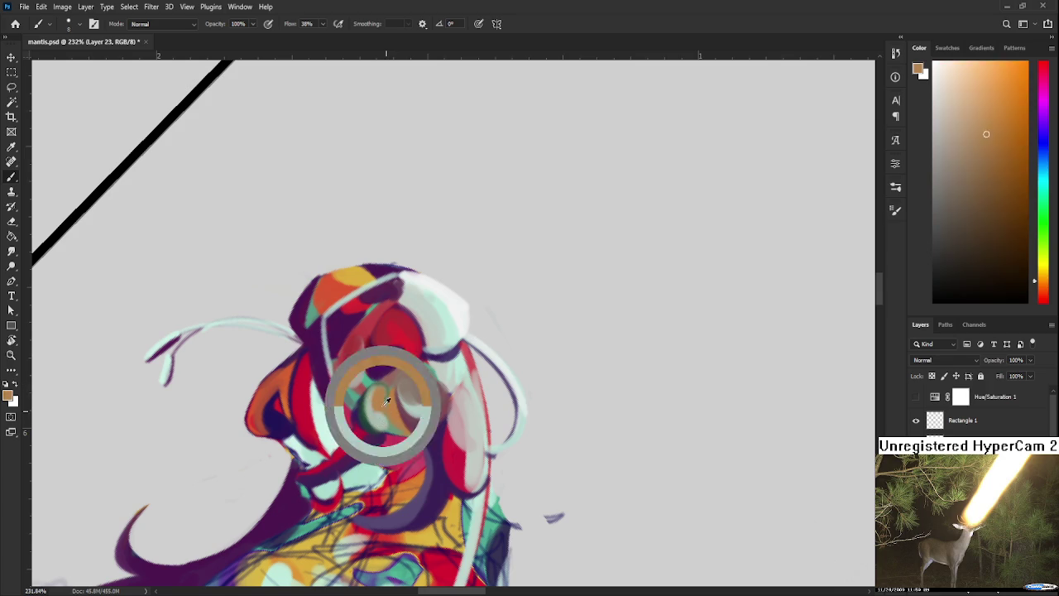
{"action": "left_click", "coordinate": [390, 416], "text": "alt"}
Paint a pale stroke across the eye, then undo it.
{"action": "scroll", "coordinate": [385, 398], "scroll_direction": "up", "scroll_amount": 2}
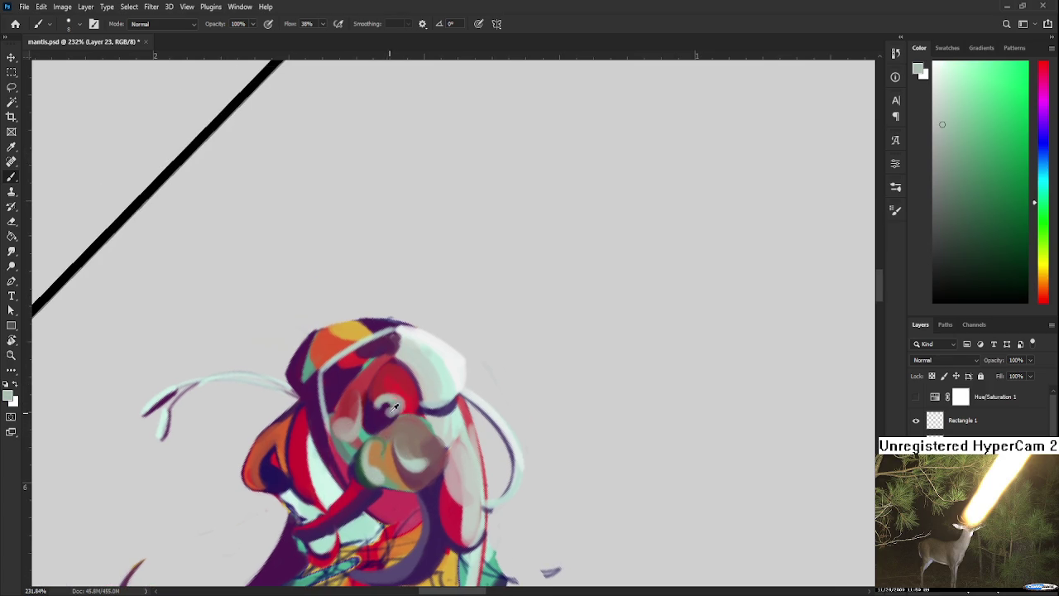
{"action": "left_click", "coordinate": [389, 410], "text": "alt"}
{"action": "left_click", "coordinate": [403, 394], "text": "alt"}
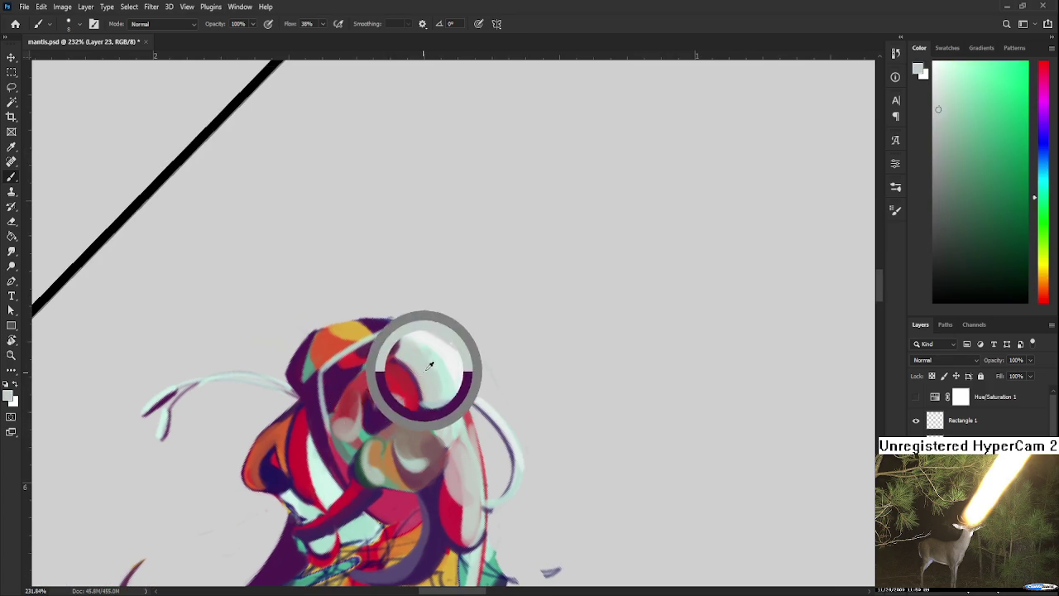
{"action": "left_click", "coordinate": [397, 404], "text": "alt"}
{"action": "left_click_drag", "start_coordinate": [379, 366], "coordinate": [406, 365]}
{"action": "key", "text": "ctrl+z"}
Sample a pale greenish grey and paint it along the head's top-left edge.
{"action": "left_click", "coordinate": [434, 359], "text": "alt"}
{"action": "left_click", "coordinate": [395, 365], "text": "alt"}
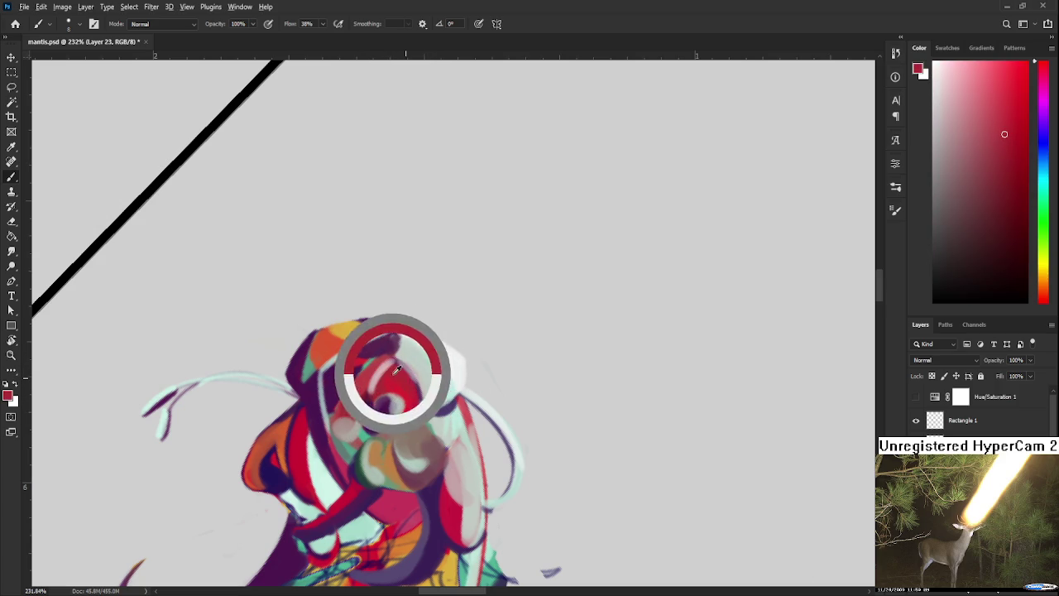
{"action": "left_click", "coordinate": [444, 360], "text": "alt"}
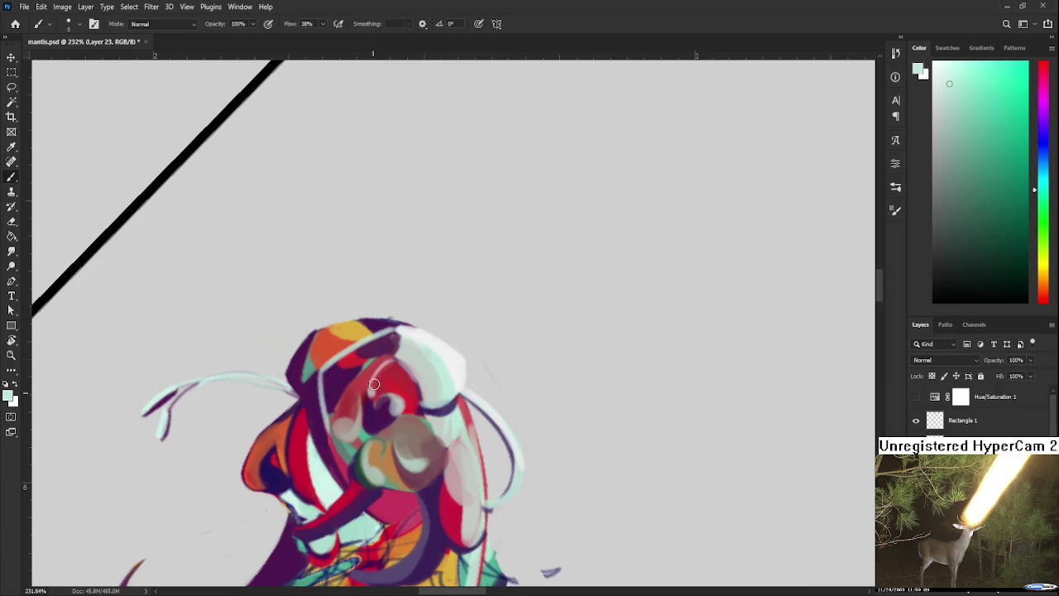
{"action": "left_click", "coordinate": [397, 374], "text": "alt"}
{"action": "left_click", "coordinate": [400, 371], "text": "alt"}
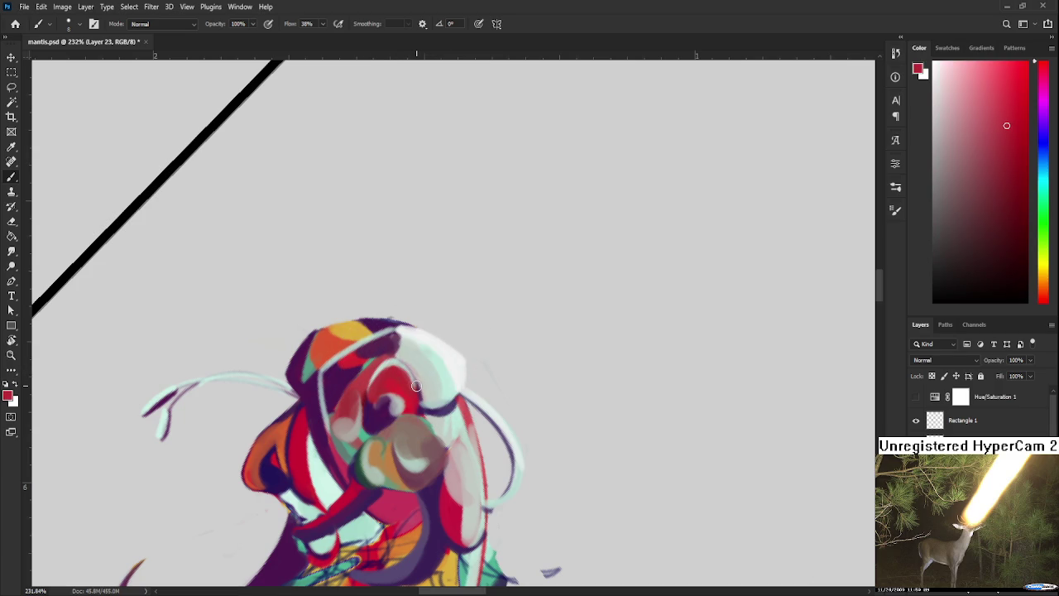
{"action": "scroll", "coordinate": [416, 386], "scroll_direction": "down", "scroll_amount": 3}
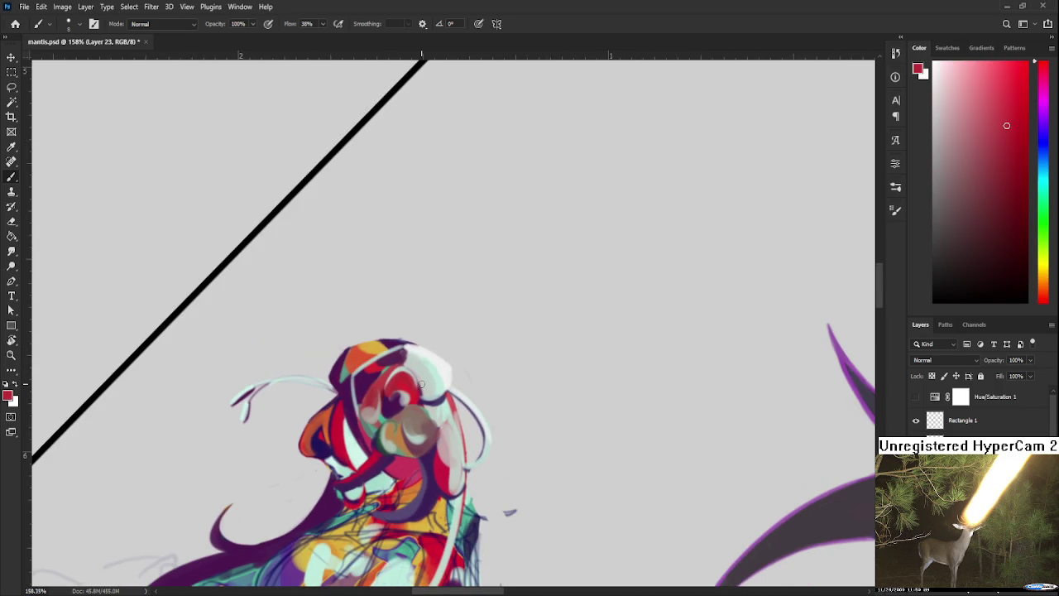
{"action": "scroll", "coordinate": [416, 389], "scroll_direction": "up", "scroll_amount": 2}
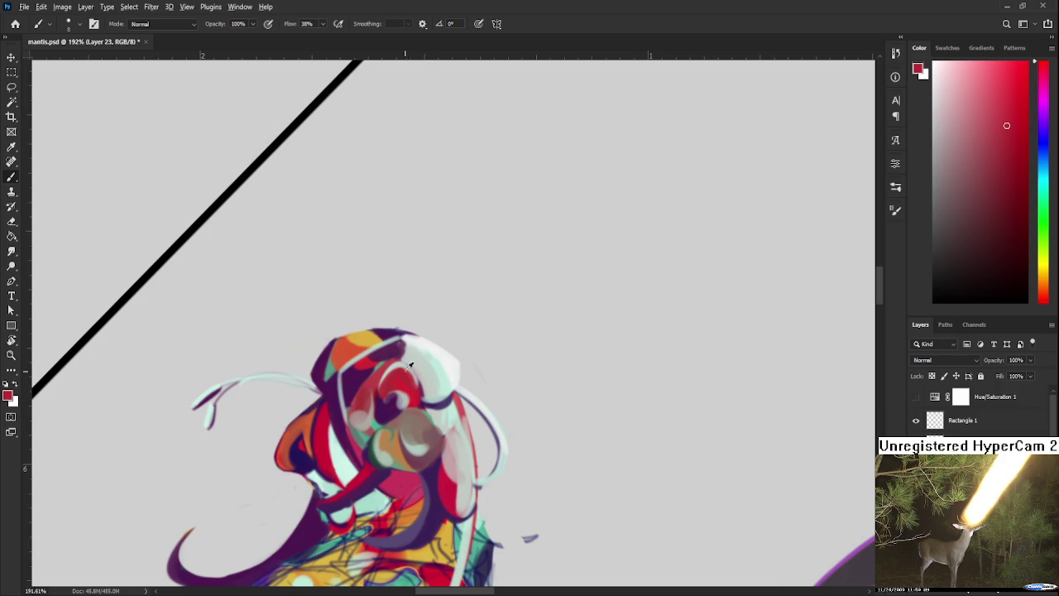
{"action": "left_click", "coordinate": [416, 348], "text": "alt"}
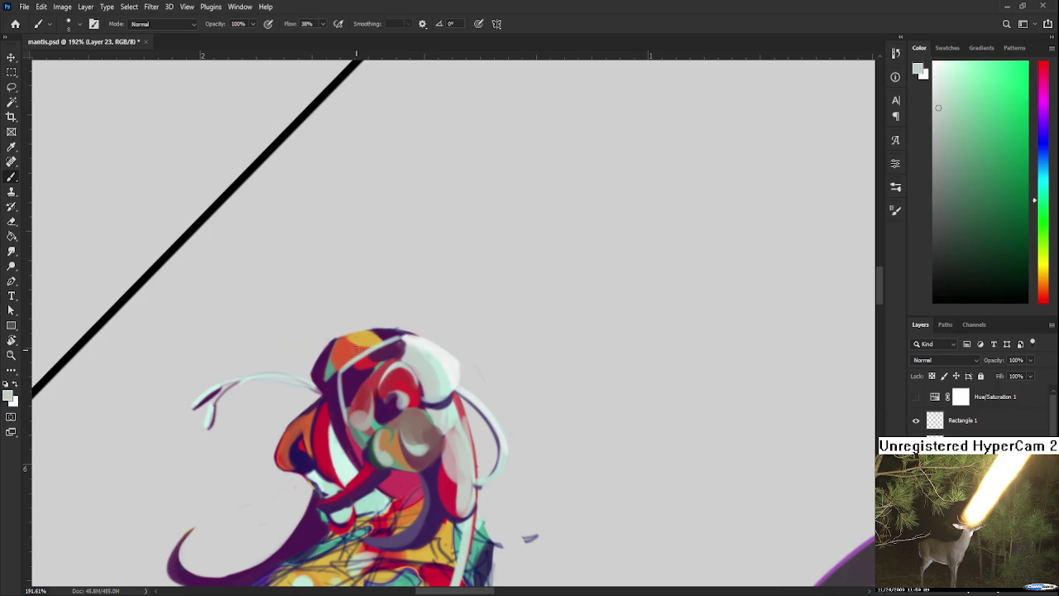
{"action": "left_click_drag", "start_coordinate": [336, 342], "coordinate": [335, 369]}
Sample red, yellow and orange from the head.
{"action": "left_click", "coordinate": [347, 351], "text": "alt"}
{"action": "left_click", "coordinate": [340, 362], "text": "alt"}
{"action": "left_click", "coordinate": [370, 335], "text": "alt"}
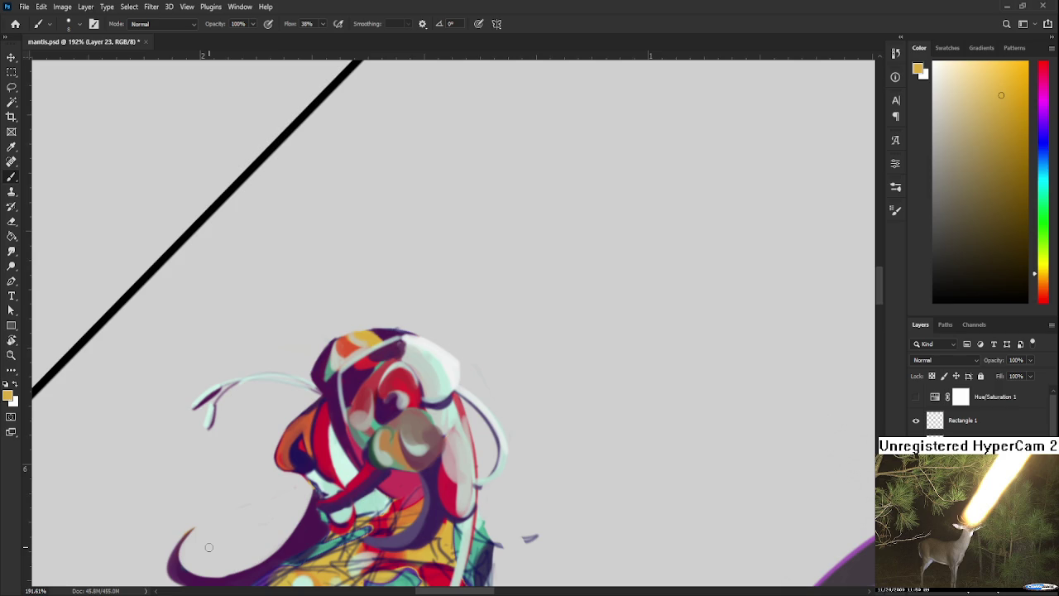
{"action": "scroll", "coordinate": [520, 467], "scroll_direction": "down", "scroll_amount": 3}
{"action": "scroll", "coordinate": [518, 491], "scroll_direction": "down", "scroll_amount": 2}
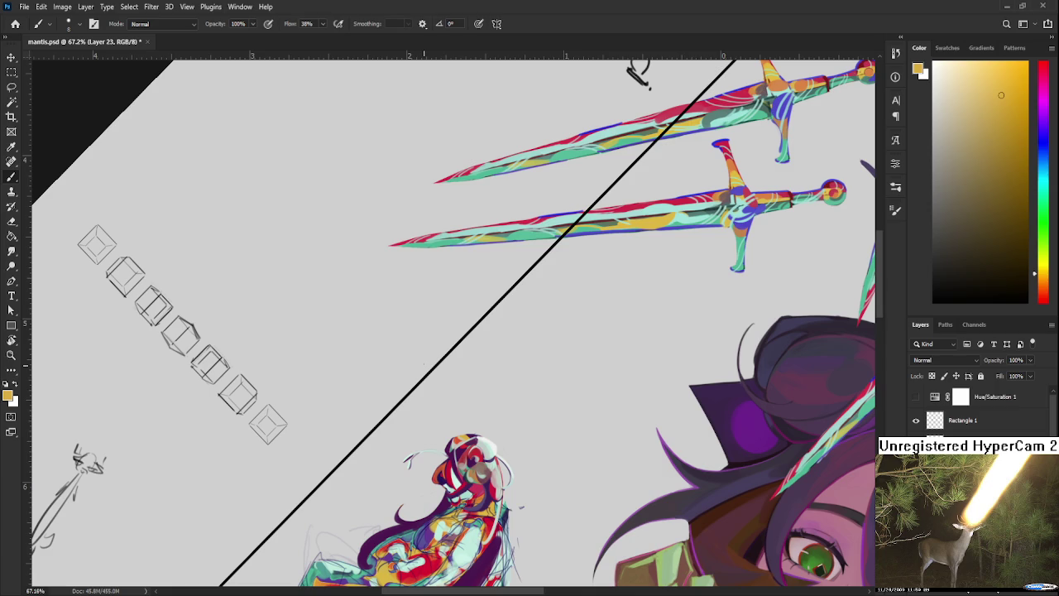
Rotate the canvas to reveal the large character.
{"action": "scroll", "coordinate": [391, 320], "scroll_direction": "down", "scroll_amount": 5}
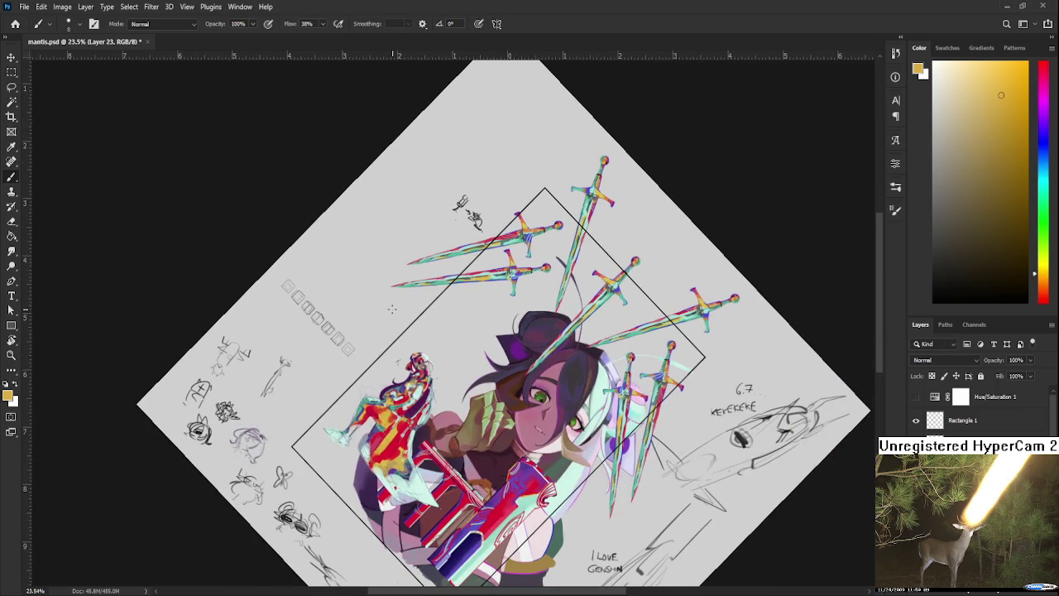
{"action": "scroll", "coordinate": [405, 364], "scroll_direction": "up", "scroll_amount": 5}
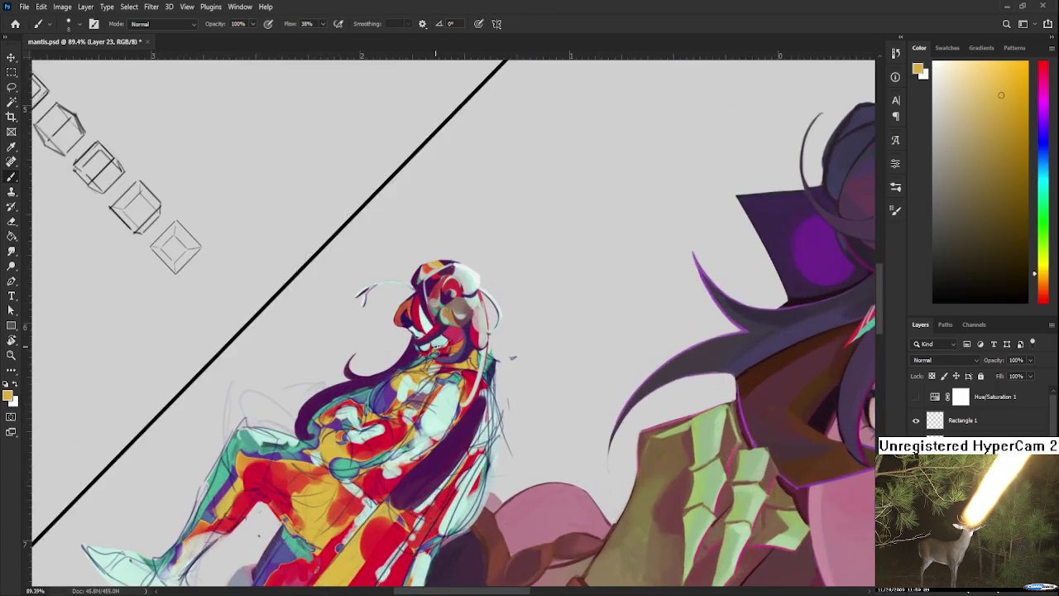
{"action": "key", "text": "r"}
{"action": "mouse_move", "coordinate": [420, 354]}
{"action": "left_mouse_down"}
{"action": "mouse_move", "coordinate": [508, 447]}
{"action": "mouse_move", "coordinate": [497, 390]}
{"action": "left_mouse_up"}
{"action": "scroll", "coordinate": [480, 397], "scroll_direction": "down", "scroll_amount": 5}
{"action": "scroll", "coordinate": [451, 323], "scroll_direction": "up", "scroll_amount": 3}
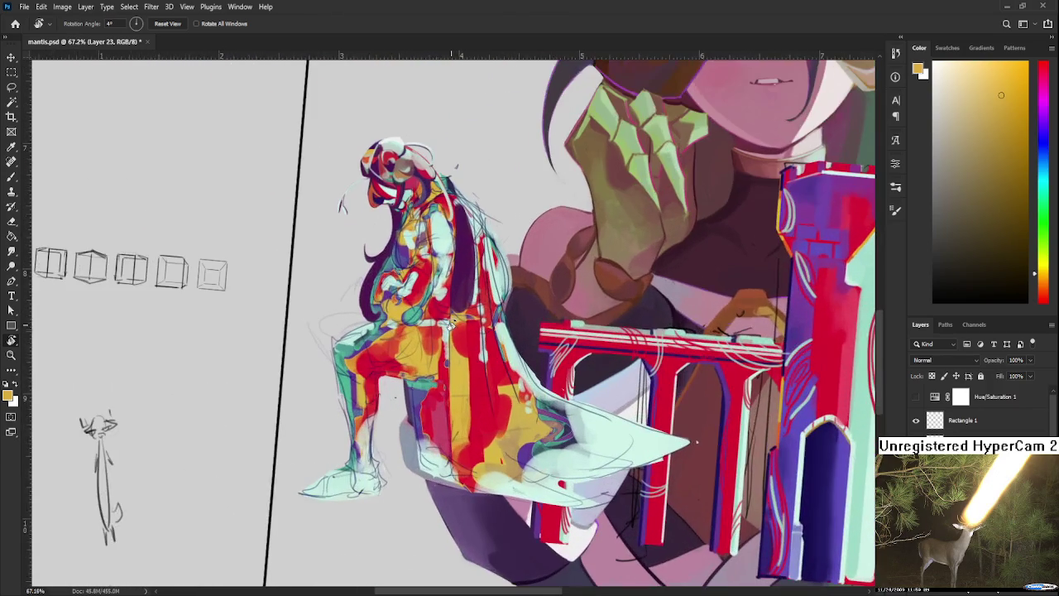
Preview the artwork in greyscale while tilting the figure's head, then restore colour.
{"action": "left_click", "coordinate": [917, 397]}
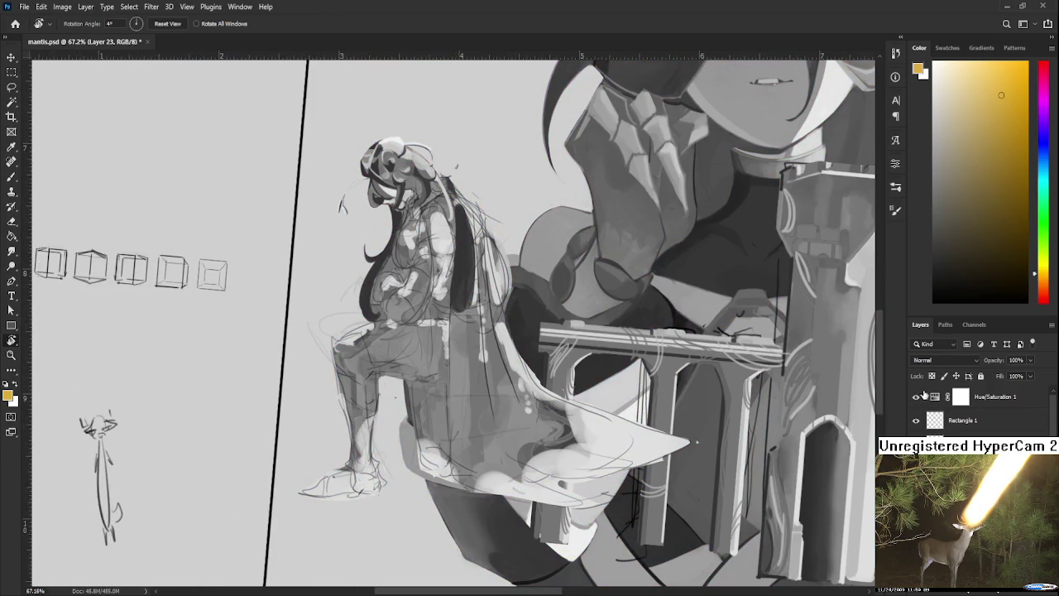
{"action": "scroll", "coordinate": [369, 147], "scroll_direction": "up", "scroll_amount": 2}
{"action": "scroll", "coordinate": [389, 149], "scroll_direction": "up", "scroll_amount": 2}
{"action": "scroll", "coordinate": [411, 149], "scroll_direction": "up", "scroll_amount": 2}
{"action": "left_click_drag", "start_coordinate": [449, 200], "coordinate": [552, 249]}
{"action": "scroll", "coordinate": [551, 249], "scroll_direction": "down", "scroll_amount": 2}
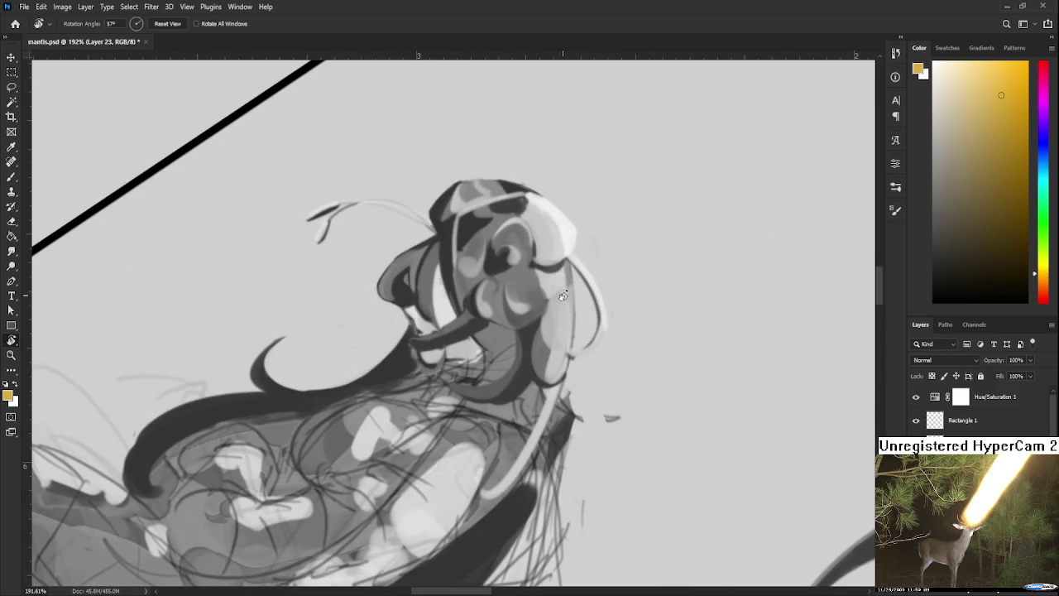
{"action": "left_click", "coordinate": [916, 397]}
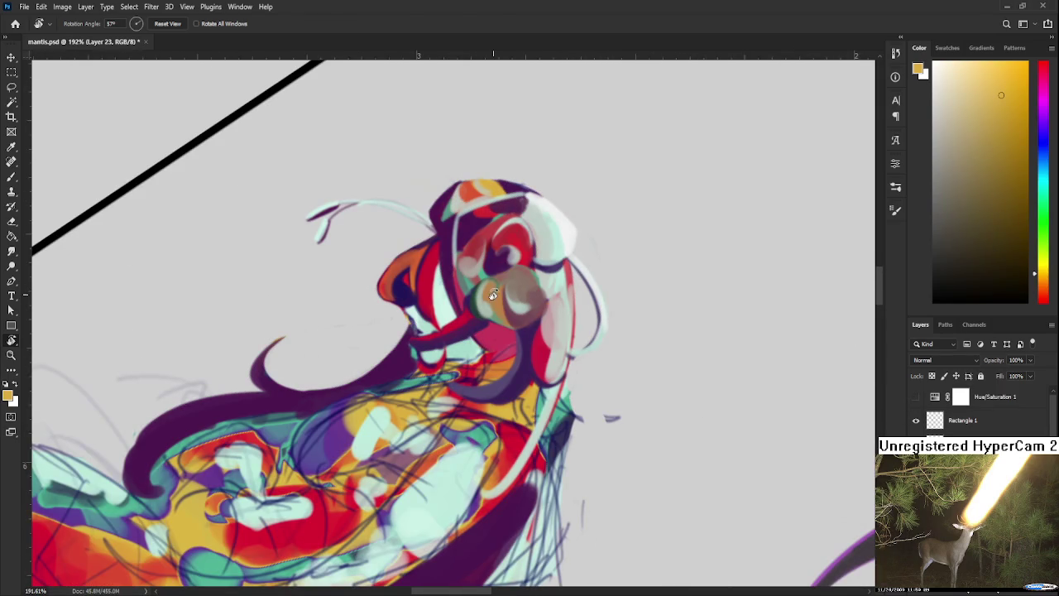
Sample face colours and paint a closed eyelid, then undo it.
{"action": "key", "text": "b"}
{"action": "left_click", "coordinate": [503, 259], "text": "alt"}
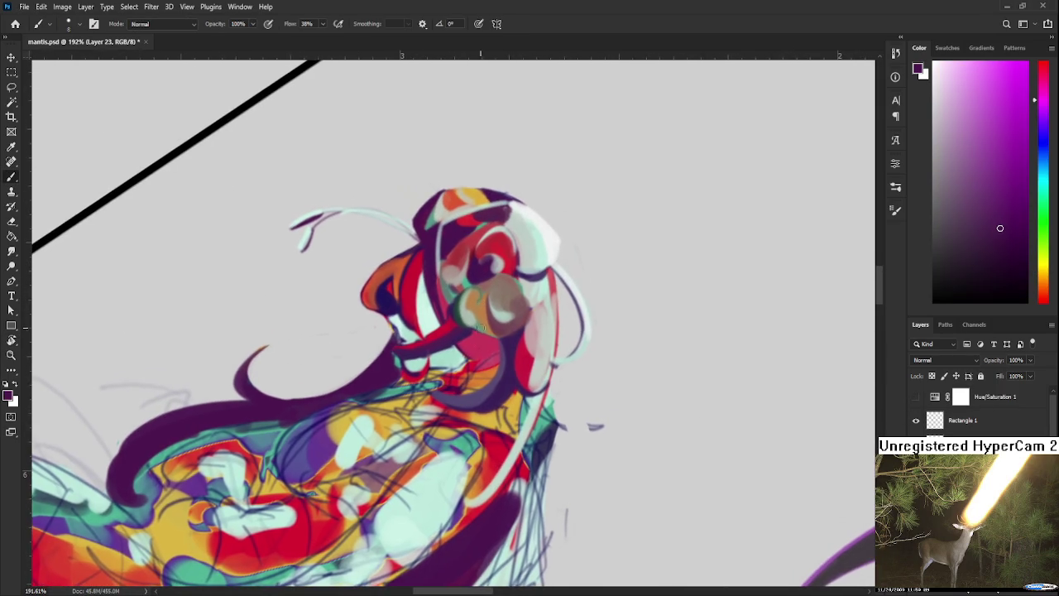
{"action": "left_click_drag", "start_coordinate": [528, 295], "coordinate": [477, 307]}
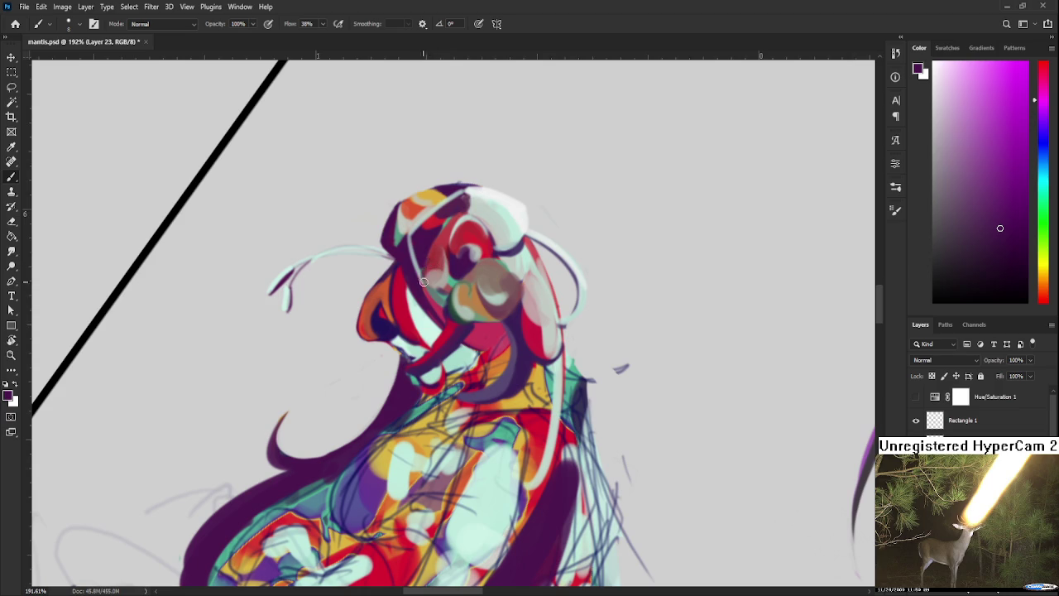
{"action": "left_click", "coordinate": [434, 251], "text": "alt"}
{"action": "left_click_drag", "start_coordinate": [478, 288], "coordinate": [512, 298]}
{"action": "key", "text": "ctrl+z"}
Lighten the brown patch on the face with sampled light mint.
{"action": "left_click", "coordinate": [510, 305], "text": "alt"}
{"action": "left_click", "coordinate": [476, 288], "text": "alt"}
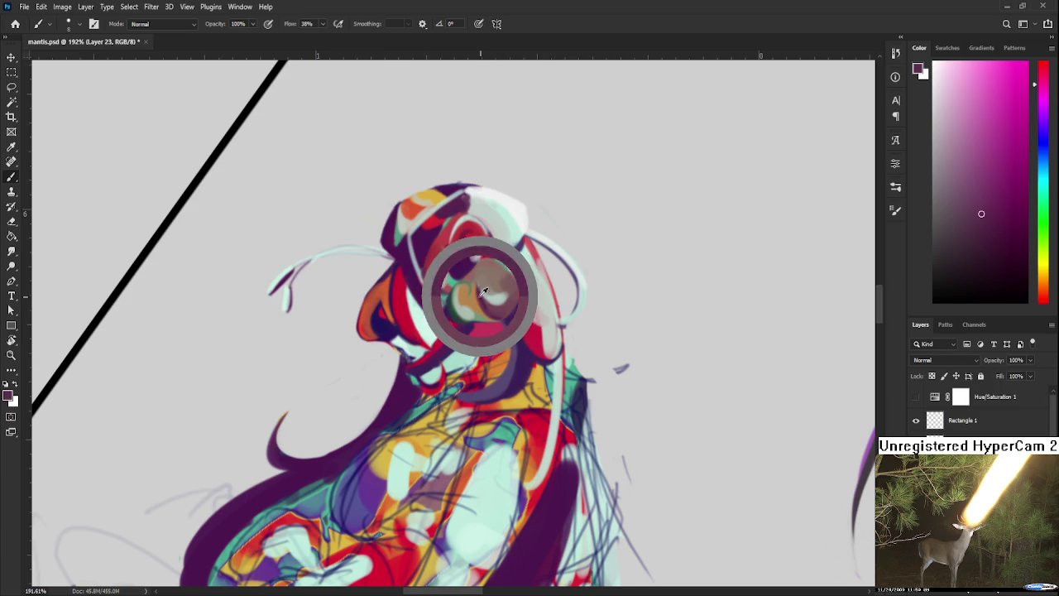
{"action": "left_click_drag", "start_coordinate": [500, 294], "coordinate": [505, 296]}
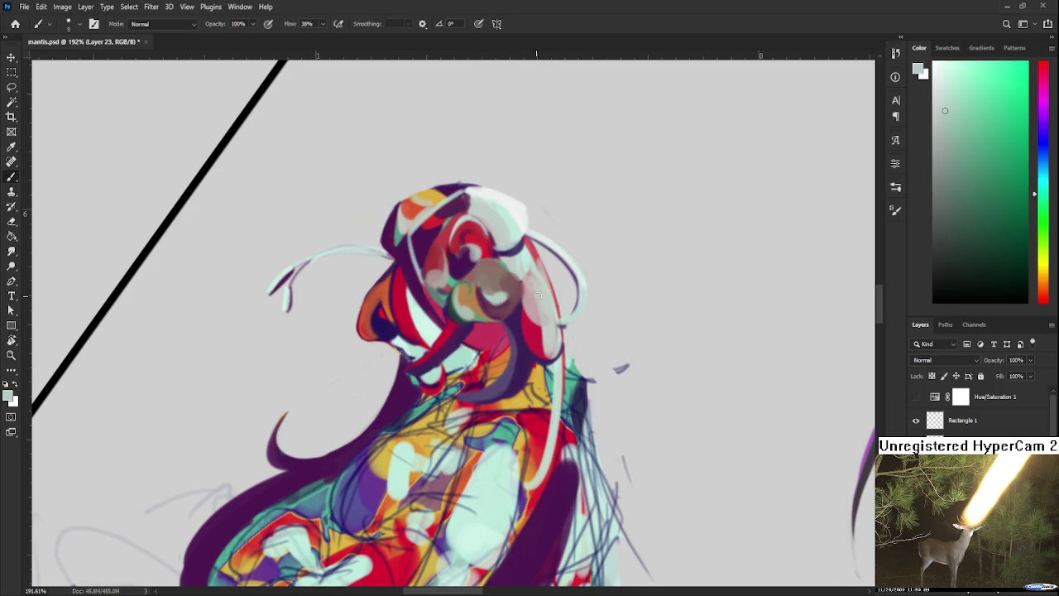
{"action": "scroll", "coordinate": [547, 296], "scroll_direction": "down", "scroll_amount": 3}
{"action": "scroll", "coordinate": [547, 296], "scroll_direction": "down", "scroll_amount": 5}
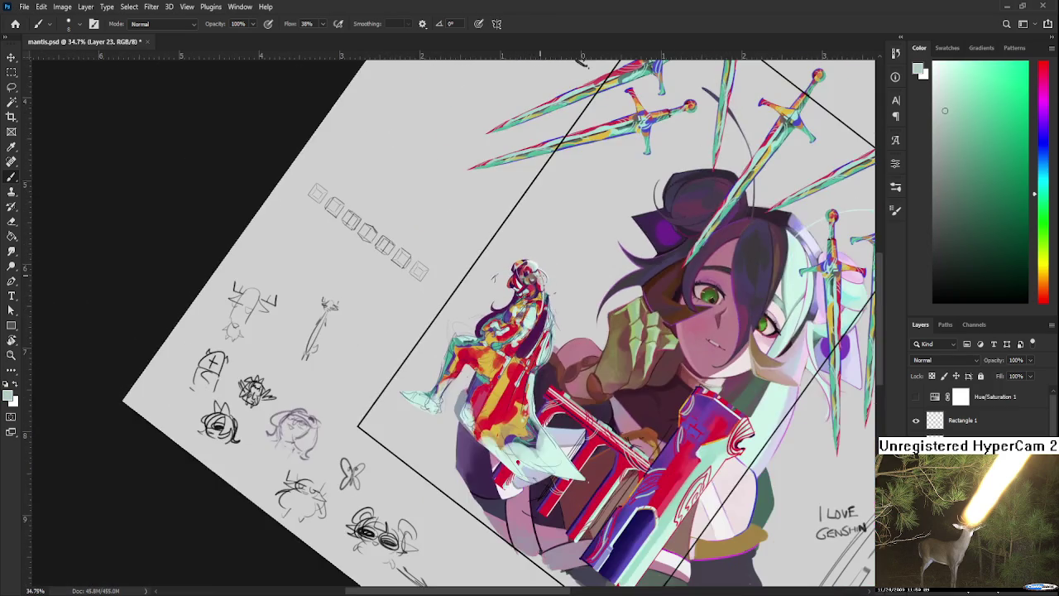
Zoom in close on the small figure and reset the canvas rotation to upright.
{"action": "scroll", "coordinate": [547, 260], "scroll_direction": "up", "scroll_amount": 2}
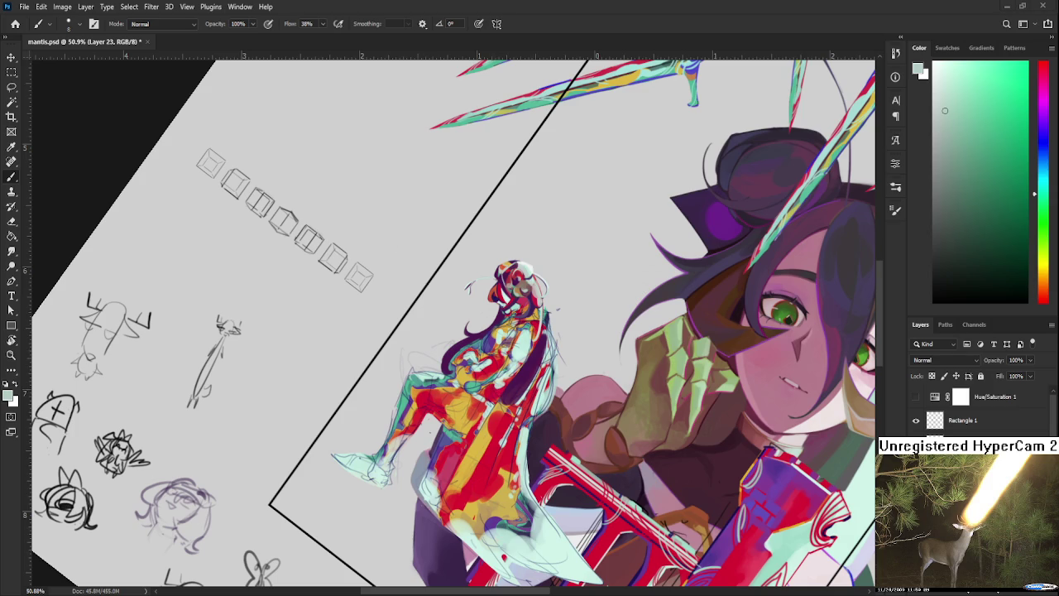
{"action": "mouse_move", "coordinate": [513, 326]}
{"action": "left_mouse_down"}
{"action": "mouse_move", "coordinate": [593, 292]}
{"action": "mouse_move", "coordinate": [512, 407]}
{"action": "mouse_move", "coordinate": [434, 427]}
{"action": "mouse_move", "coordinate": [527, 304]}
{"action": "mouse_move", "coordinate": [536, 320]}
{"action": "mouse_move", "coordinate": [465, 378]}
{"action": "left_mouse_up"}
{"action": "key", "text": "r"}
Cover the torso's red area with pale mint and paint orange on its left side.
{"action": "key", "text": "b"}
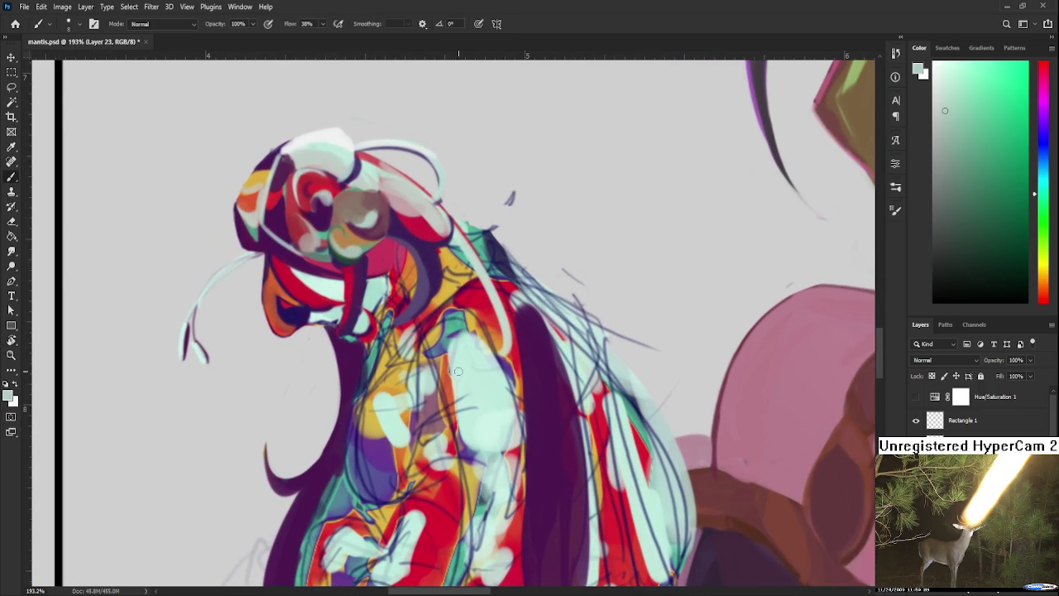
{"action": "left_click", "coordinate": [445, 365], "text": "alt"}
{"action": "left_click", "coordinate": [476, 341], "text": "alt"}
{"action": "left_click_drag", "start_coordinate": [476, 341], "coordinate": [497, 397]}
{"action": "mouse_move", "coordinate": [464, 315]}
{"action": "left_mouse_down"}
{"action": "mouse_move", "coordinate": [505, 389]}
{"action": "mouse_move", "coordinate": [489, 331]}
{"action": "mouse_move", "coordinate": [507, 358]}
{"action": "left_mouse_up"}
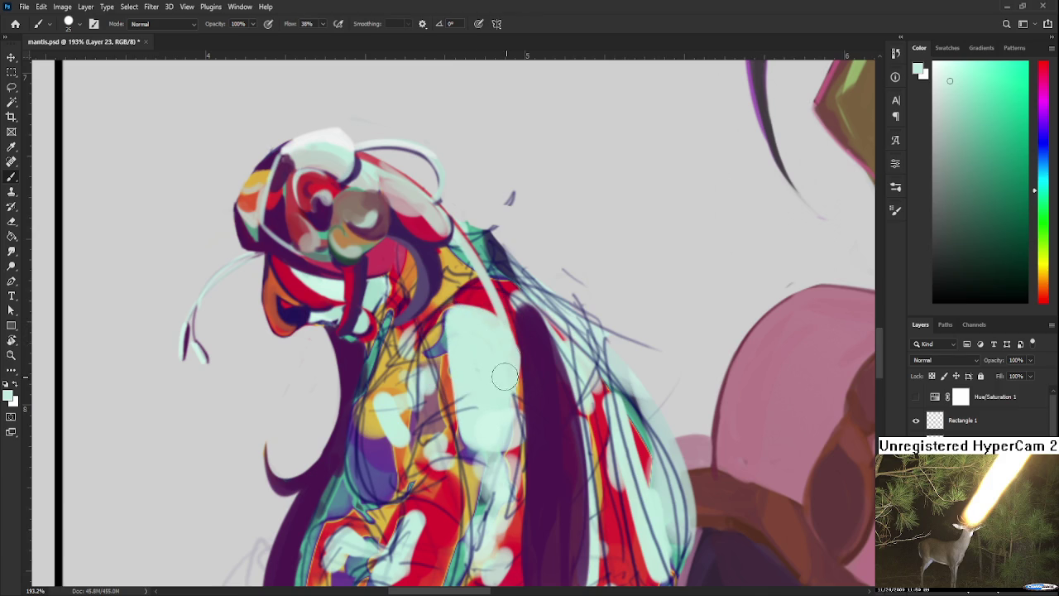
{"action": "left_click", "coordinate": [438, 378], "text": "alt"}
{"action": "left_click_drag", "start_coordinate": [444, 327], "coordinate": [445, 390]}
{"action": "left_click_drag", "start_coordinate": [454, 323], "coordinate": [439, 414]}
{"action": "left_click", "coordinate": [478, 366], "text": "alt"}
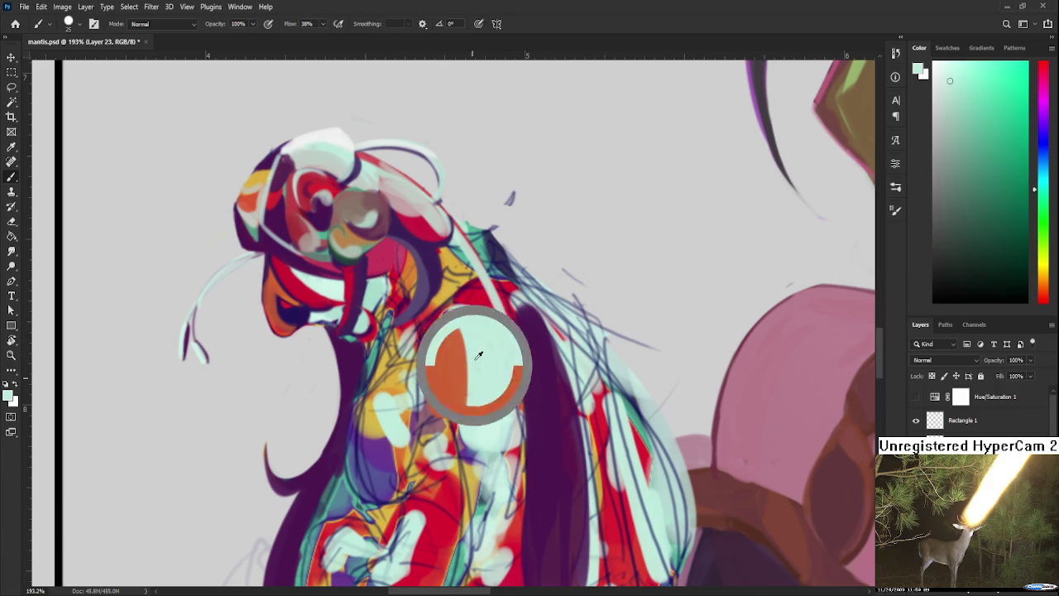
{"action": "left_click_drag", "start_coordinate": [478, 366], "coordinate": [522, 411]}
Paint thin red strokes down the torso, redoing the first stroke with a smaller brush.
{"action": "left_click", "coordinate": [353, 343], "text": "alt"}
{"action": "left_click_drag", "start_coordinate": [459, 376], "coordinate": [453, 459]}
{"action": "key", "text": "ctrl+z"}
{"action": "key", "text": "bracketleft"}
{"action": "left_click_drag", "start_coordinate": [478, 374], "coordinate": [452, 459]}
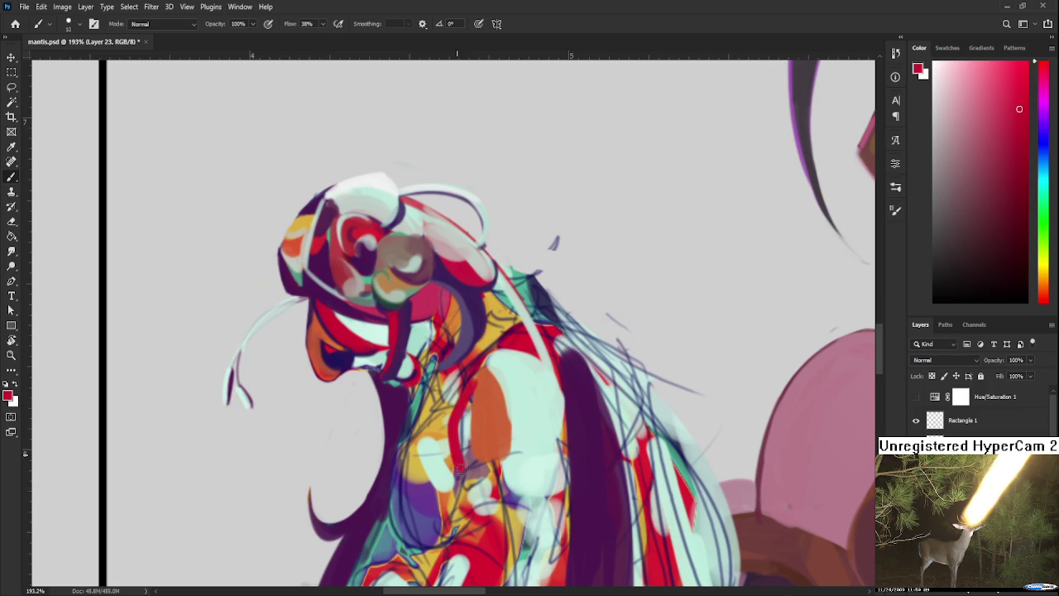
{"action": "left_click_drag", "start_coordinate": [469, 406], "coordinate": [455, 475]}
{"action": "left_click", "coordinate": [485, 406], "text": "alt"}
{"action": "left_click_drag", "start_coordinate": [477, 382], "coordinate": [467, 459]}
{"action": "left_click", "coordinate": [462, 396], "text": "alt"}
{"action": "mouse_move", "coordinate": [462, 397]}
{"action": "left_mouse_down"}
{"action": "mouse_move", "coordinate": [455, 467]}
{"action": "mouse_move", "coordinate": [469, 455]}
{"action": "left_mouse_up"}
Paint a dark purple stroke on the torso and a dark line across the chest.
{"action": "left_click", "coordinate": [471, 382], "text": "alt"}
{"action": "left_click", "coordinate": [479, 309], "text": "alt"}
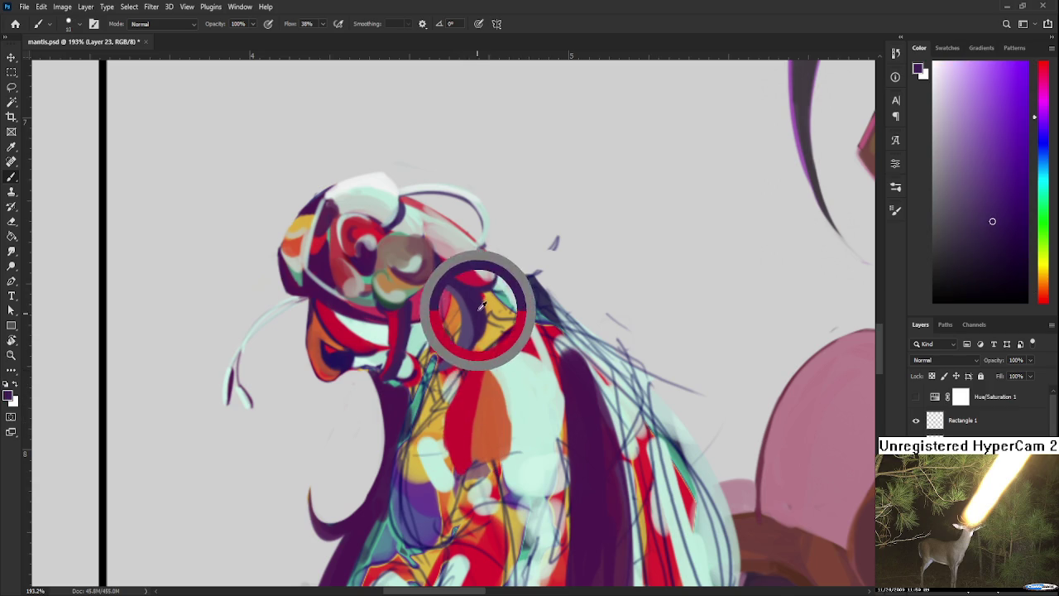
{"action": "mouse_move", "coordinate": [485, 356]}
{"action": "left_mouse_down"}
{"action": "mouse_move", "coordinate": [445, 430]}
{"action": "mouse_move", "coordinate": [448, 462]}
{"action": "left_mouse_up"}
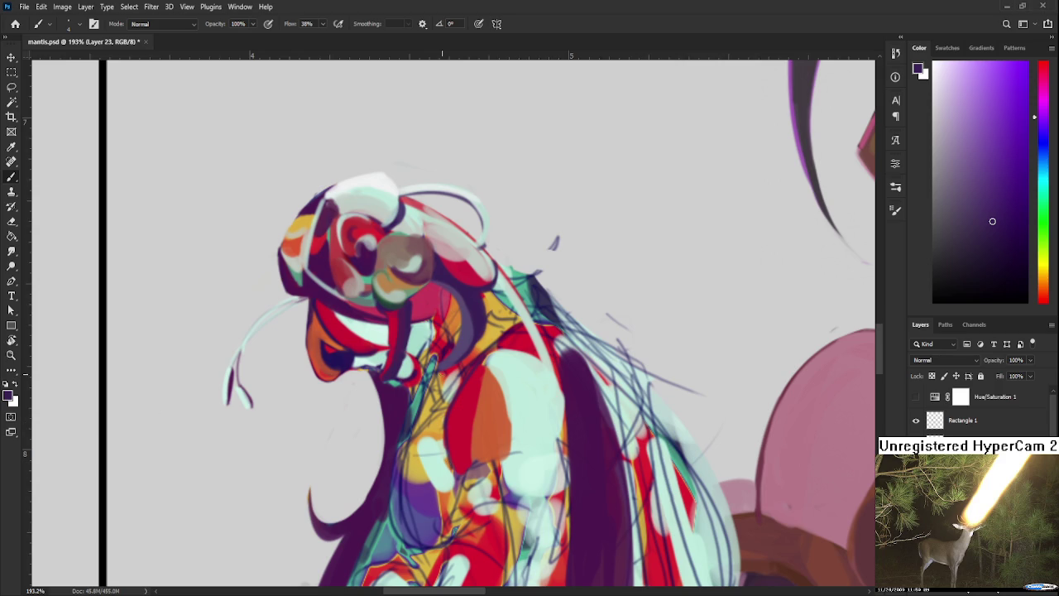
{"action": "scroll", "coordinate": [474, 410], "scroll_direction": "up", "scroll_amount": 2}
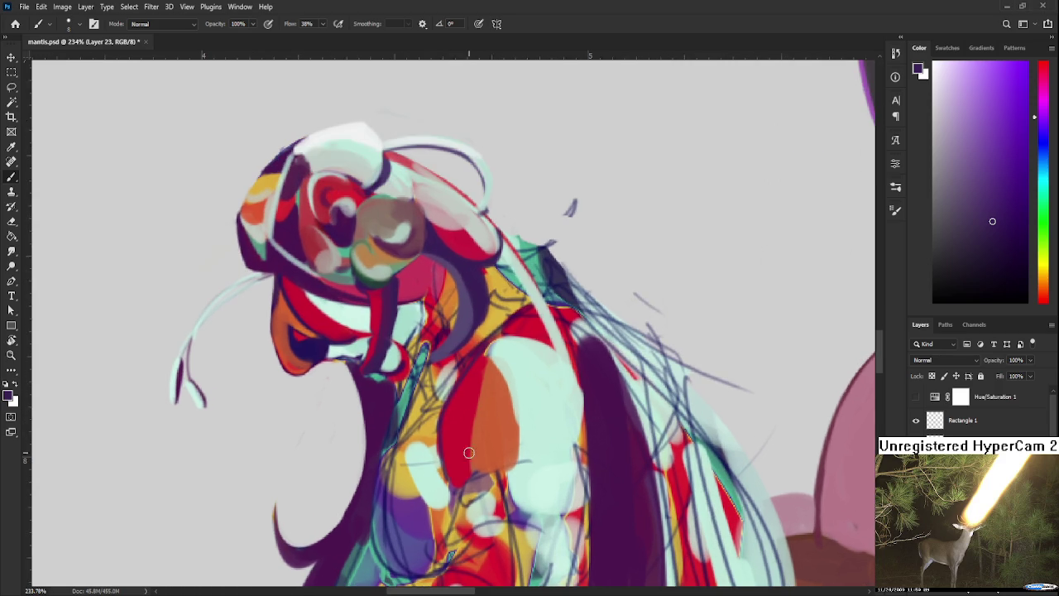
{"action": "scroll", "coordinate": [478, 468], "scroll_direction": "down", "scroll_amount": 2}
{"action": "left_click_drag", "start_coordinate": [468, 427], "coordinate": [583, 403]}
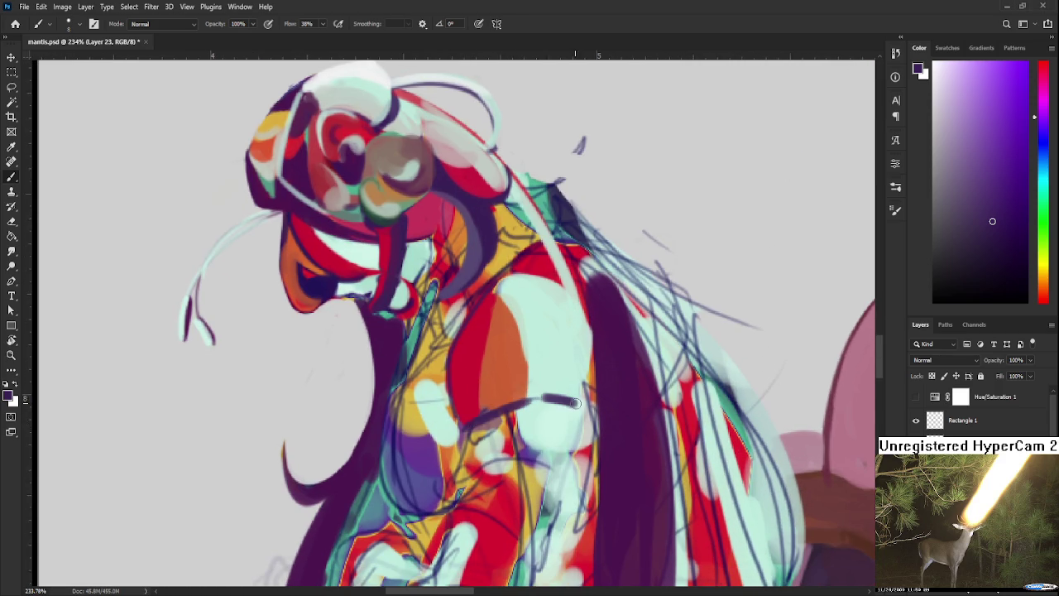
Compare crimson and orange-red shades from the figure, then paint orange over the chest.
{"action": "left_click", "coordinate": [485, 350], "text": "alt"}
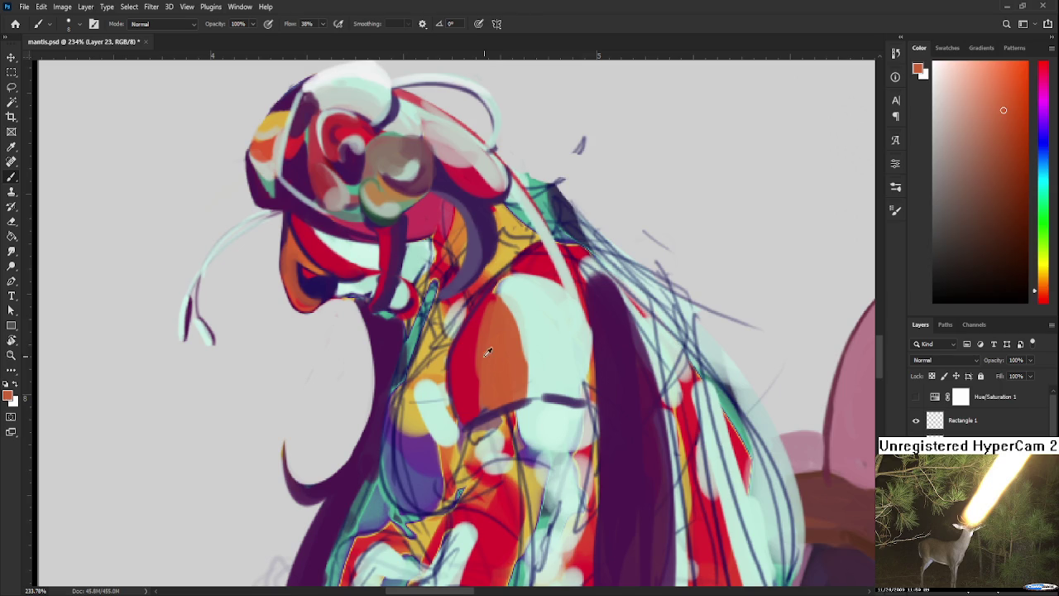
{"action": "left_click", "coordinate": [467, 334], "text": "alt"}
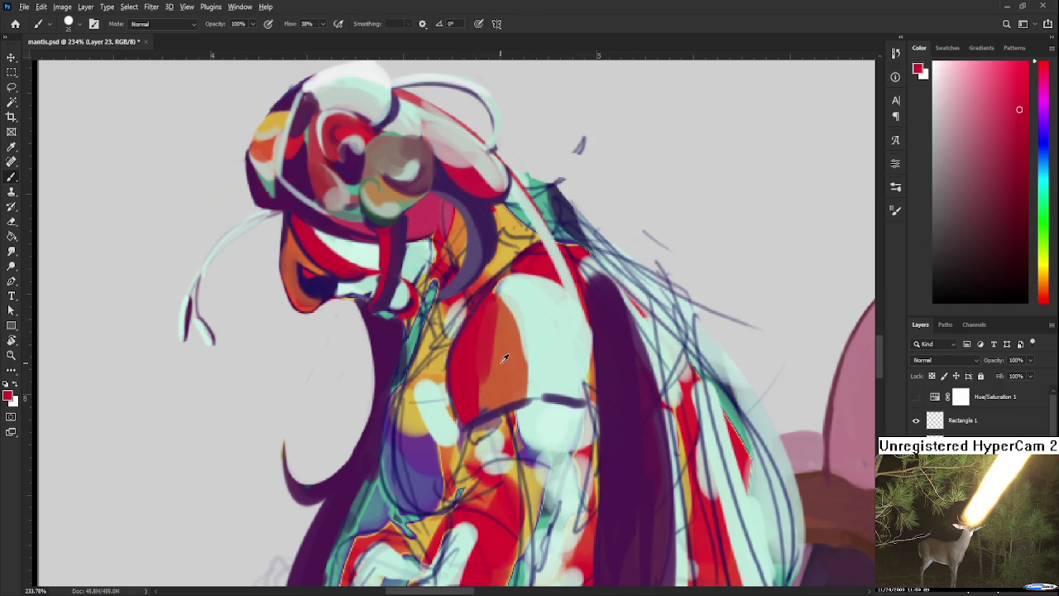
{"action": "left_click", "coordinate": [499, 352], "text": "alt"}
{"action": "left_click", "coordinate": [472, 379], "text": "alt"}
{"action": "left_click", "coordinate": [469, 353], "text": "alt"}
{"action": "left_click", "coordinate": [492, 374], "text": "alt"}
{"action": "left_click", "coordinate": [499, 341], "text": "alt"}
{"action": "left_click", "coordinate": [489, 327], "text": "alt"}
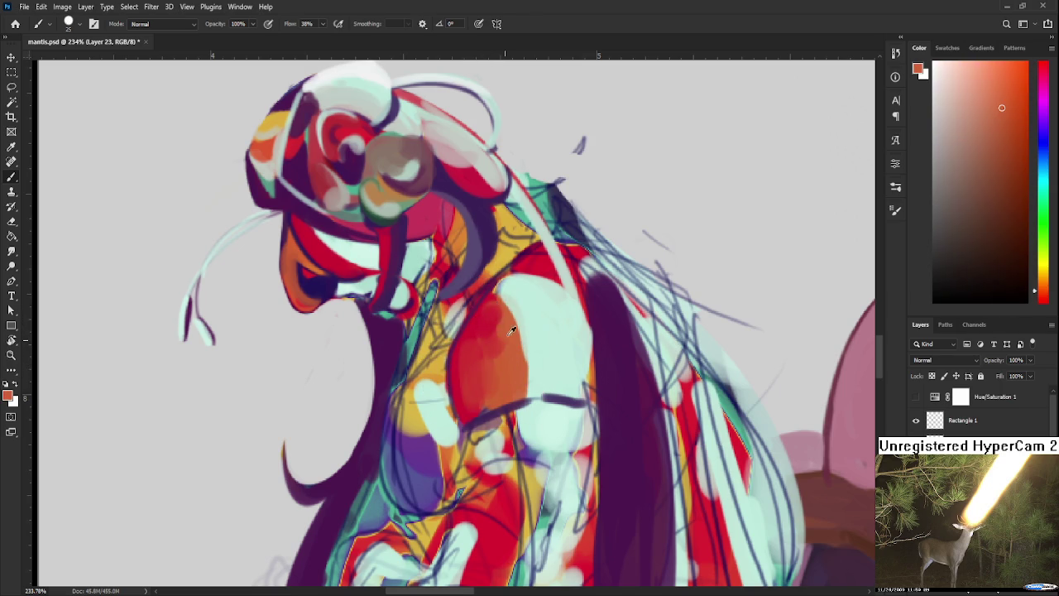
{"action": "left_click", "coordinate": [491, 339], "text": "alt"}
{"action": "left_click", "coordinate": [514, 356], "text": "alt"}
{"action": "left_click_drag", "start_coordinate": [505, 285], "coordinate": [542, 377]}
Add mint highlights on the chest and rework and blend the orange around them.
{"action": "left_click_drag", "start_coordinate": [530, 310], "coordinate": [546, 393]}
{"action": "left_click", "coordinate": [559, 326], "text": "alt"}
{"action": "left_click", "coordinate": [525, 331], "text": "alt"}
{"action": "left_click_drag", "start_coordinate": [518, 298], "coordinate": [546, 348]}
{"action": "left_click", "coordinate": [536, 344], "text": "alt"}
{"action": "left_click_drag", "start_coordinate": [513, 290], "coordinate": [538, 386]}
{"action": "left_click", "coordinate": [568, 343], "text": "alt"}
{"action": "left_click", "coordinate": [556, 317], "text": "alt"}
{"action": "mouse_move", "coordinate": [496, 277]}
{"action": "left_mouse_down"}
{"action": "mouse_move", "coordinate": [538, 319]}
{"action": "mouse_move", "coordinate": [522, 290]}
{"action": "mouse_move", "coordinate": [559, 343]}
{"action": "left_mouse_up"}
{"action": "left_click", "coordinate": [500, 291], "text": "alt"}
{"action": "left_click", "coordinate": [549, 307], "text": "alt"}
{"action": "mouse_move", "coordinate": [543, 290]}
{"action": "left_mouse_down"}
{"action": "mouse_move", "coordinate": [571, 352]}
{"action": "mouse_move", "coordinate": [555, 368]}
{"action": "left_mouse_up"}
Paint a dark purple curve across the chest using colour sampled from the hair.
{"action": "left_click", "coordinate": [571, 353], "text": "alt"}
{"action": "left_click", "coordinate": [553, 374], "text": "alt"}
{"action": "left_click", "coordinate": [516, 366], "text": "alt"}
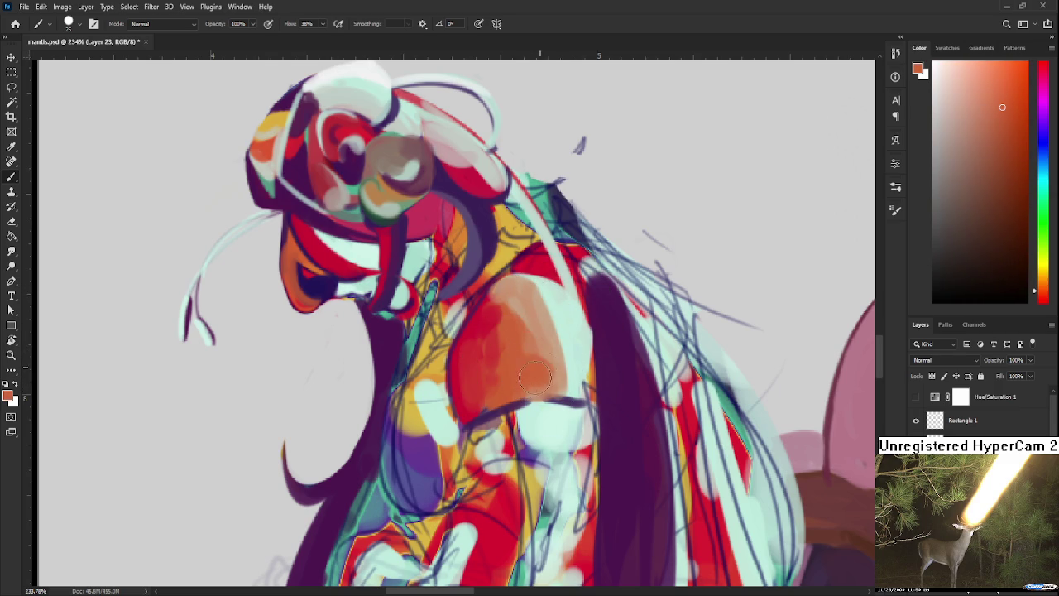
{"action": "left_click", "coordinate": [520, 404], "text": "alt"}
{"action": "mouse_move", "coordinate": [497, 414]}
{"action": "left_mouse_down"}
{"action": "mouse_move", "coordinate": [464, 430]}
{"action": "mouse_move", "coordinate": [590, 405]}
{"action": "mouse_move", "coordinate": [538, 425]}
{"action": "left_mouse_up"}
Brush light cyan along the hair edge and paint a red curve down the chest.
{"action": "left_click", "coordinate": [537, 374], "text": "alt"}
{"action": "left_click_drag", "start_coordinate": [537, 374], "coordinate": [537, 412]}
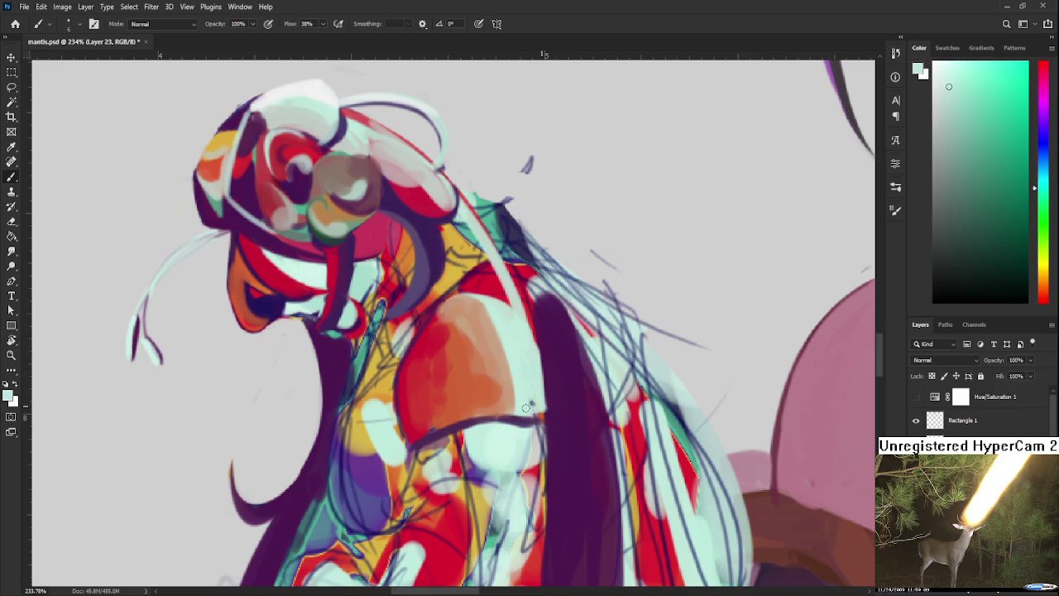
{"action": "left_click_drag", "start_coordinate": [519, 345], "coordinate": [508, 389]}
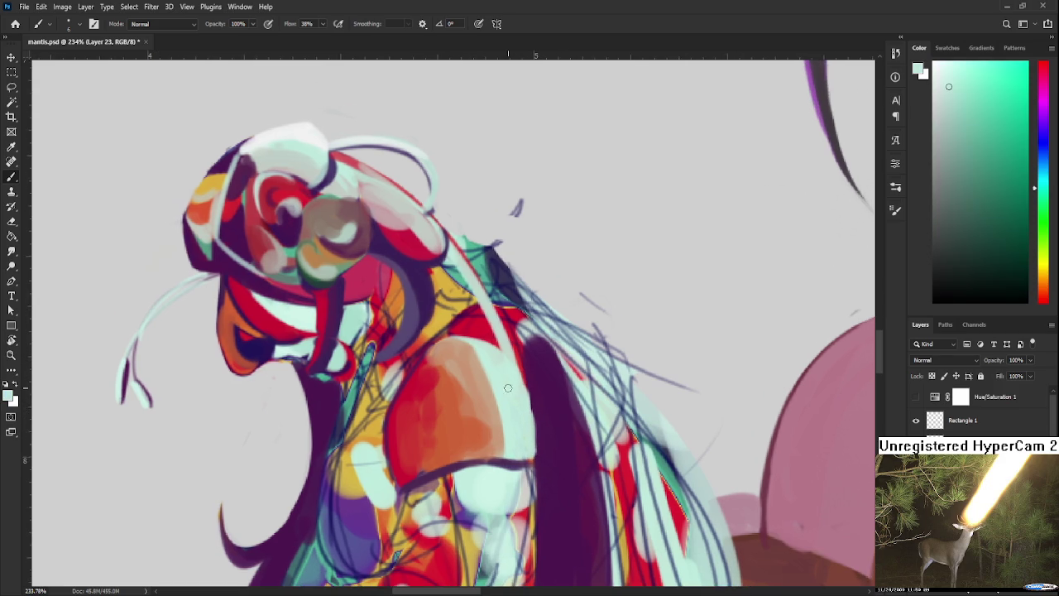
{"action": "left_click", "coordinate": [488, 329], "text": "alt"}
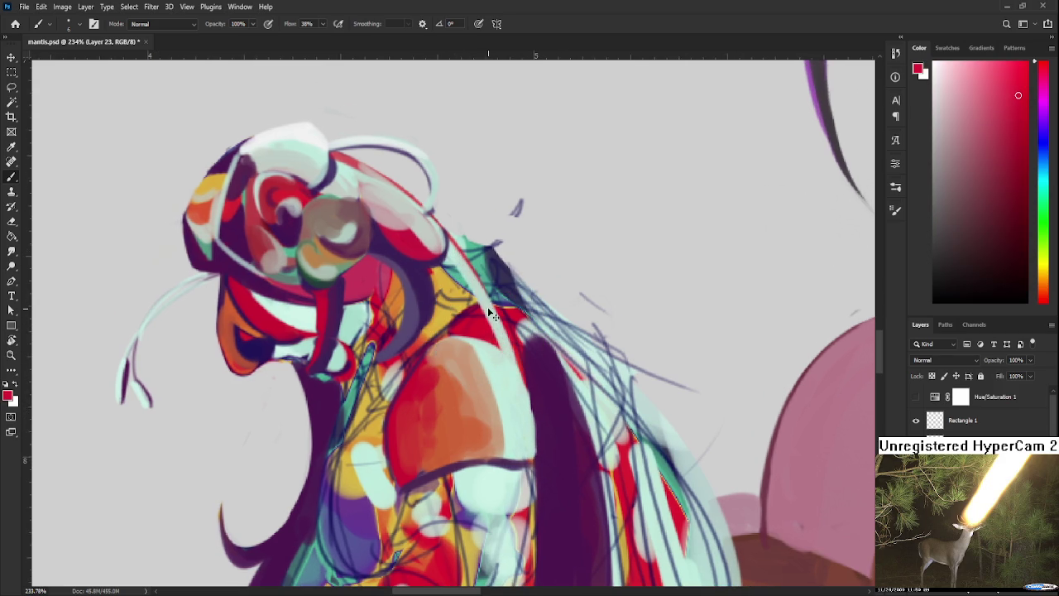
{"action": "mouse_move", "coordinate": [490, 276]}
{"action": "left_mouse_down"}
{"action": "mouse_move", "coordinate": [508, 348]}
{"action": "mouse_move", "coordinate": [495, 396]}
{"action": "left_mouse_up"}
{"action": "left_click", "coordinate": [496, 372], "text": "alt"}
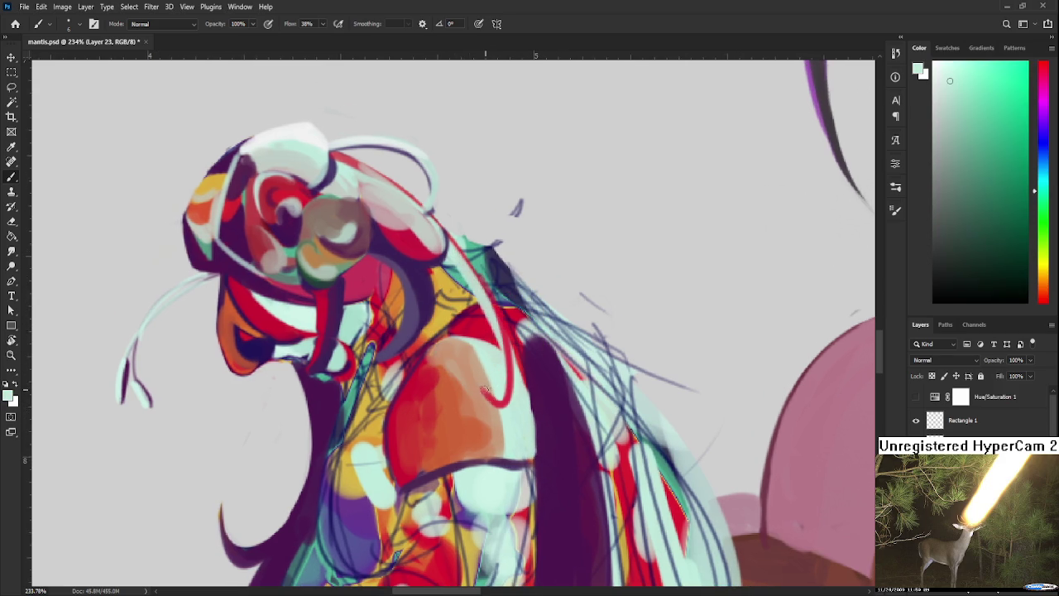
{"action": "left_click_drag", "start_coordinate": [469, 433], "coordinate": [484, 338]}
{"action": "left_click", "coordinate": [520, 344], "text": "alt"}
{"action": "left_click", "coordinate": [462, 374], "text": "alt"}
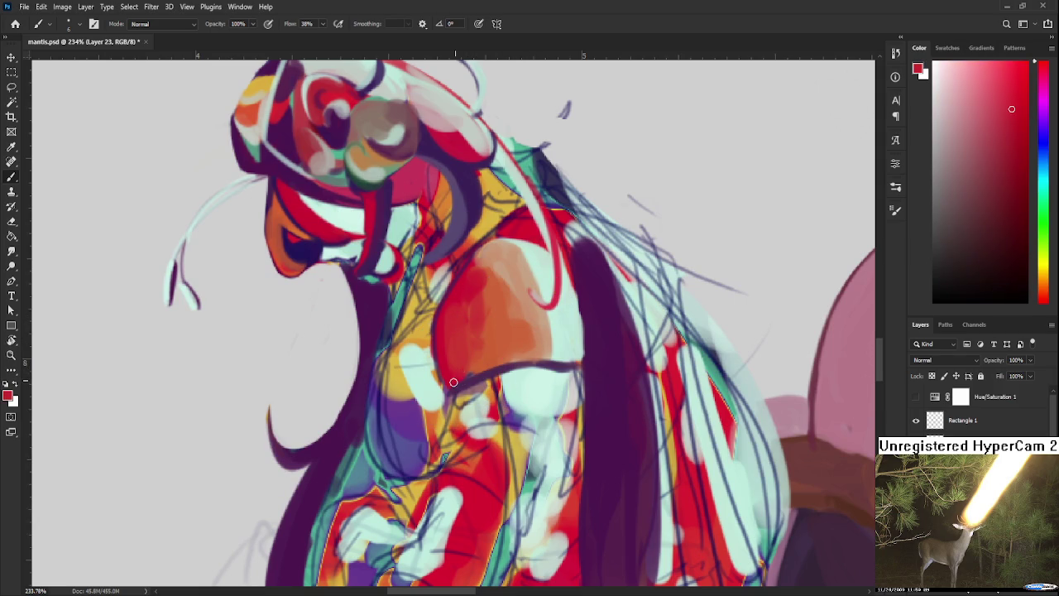
{"action": "scroll", "coordinate": [506, 357], "scroll_direction": "down", "scroll_amount": 5}
{"action": "scroll", "coordinate": [513, 455], "scroll_direction": "up", "scroll_amount": 3}
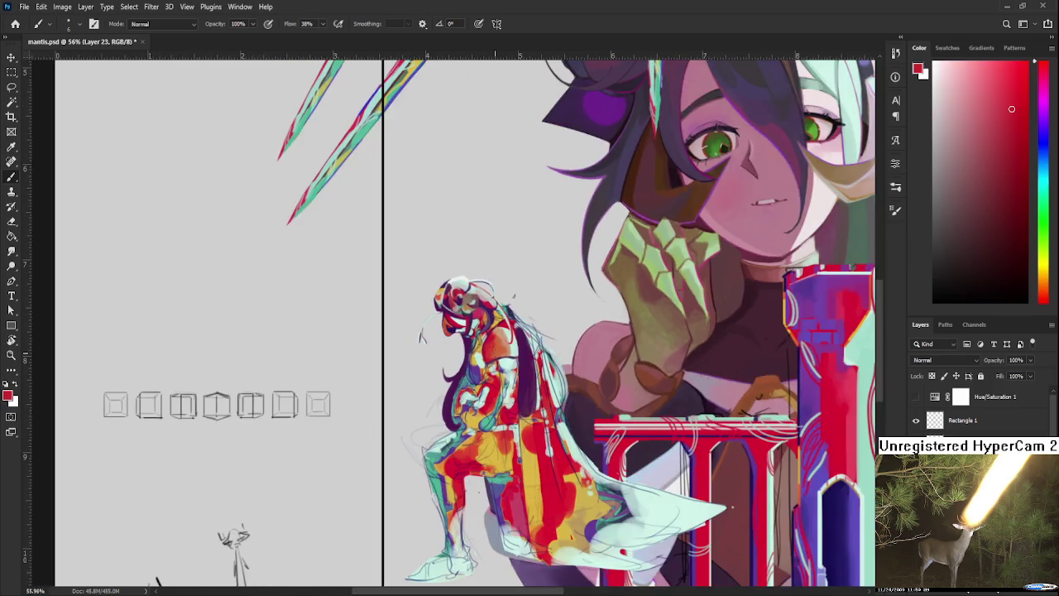
Compare the artwork in greyscale and colour, then re-centre on the figure's head.
{"action": "left_click", "coordinate": [916, 399]}
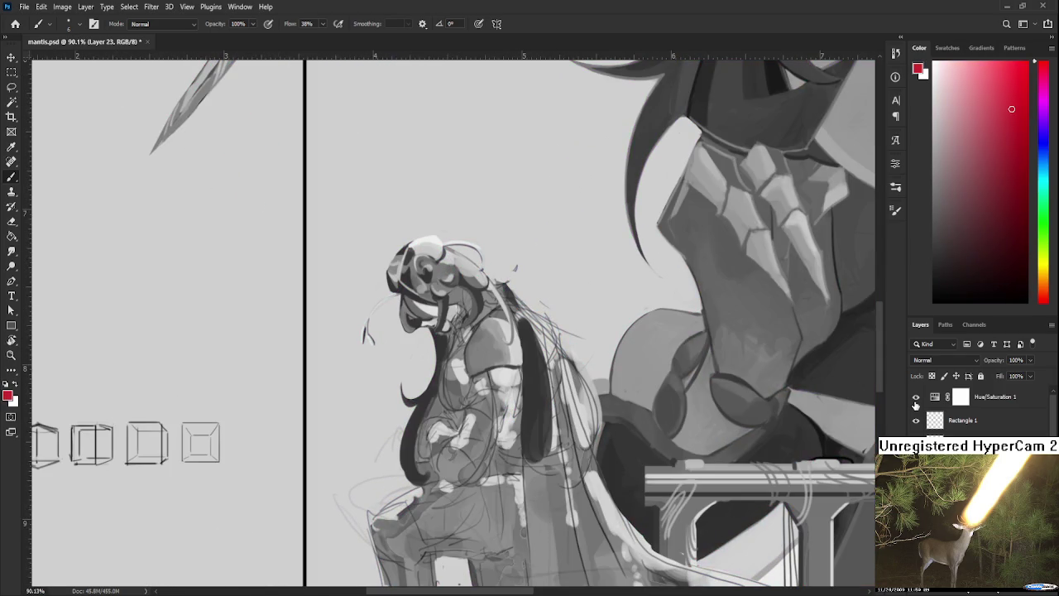
{"action": "left_click", "coordinate": [915, 399]}
{"action": "left_click", "coordinate": [916, 399]}
{"action": "scroll", "coordinate": [491, 291], "scroll_direction": "up", "scroll_amount": 2}
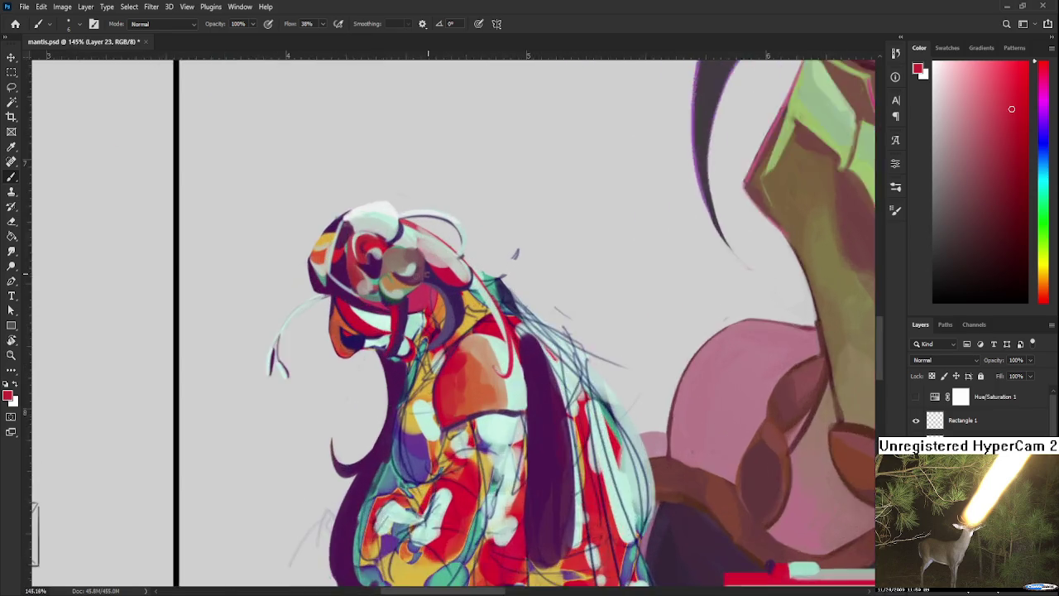
{"action": "scroll", "coordinate": [490, 291], "scroll_direction": "up", "scroll_amount": 2}
{"action": "left_click", "coordinate": [498, 413], "text": "alt"}
{"action": "left_click_drag", "start_coordinate": [341, 351], "coordinate": [392, 413]}
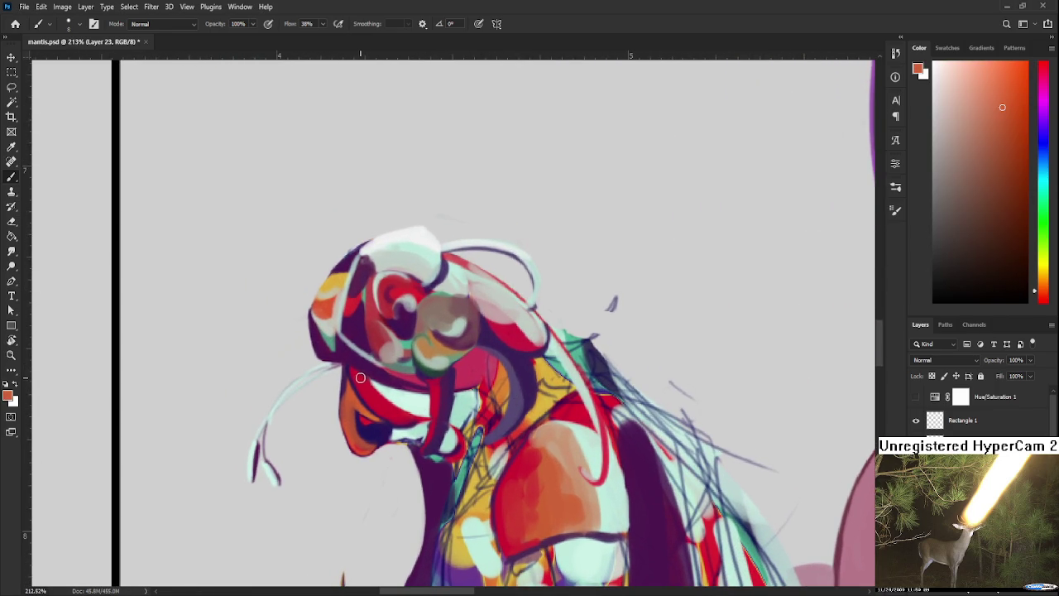
Paint red along the band under the hat and bring the torso into view.
{"action": "left_click_drag", "start_coordinate": [350, 367], "coordinate": [406, 377]}
{"action": "left_click_drag", "start_coordinate": [395, 295], "coordinate": [410, 346]}
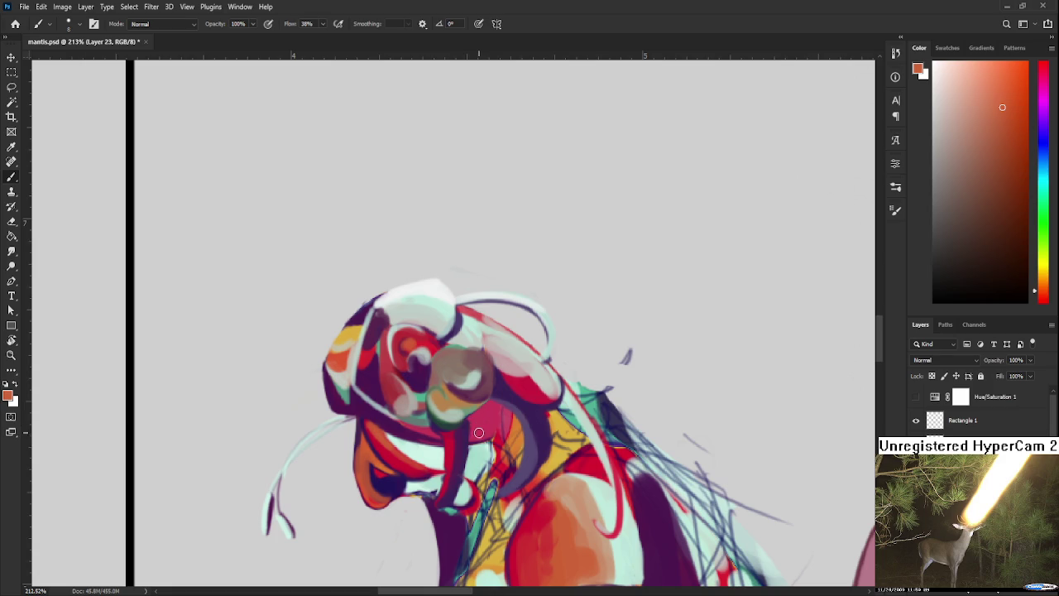
{"action": "left_click", "coordinate": [530, 390], "text": "alt"}
{"action": "scroll", "coordinate": [523, 408], "scroll_direction": "down", "scroll_amount": 3}
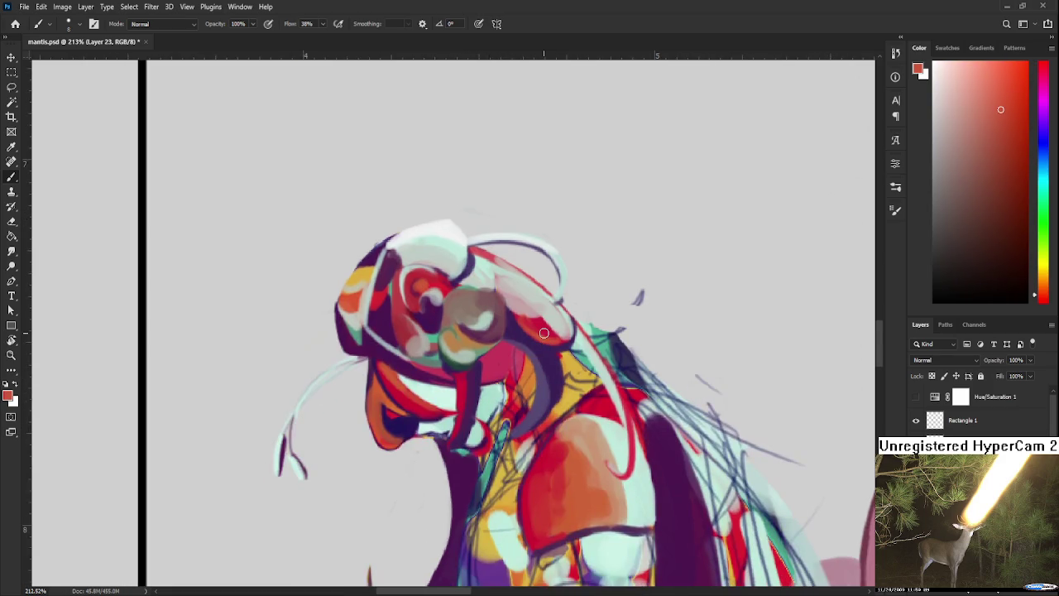
{"action": "scroll", "coordinate": [538, 414], "scroll_direction": "down", "scroll_amount": 3}
{"action": "scroll", "coordinate": [571, 422], "scroll_direction": "down", "scroll_amount": 5}
{"action": "scroll", "coordinate": [586, 429], "scroll_direction": "up", "scroll_amount": 5}
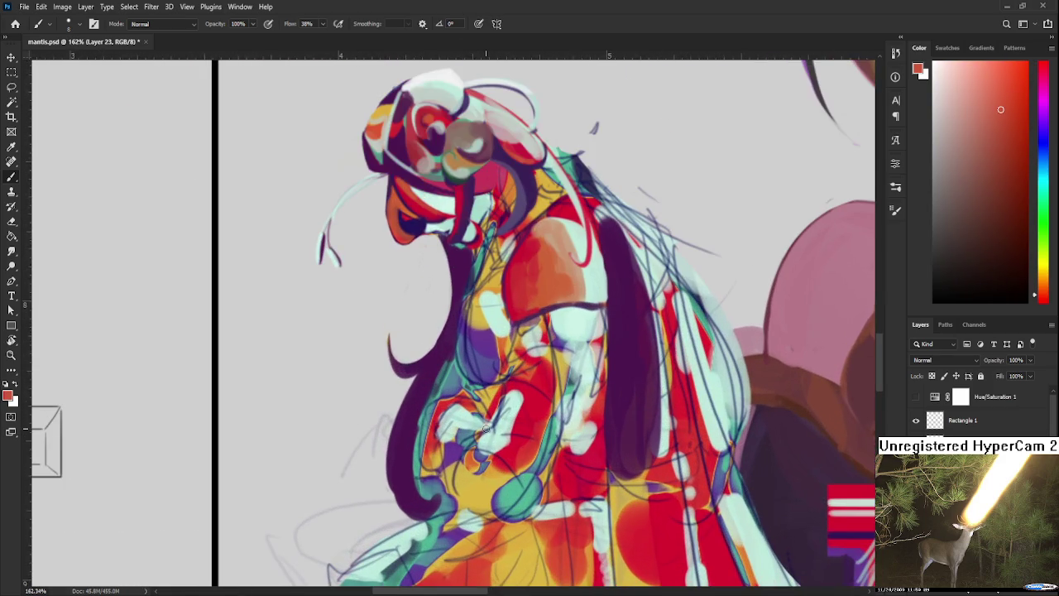
{"action": "left_click_drag", "start_coordinate": [536, 344], "coordinate": [461, 411]}
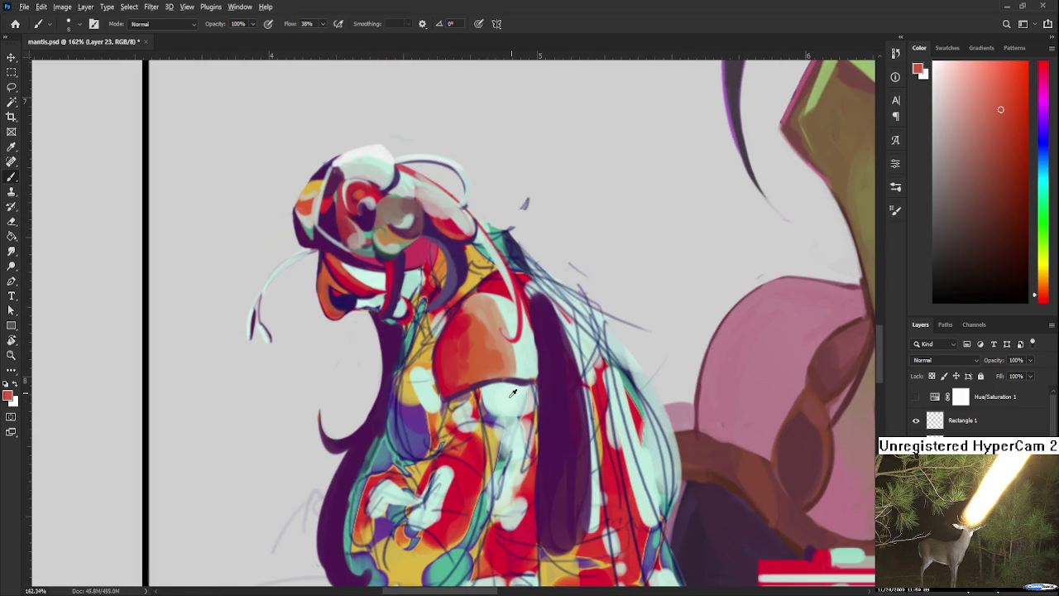
Enlarge the brush and paint a purple sleeve over the upper arm.
{"action": "left_click", "coordinate": [490, 417], "text": "alt"}
{"action": "left_click_drag", "start_coordinate": [490, 417], "coordinate": [515, 399]}
{"action": "key", "text": "bracketright"}
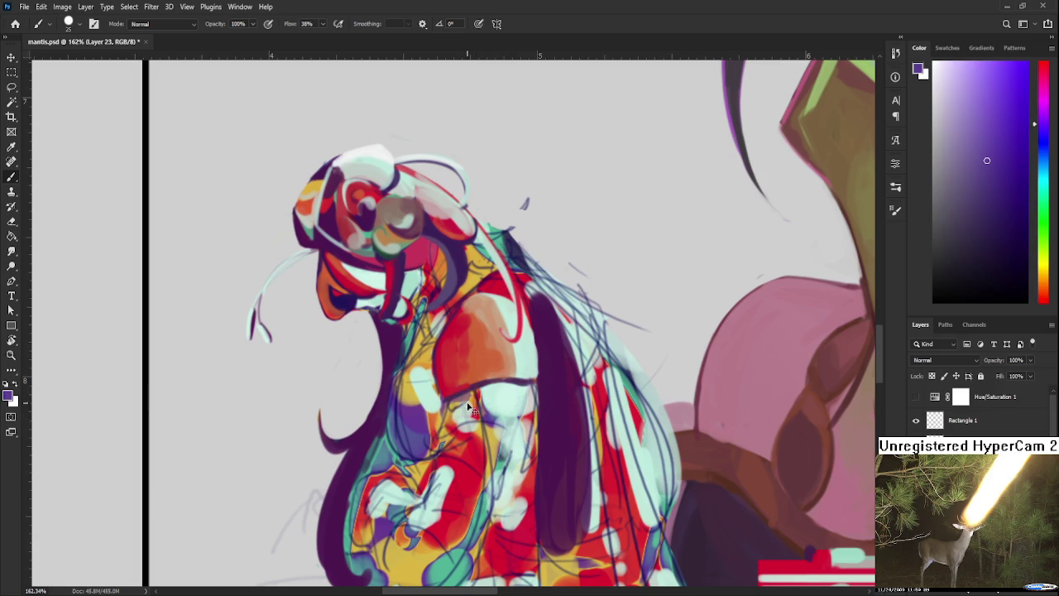
{"action": "left_click", "coordinate": [504, 403], "text": "alt"}
{"action": "left_click", "coordinate": [497, 416], "text": "alt"}
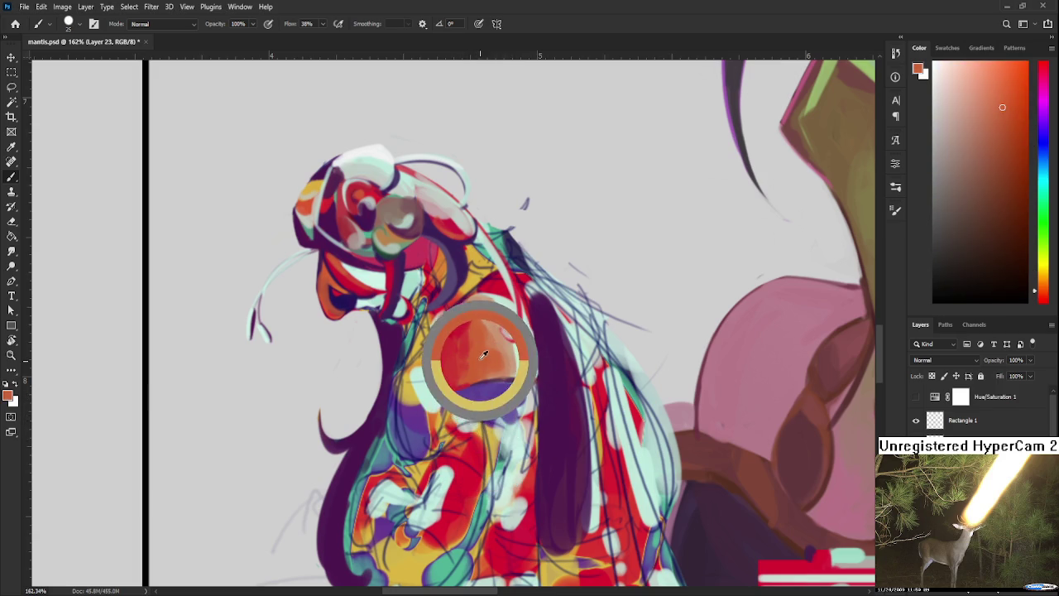
{"action": "left_click_drag", "start_coordinate": [493, 422], "coordinate": [495, 399]}
{"action": "left_click", "coordinate": [530, 374], "text": "alt"}
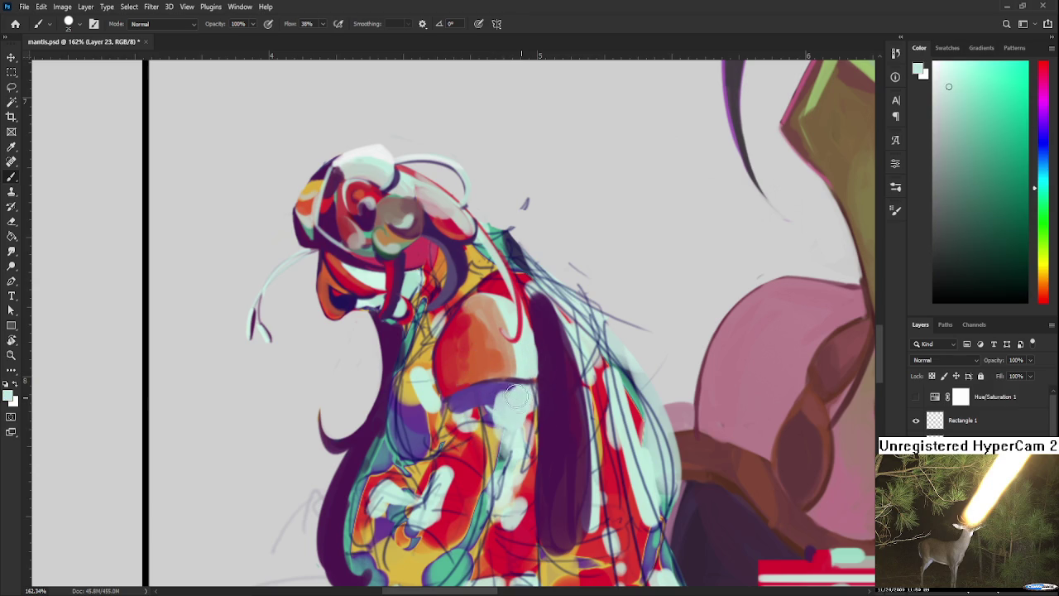
{"action": "left_click", "coordinate": [485, 402], "text": "alt"}
{"action": "left_click", "coordinate": [463, 415], "text": "alt"}
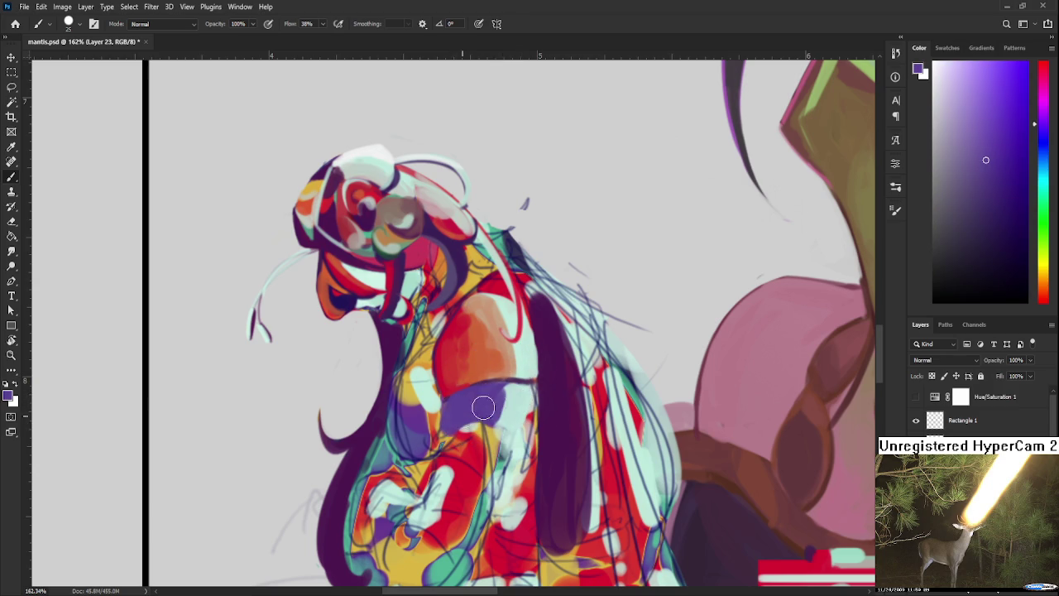
{"action": "left_click", "coordinate": [466, 411], "text": "alt"}
{"action": "mouse_move", "coordinate": [462, 432]}
{"action": "left_mouse_down"}
{"action": "mouse_move", "coordinate": [443, 451]}
{"action": "mouse_move", "coordinate": [476, 432]}
{"action": "mouse_move", "coordinate": [451, 455]}
{"action": "left_mouse_up"}
Add pale cyan highlights on the arm and a thin cyan line across the purple sleeve.
{"action": "left_click", "coordinate": [502, 429], "text": "alt"}
{"action": "left_click_drag", "start_coordinate": [502, 430], "coordinate": [484, 478]}
{"action": "left_click", "coordinate": [483, 442], "text": "alt"}
{"action": "left_click_drag", "start_coordinate": [477, 418], "coordinate": [467, 459]}
{"action": "left_click_drag", "start_coordinate": [475, 455], "coordinate": [473, 435]}
{"action": "scroll", "coordinate": [474, 435], "scroll_direction": "down", "scroll_amount": 1}
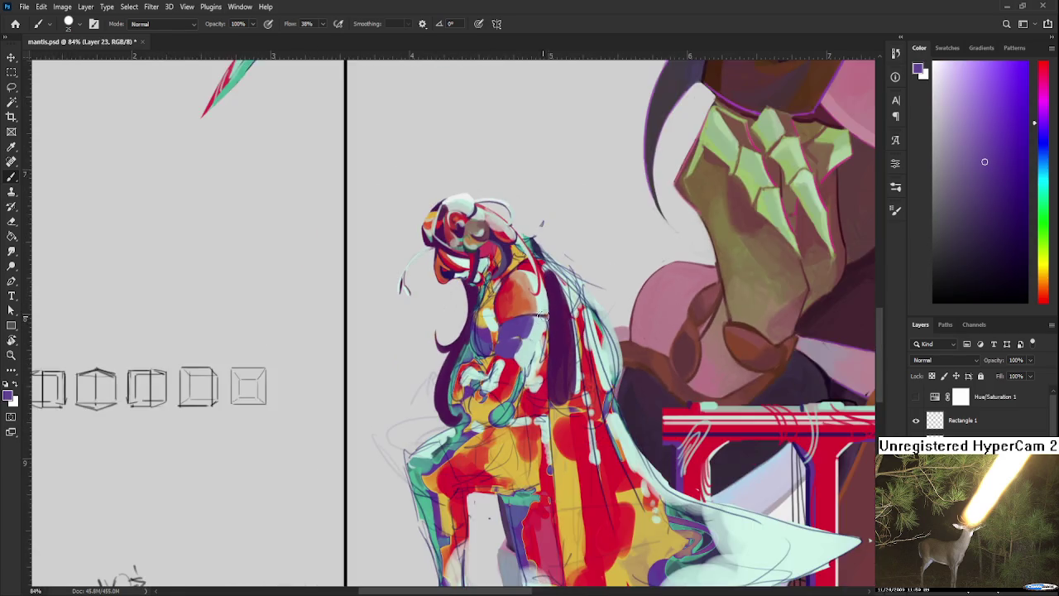
{"action": "left_click_drag", "start_coordinate": [506, 357], "coordinate": [534, 335]}
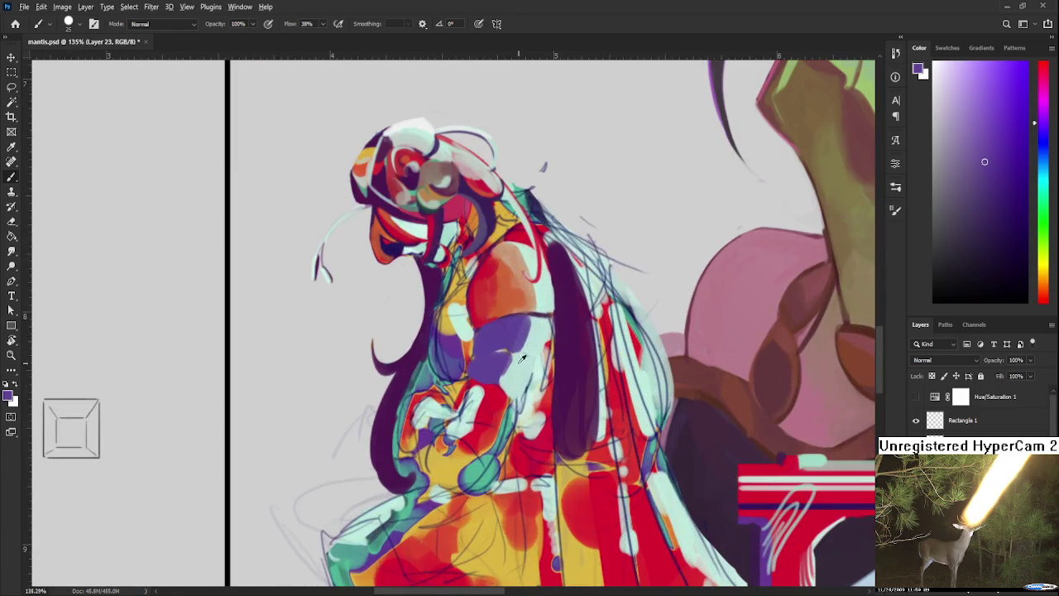
{"action": "left_click", "coordinate": [528, 342], "text": "alt"}
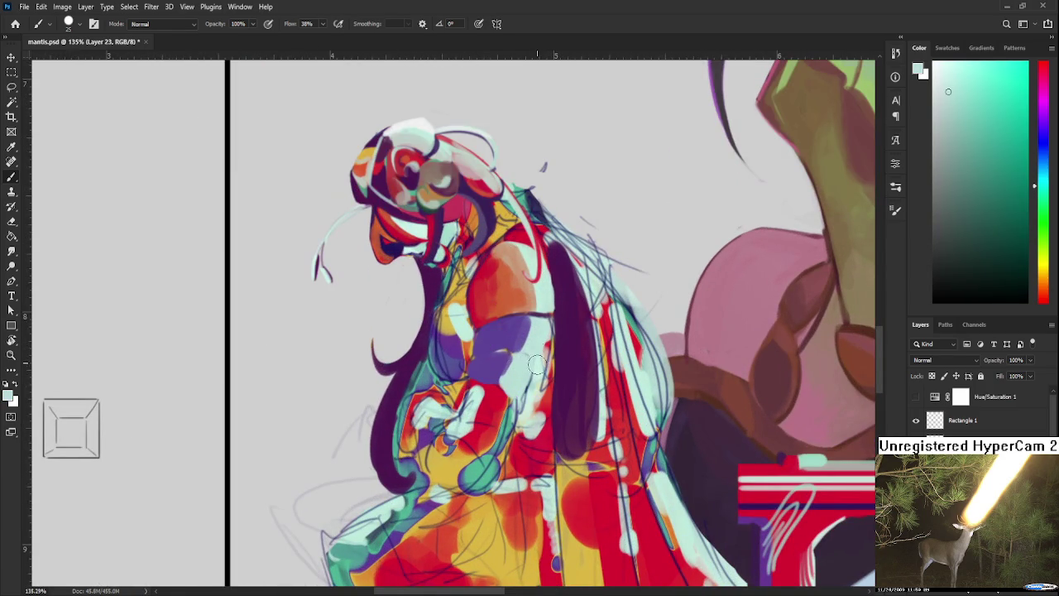
{"action": "mouse_move", "coordinate": [478, 358]}
{"action": "left_mouse_down"}
{"action": "mouse_move", "coordinate": [497, 355]}
{"action": "mouse_move", "coordinate": [506, 403]}
{"action": "left_mouse_up"}
Repaint the purple sleeve area after sampling purple and yellow from the figure.
{"action": "left_click", "coordinate": [498, 356], "text": "alt"}
{"action": "left_click", "coordinate": [521, 349], "text": "alt"}
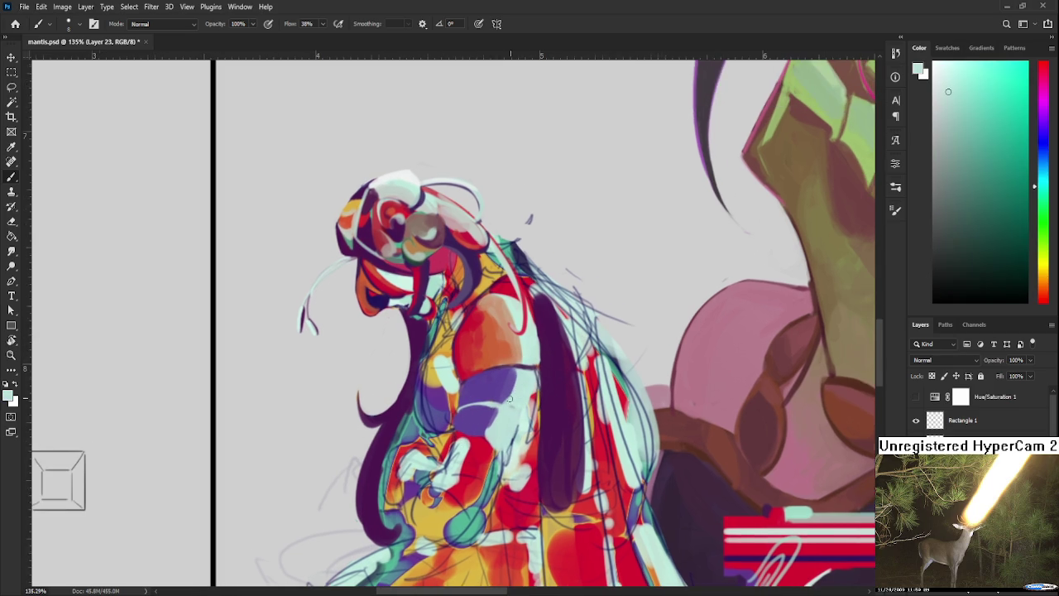
{"action": "left_click", "coordinate": [490, 278], "text": "alt"}
{"action": "left_click_drag", "start_coordinate": [488, 381], "coordinate": [474, 391]}
{"action": "left_click", "coordinate": [475, 385], "text": "alt"}
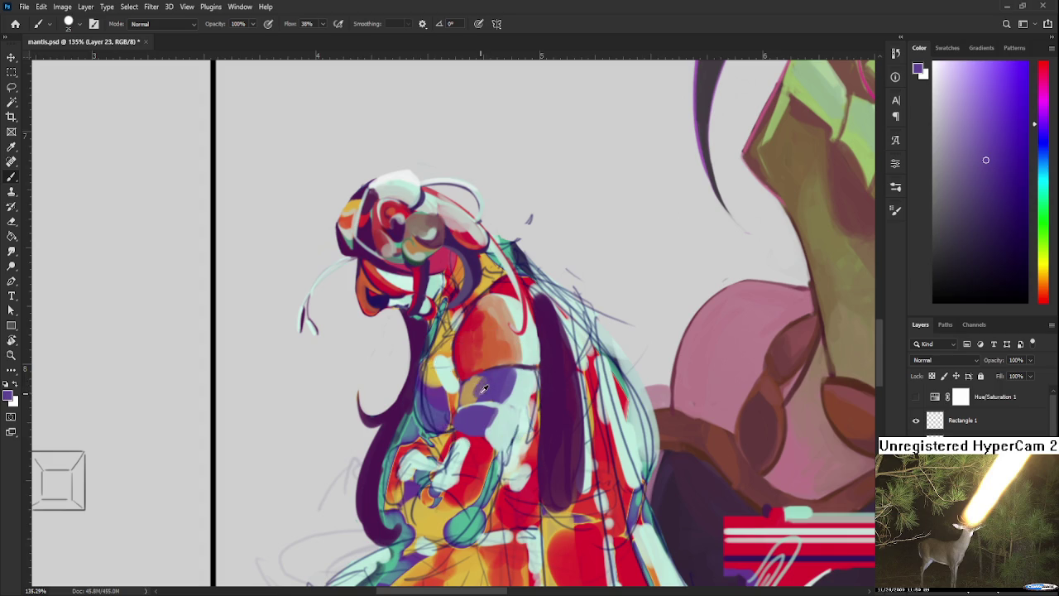
{"action": "left_click", "coordinate": [477, 379], "text": "alt"}
{"action": "left_click", "coordinate": [472, 394], "text": "alt"}
Sample tan, reddish, purple and violet shades from the sleeve to find the right tone.
{"action": "left_click", "coordinate": [470, 397], "text": "alt"}
{"action": "left_click", "coordinate": [478, 390], "text": "alt"}
{"action": "left_click", "coordinate": [485, 394], "text": "alt"}
{"action": "left_click", "coordinate": [486, 393], "text": "alt"}
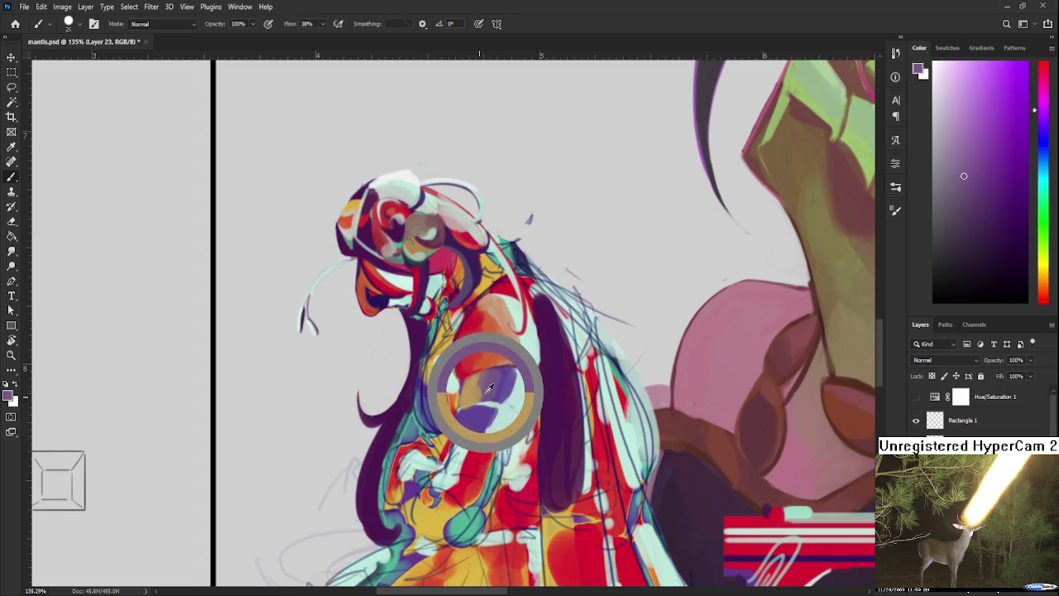
{"action": "left_click", "coordinate": [466, 411], "text": "alt"}
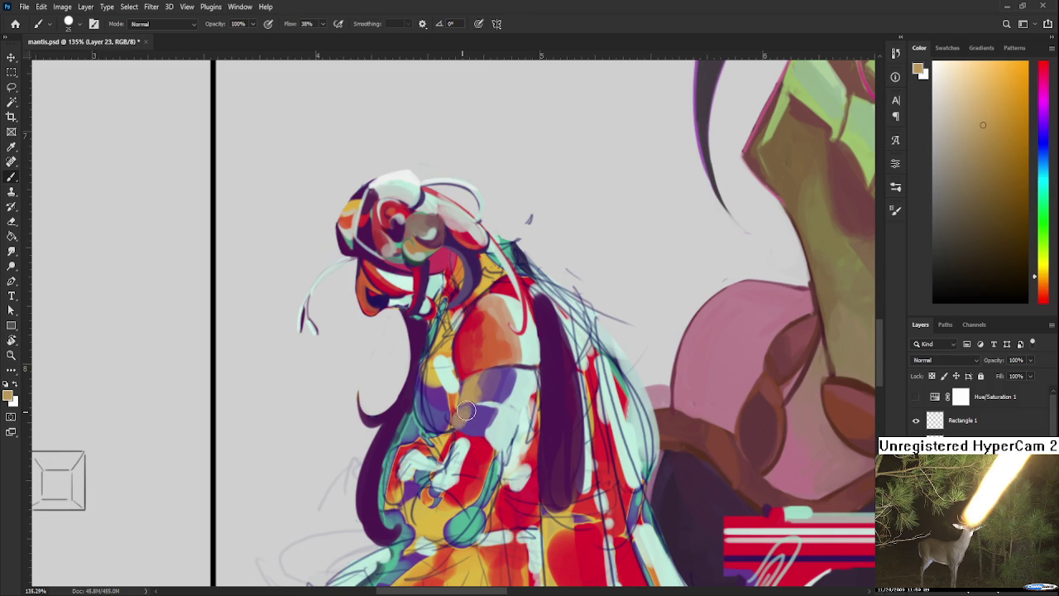
{"action": "left_click", "coordinate": [484, 423], "text": "alt"}
{"action": "left_click", "coordinate": [470, 393], "text": "alt"}
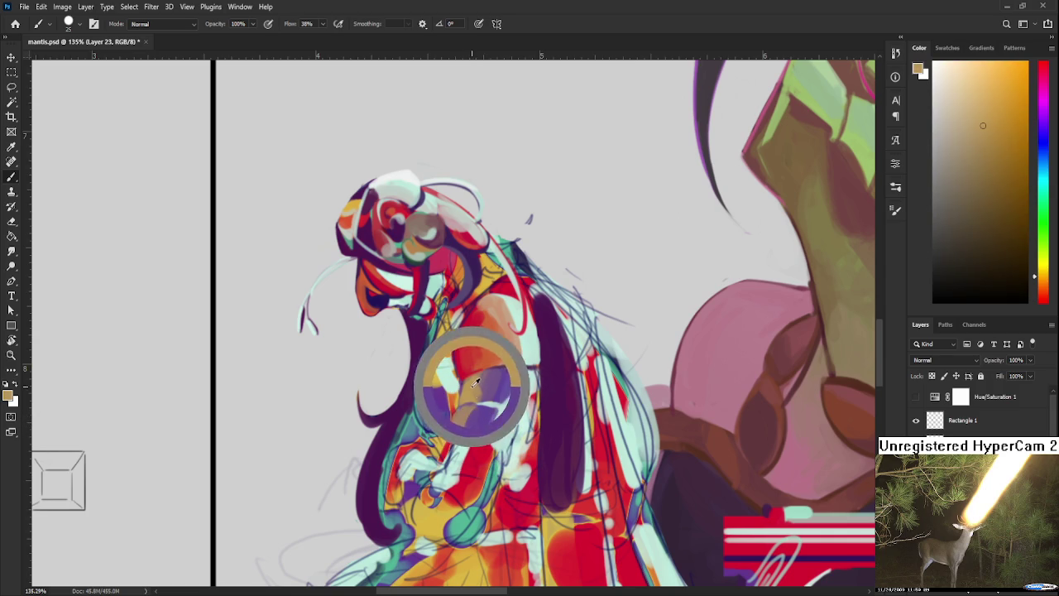
{"action": "left_click", "coordinate": [465, 426], "text": "alt"}
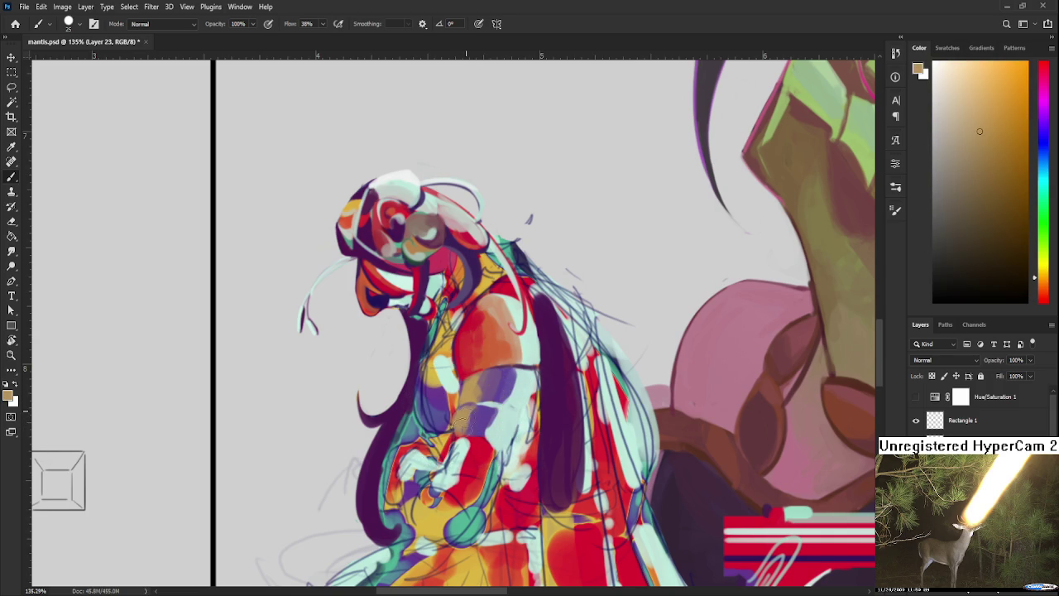
{"action": "left_click", "coordinate": [481, 416], "text": "alt"}
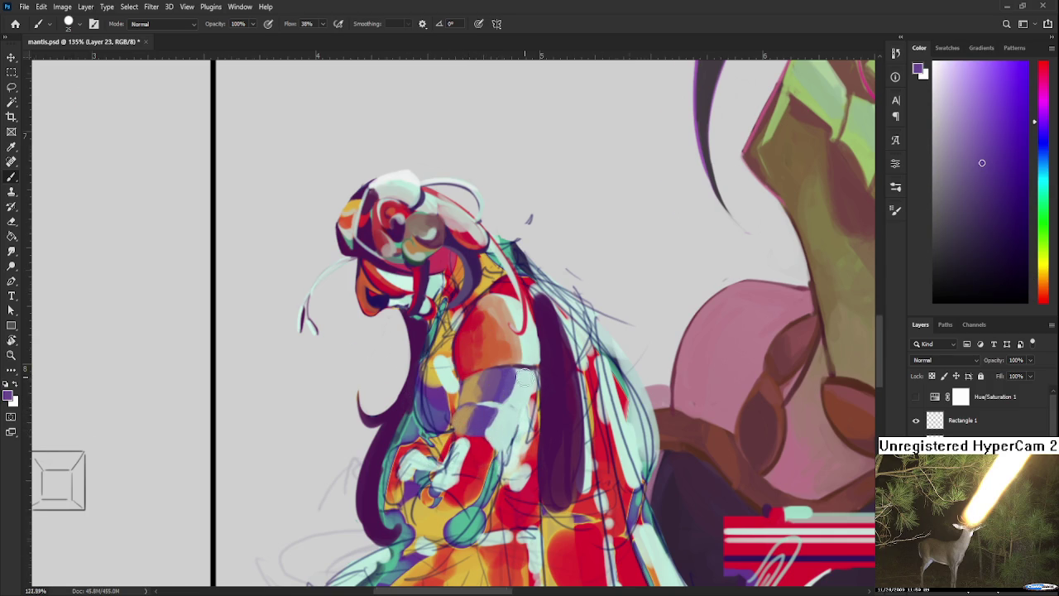
{"action": "scroll", "coordinate": [524, 378], "scroll_direction": "down", "scroll_amount": 5}
{"action": "scroll", "coordinate": [526, 380], "scroll_direction": "up", "scroll_amount": 4}
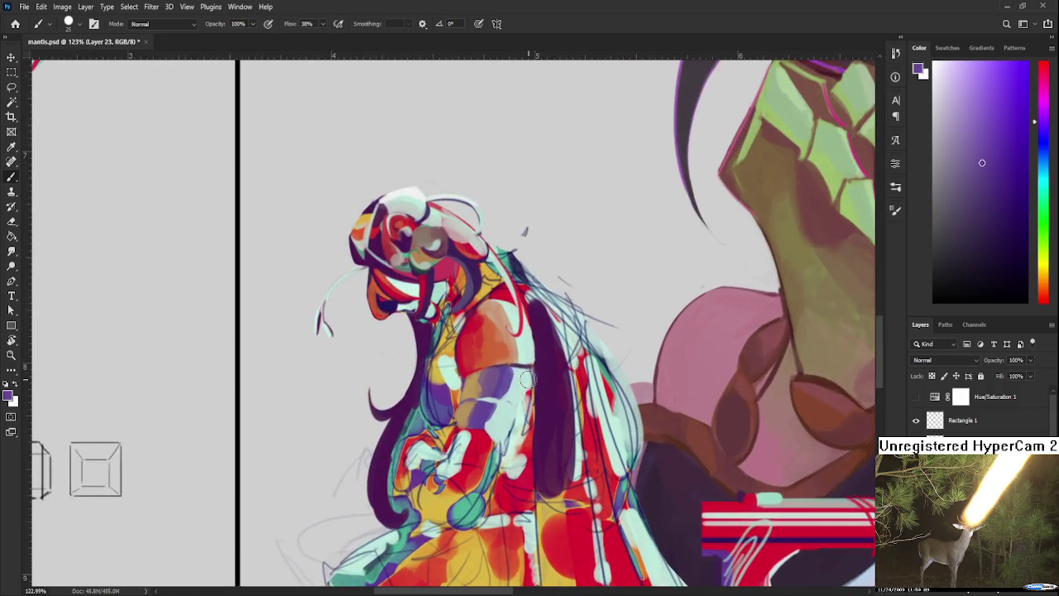
{"action": "scroll", "coordinate": [526, 380], "scroll_direction": "up", "scroll_amount": 2}
Sample tan, golden yellow and orange, then paint red over the hand area.
{"action": "left_click", "coordinate": [455, 389], "text": "alt"}
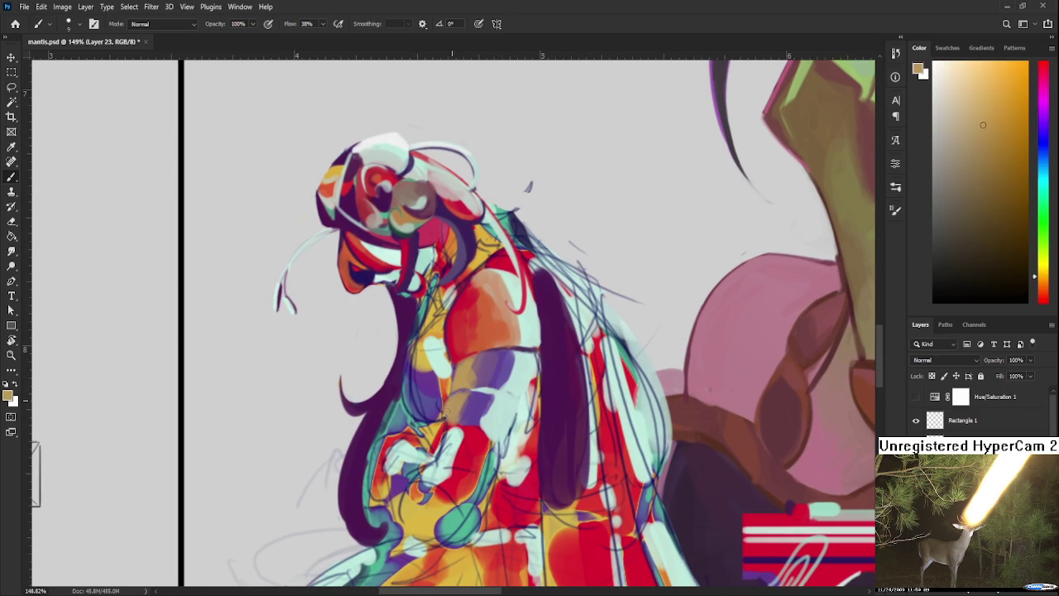
{"action": "left_click", "coordinate": [463, 406], "text": "alt"}
{"action": "left_click", "coordinate": [489, 255], "text": "alt"}
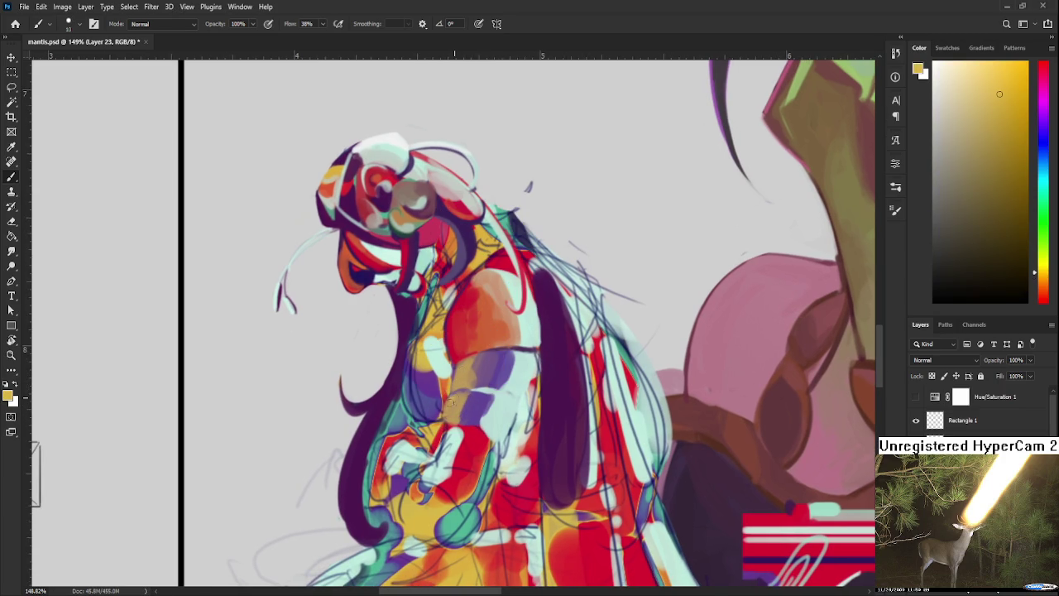
{"action": "left_click", "coordinate": [462, 369], "text": "alt"}
{"action": "left_click", "coordinate": [464, 349], "text": "alt"}
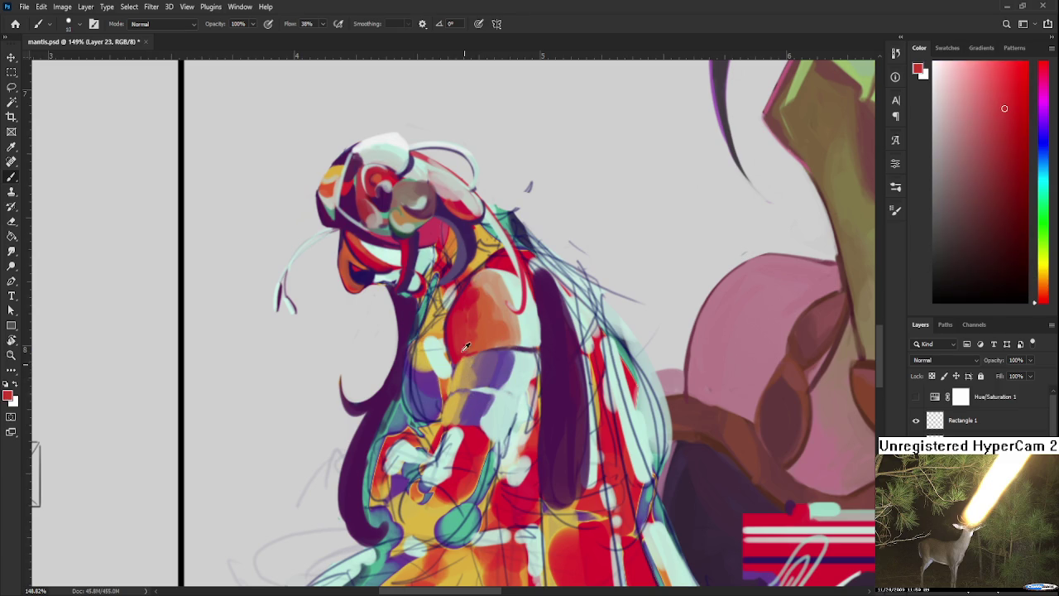
{"action": "left_click", "coordinate": [457, 382], "text": "alt"}
{"action": "left_click", "coordinate": [463, 405], "text": "alt"}
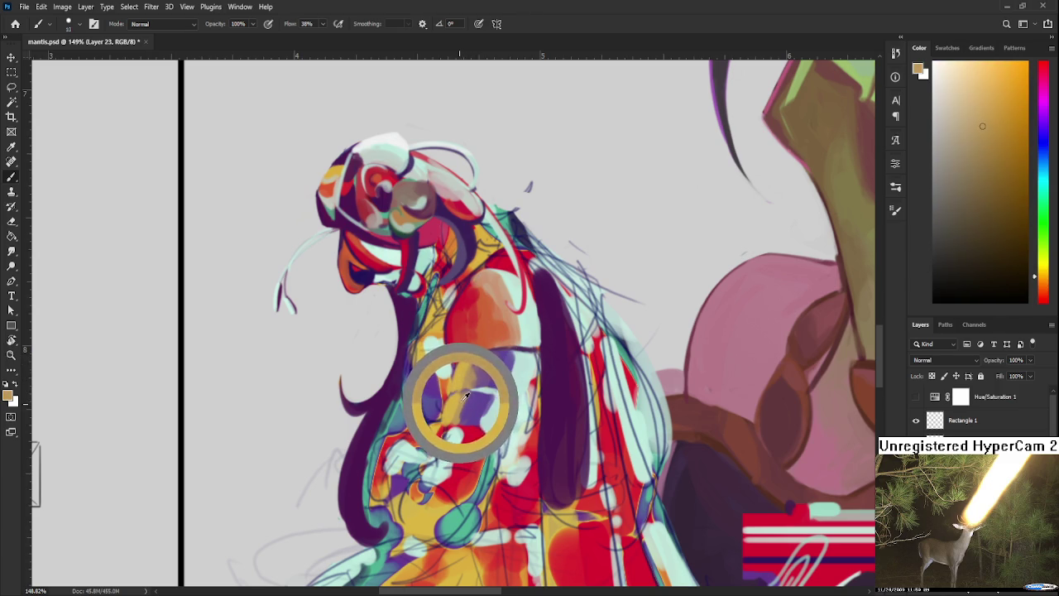
{"action": "left_click", "coordinate": [447, 422], "text": "alt"}
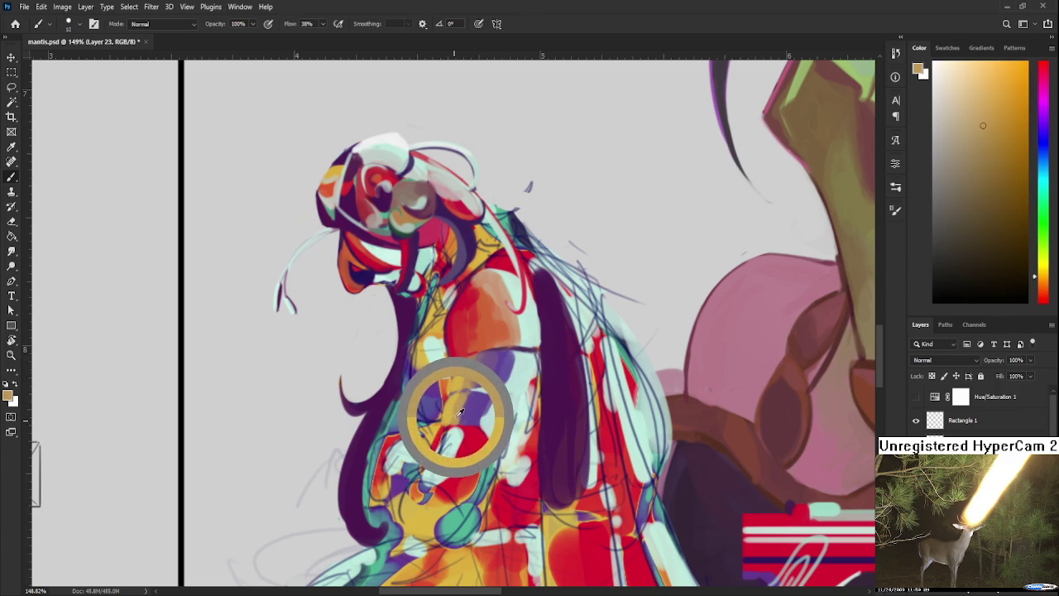
{"action": "left_click", "coordinate": [451, 418], "text": "alt"}
{"action": "mouse_move", "coordinate": [469, 432]}
{"action": "left_mouse_down"}
{"action": "mouse_move", "coordinate": [435, 480]}
{"action": "mouse_move", "coordinate": [440, 444]}
{"action": "mouse_move", "coordinate": [481, 497]}
{"action": "mouse_move", "coordinate": [487, 459]}
{"action": "mouse_move", "coordinate": [459, 496]}
{"action": "left_mouse_up"}
Cover the rest of the hand with red and pick up nearby cyan, purple and mint tones.
{"action": "left_click", "coordinate": [486, 414], "text": "alt"}
{"action": "left_click", "coordinate": [468, 452], "text": "alt"}
{"action": "left_click_drag", "start_coordinate": [507, 426], "coordinate": [496, 454]}
{"action": "left_click", "coordinate": [489, 450], "text": "alt"}
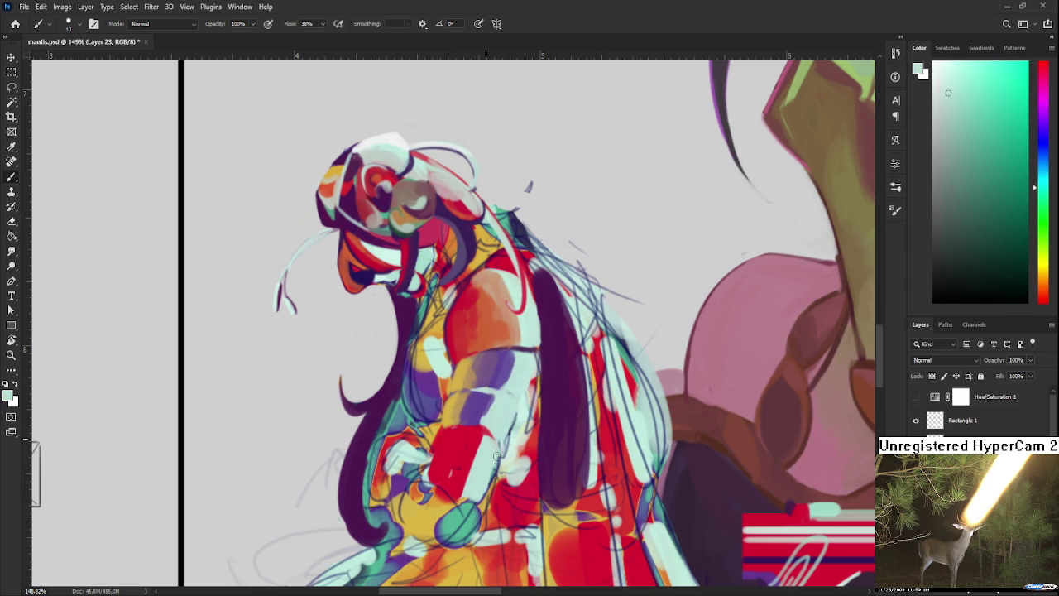
{"action": "left_click", "coordinate": [486, 401], "text": "alt"}
{"action": "left_click", "coordinate": [494, 419], "text": "alt"}
{"action": "scroll", "coordinate": [511, 408], "scroll_direction": "down", "scroll_amount": 4}
Sample purple, yellow, red and orange-red from the figure, then undo an orange stroke on the hand.
{"action": "scroll", "coordinate": [516, 401], "scroll_direction": "down", "scroll_amount": 3}
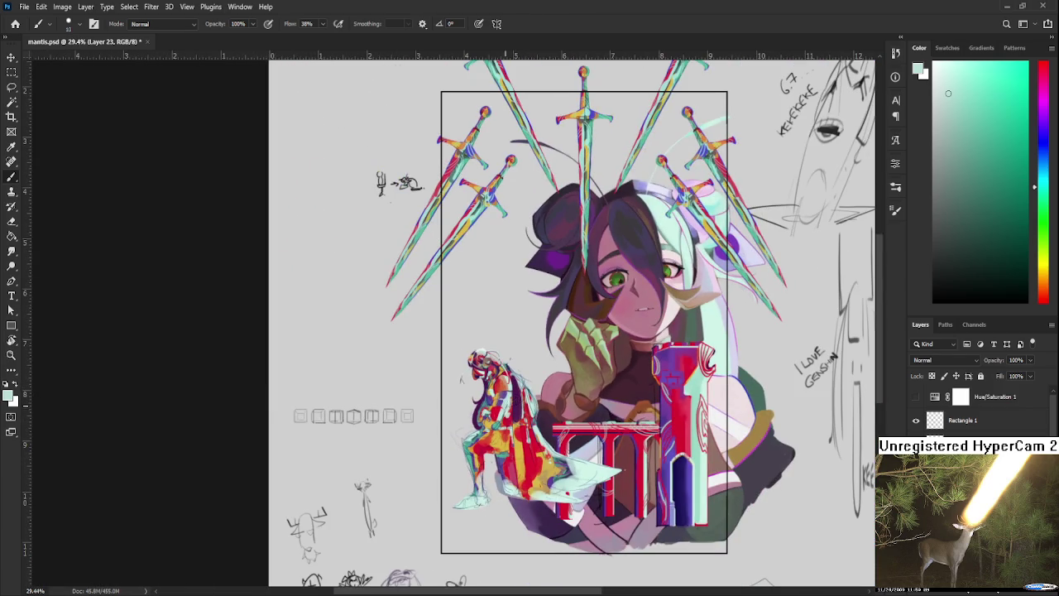
{"action": "scroll", "coordinate": [518, 405], "scroll_direction": "up", "scroll_amount": 2}
{"action": "scroll", "coordinate": [520, 405], "scroll_direction": "up", "scroll_amount": 2}
{"action": "scroll", "coordinate": [524, 407], "scroll_direction": "up", "scroll_amount": 1}
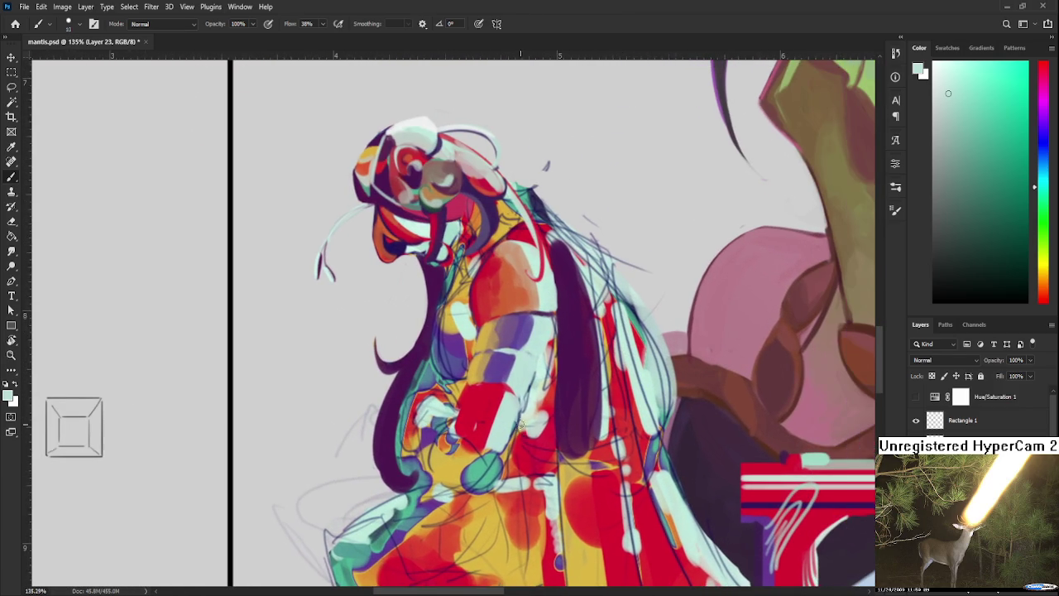
{"action": "left_click", "coordinate": [510, 405], "text": "alt"}
{"action": "left_click", "coordinate": [502, 364], "text": "alt"}
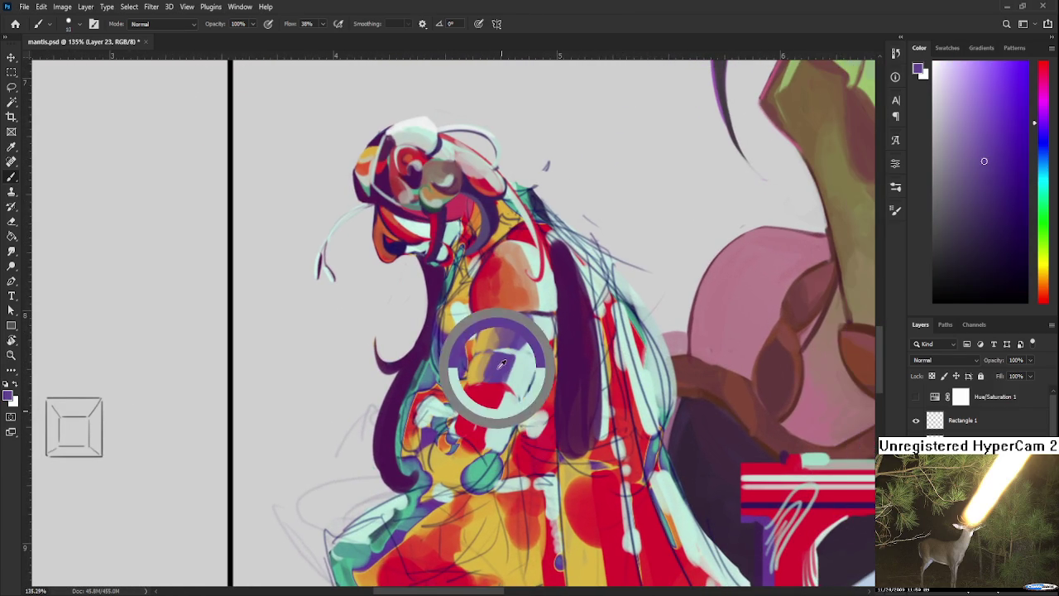
{"action": "left_click", "coordinate": [473, 367], "text": "alt"}
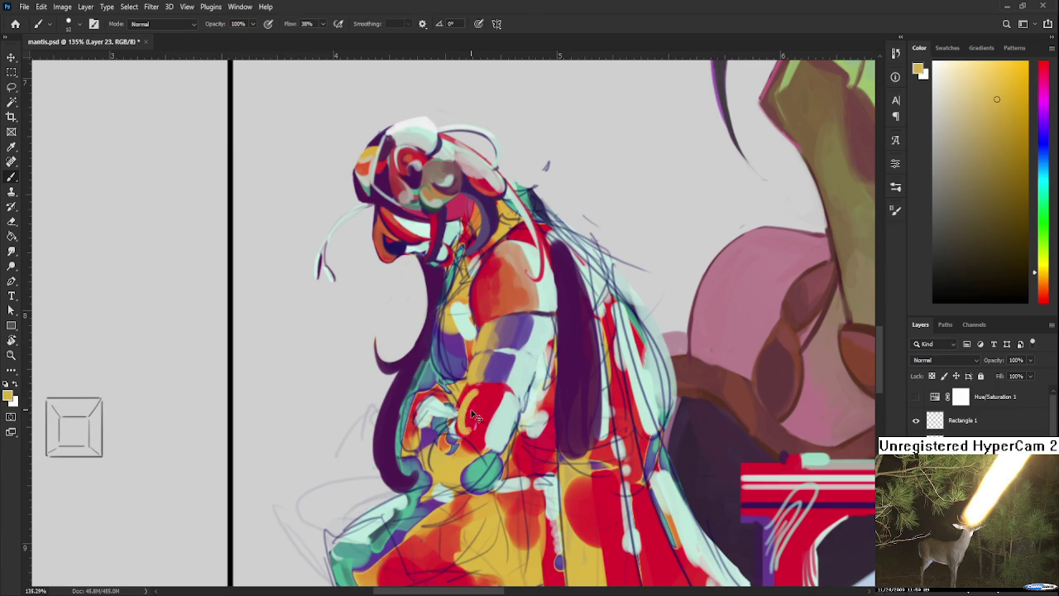
{"action": "left_click", "coordinate": [484, 394], "text": "alt"}
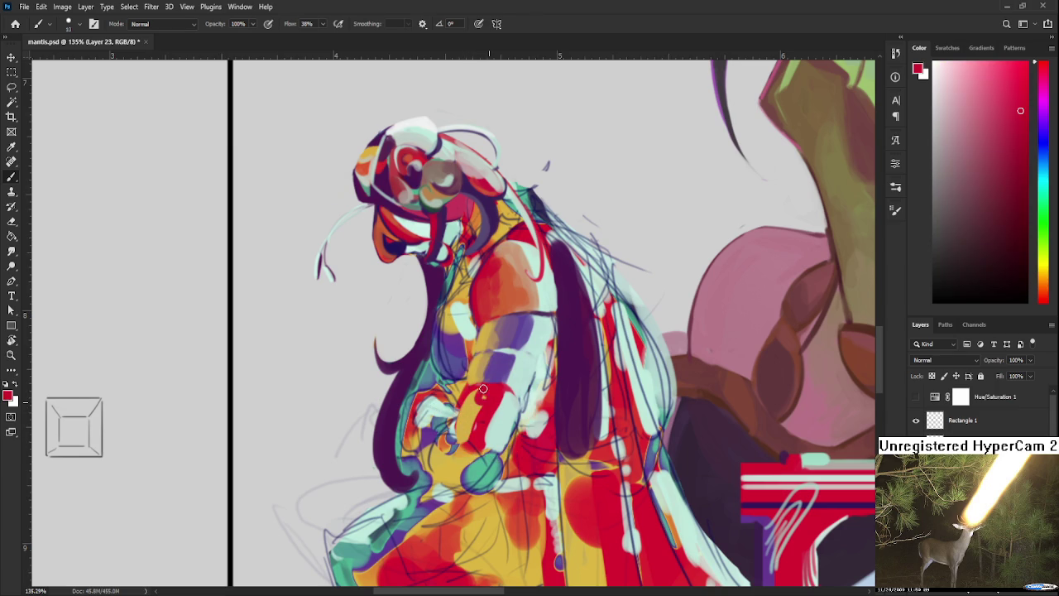
{"action": "left_click", "coordinate": [472, 395], "text": "alt"}
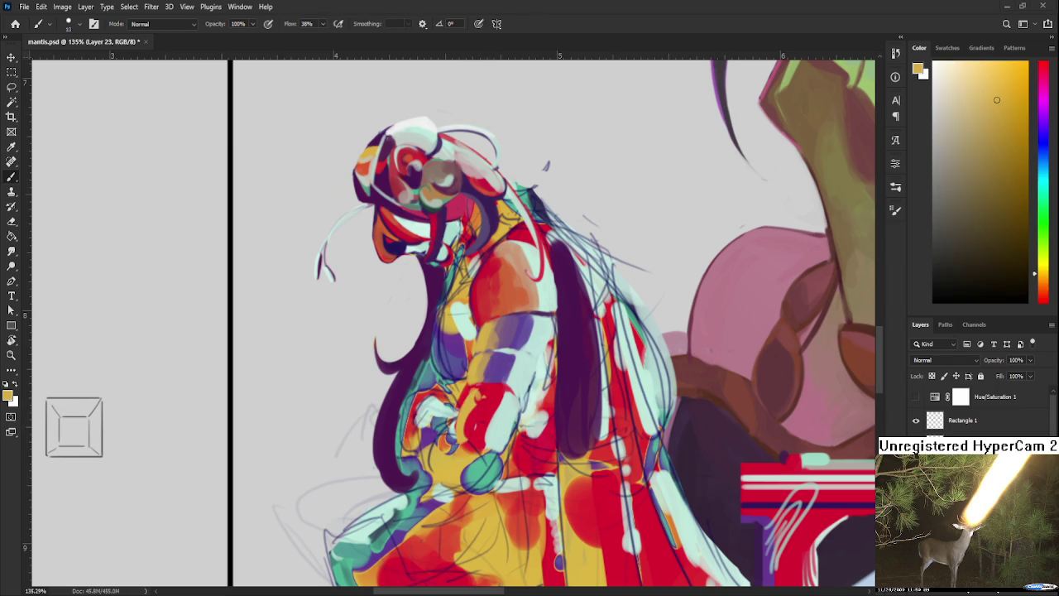
{"action": "left_click", "coordinate": [431, 437], "text": "alt"}
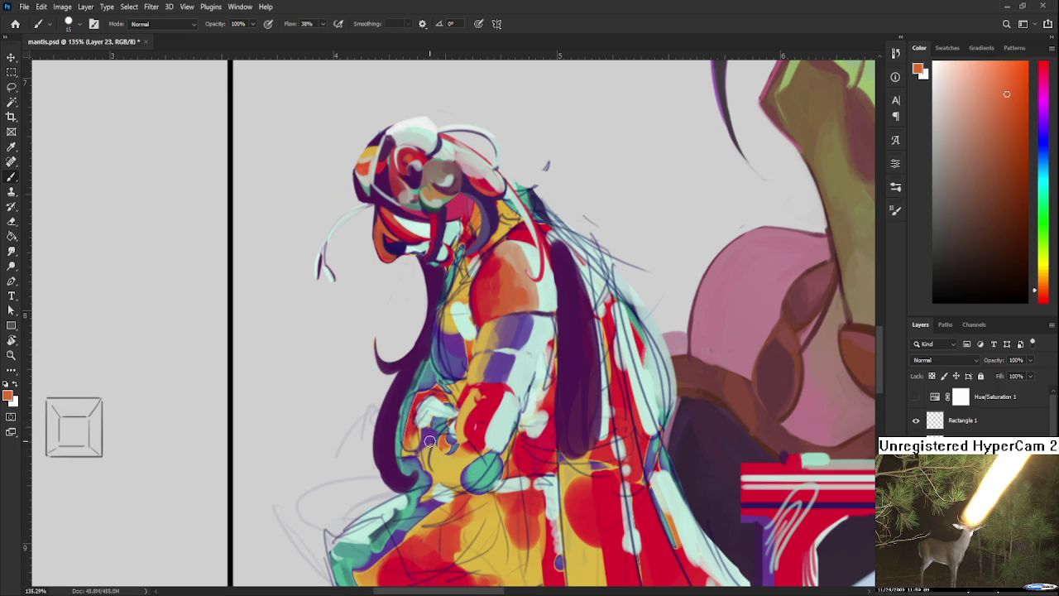
{"action": "left_click_drag", "start_coordinate": [429, 439], "coordinate": [437, 417]}
{"action": "key", "text": "ctrl+z"}
Paint the hand yellow, then layer red strokes and dabs over it.
{"action": "left_click", "coordinate": [435, 418], "text": "alt"}
{"action": "left_click_drag", "start_coordinate": [437, 428], "coordinate": [427, 425]}
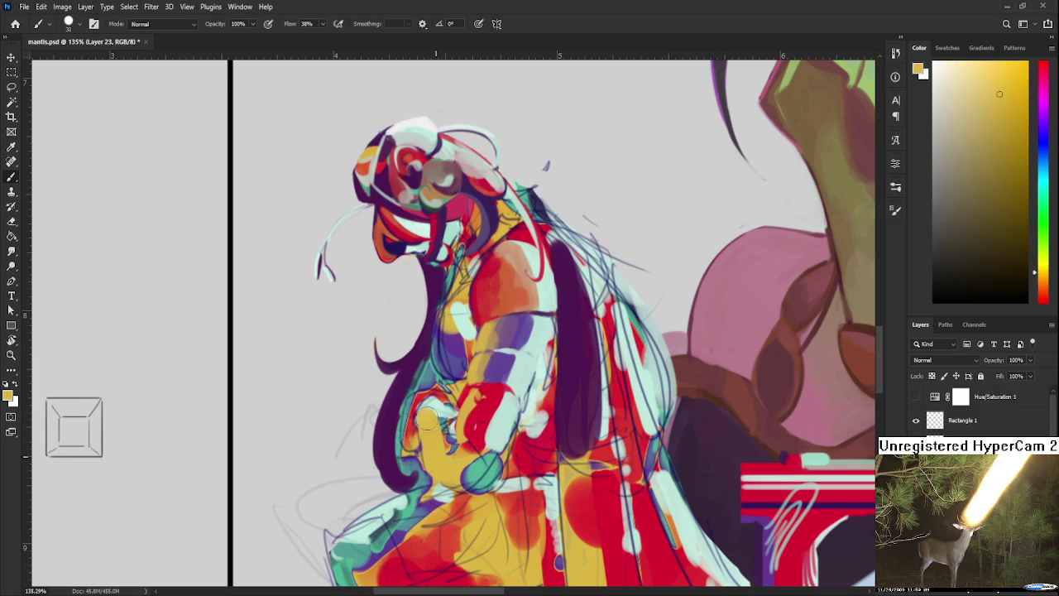
{"action": "left_click", "coordinate": [483, 416], "text": "alt"}
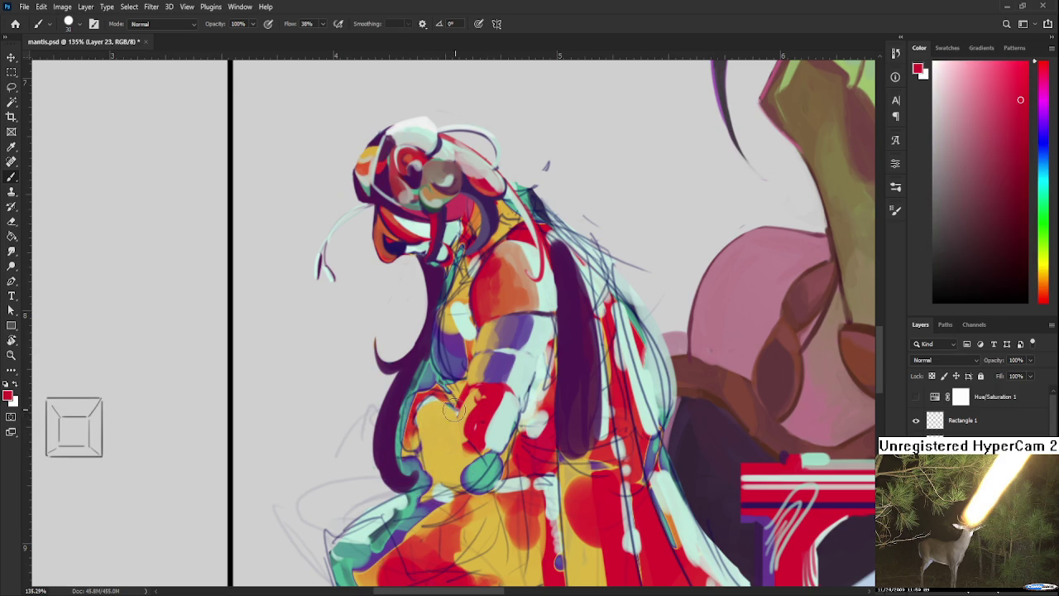
{"action": "left_click_drag", "start_coordinate": [437, 455], "coordinate": [421, 410]}
{"action": "left_click", "coordinate": [453, 429], "text": "alt"}
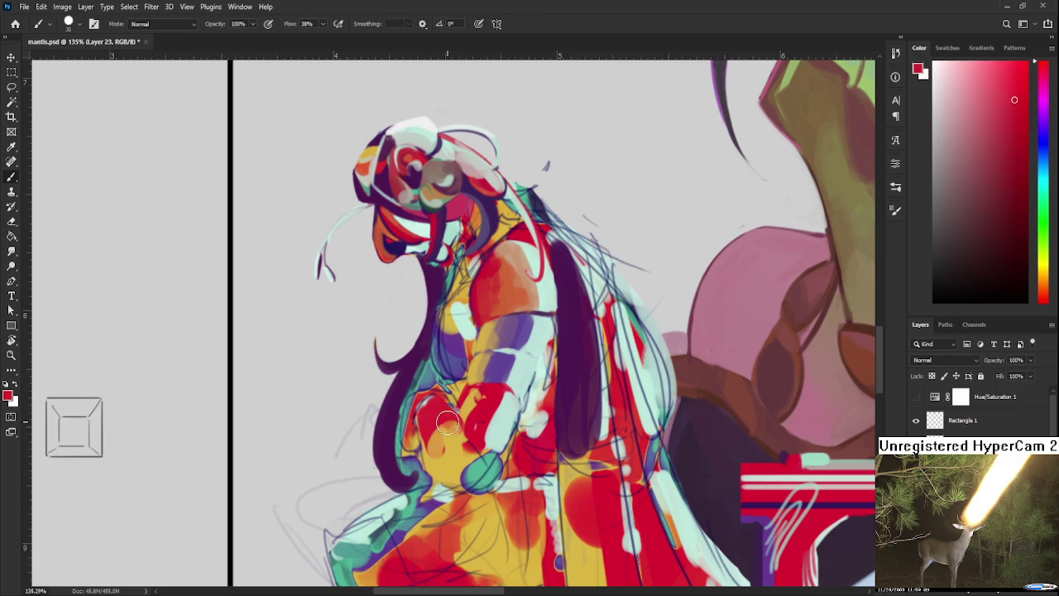
{"action": "left_click", "coordinate": [454, 455], "text": "alt"}
{"action": "left_click", "coordinate": [456, 430], "text": "alt"}
{"action": "left_click", "coordinate": [475, 452], "text": "alt"}
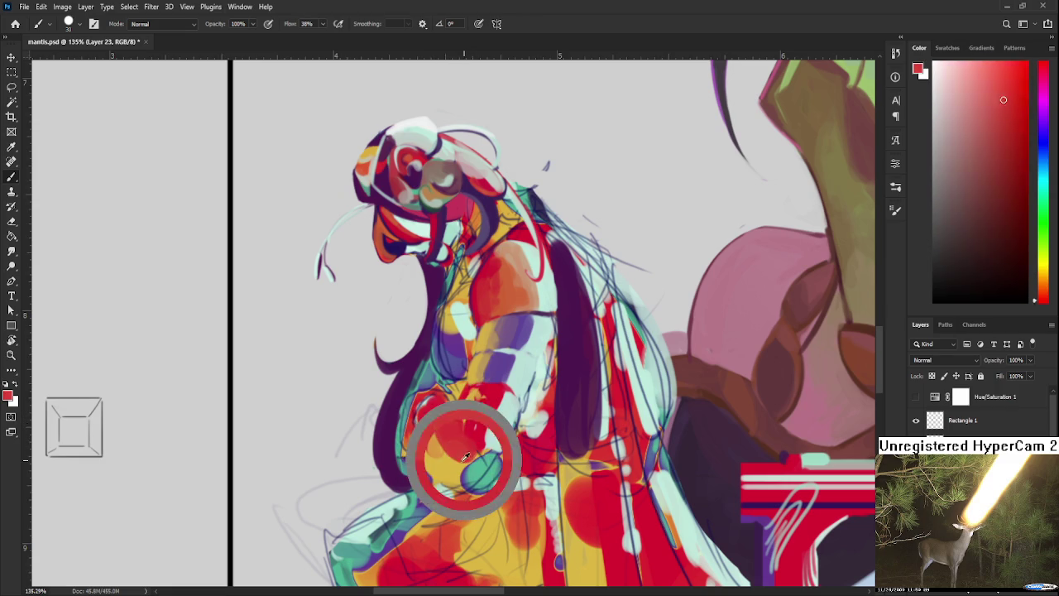
{"action": "left_click", "coordinate": [449, 454], "text": "alt"}
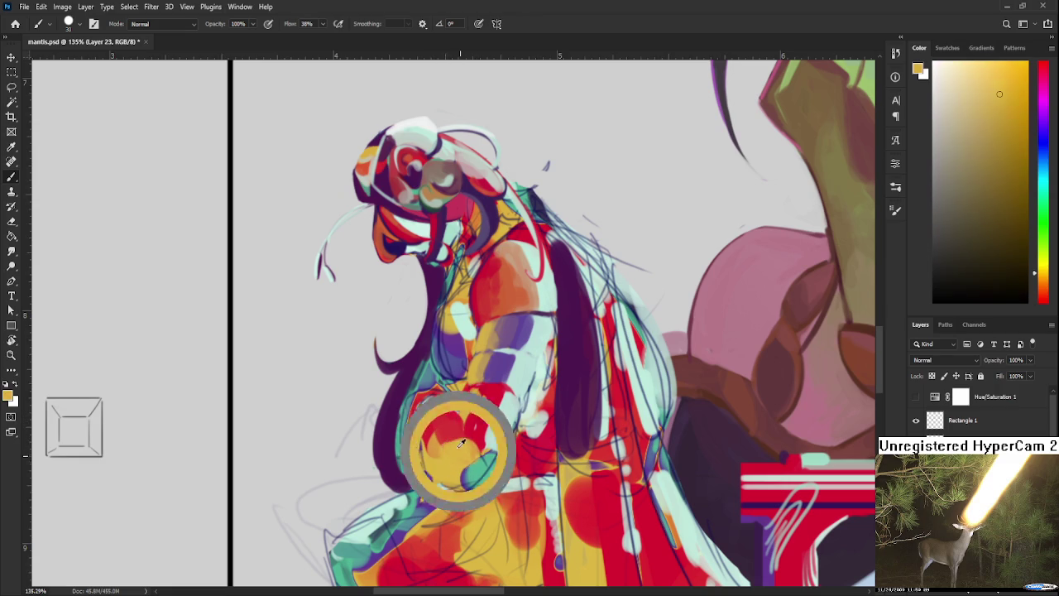
Pick a light mint from the chest and arm and stroke it across them.
{"action": "left_click", "coordinate": [447, 457], "text": "alt"}
{"action": "left_click", "coordinate": [501, 417], "text": "alt"}
{"action": "left_click", "coordinate": [499, 435], "text": "alt"}
{"action": "left_click", "coordinate": [437, 430], "text": "alt"}
{"action": "left_click", "coordinate": [511, 406], "text": "alt"}
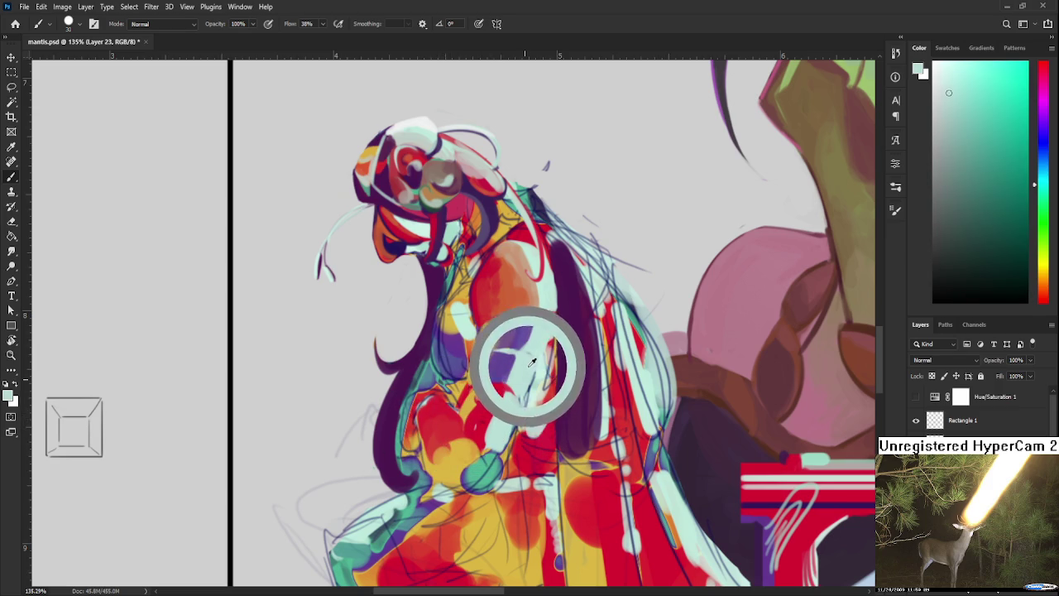
{"action": "mouse_move", "coordinate": [437, 399]}
{"action": "left_mouse_down"}
{"action": "mouse_move", "coordinate": [447, 432]}
{"action": "mouse_move", "coordinate": [461, 424]}
{"action": "left_mouse_up"}
{"action": "left_click", "coordinate": [460, 429], "text": "alt"}
Cover the teal blob below the hand with yellow-orange paint.
{"action": "left_click", "coordinate": [473, 467], "text": "alt"}
{"action": "mouse_move", "coordinate": [457, 468]}
{"action": "left_mouse_down"}
{"action": "mouse_move", "coordinate": [490, 490]}
{"action": "mouse_move", "coordinate": [475, 475]}
{"action": "mouse_move", "coordinate": [493, 455]}
{"action": "mouse_move", "coordinate": [505, 480]}
{"action": "left_mouse_up"}
{"action": "left_click", "coordinate": [495, 444], "text": "alt"}
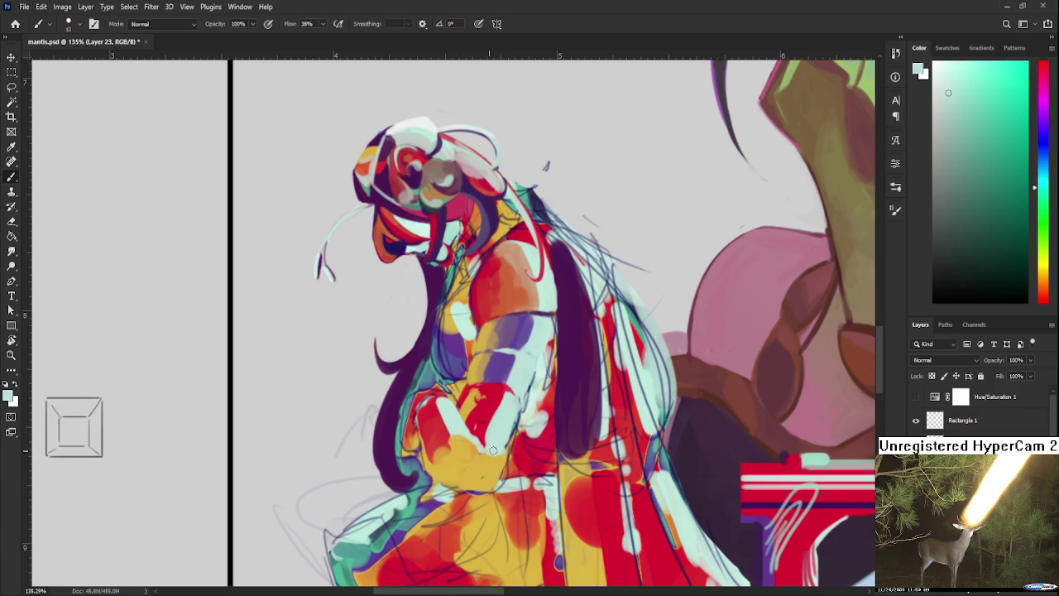
Zoom in and paint a teal patch onto the hand, enlarging its right side.
{"action": "scroll", "coordinate": [482, 445], "scroll_direction": "down", "scroll_amount": 5}
{"action": "scroll", "coordinate": [497, 439], "scroll_direction": "up", "scroll_amount": 2}
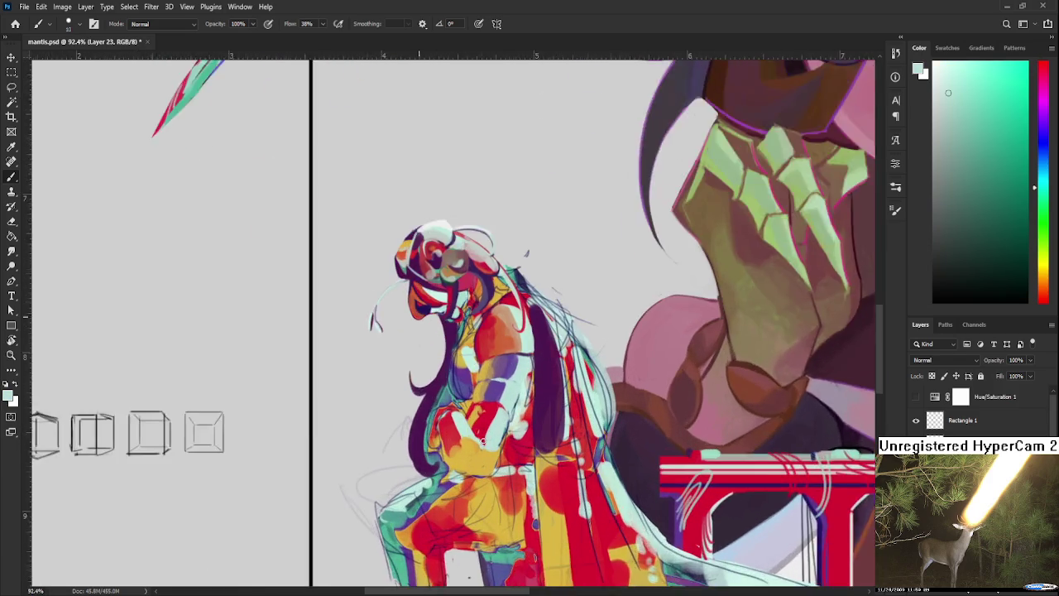
{"action": "scroll", "coordinate": [505, 435], "scroll_direction": "up", "scroll_amount": 2}
{"action": "scroll", "coordinate": [516, 426], "scroll_direction": "up", "scroll_amount": 1}
{"action": "mouse_move", "coordinate": [517, 426]}
{"action": "left_mouse_down"}
{"action": "mouse_move", "coordinate": [501, 381]}
{"action": "mouse_move", "coordinate": [451, 434]}
{"action": "left_mouse_up"}
{"action": "left_click", "coordinate": [470, 414], "text": "alt"}
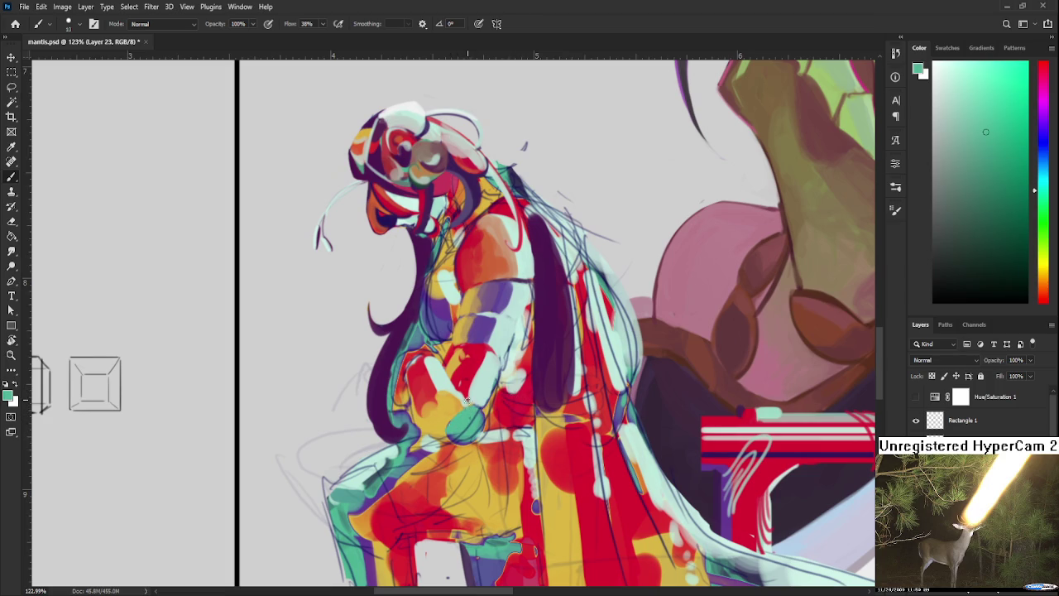
{"action": "mouse_move", "coordinate": [490, 402]}
{"action": "left_mouse_down"}
{"action": "mouse_move", "coordinate": [486, 421]}
{"action": "mouse_move", "coordinate": [483, 409]}
{"action": "left_mouse_up"}
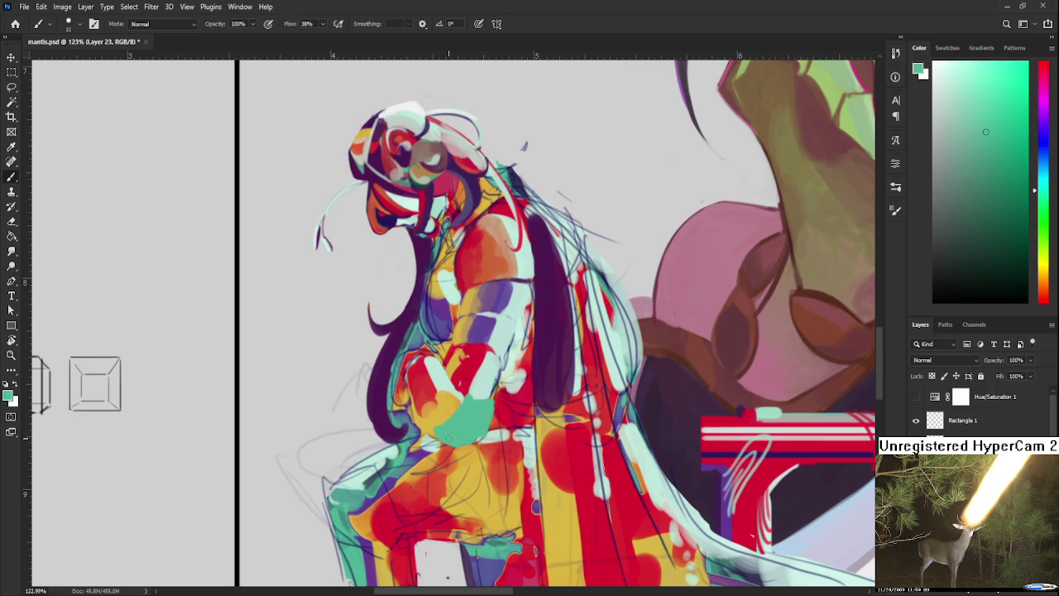
Extend the teal hand patch upward over the orange area.
{"action": "left_click_drag", "start_coordinate": [457, 443], "coordinate": [441, 433]}
{"action": "left_click", "coordinate": [451, 404], "text": "alt"}
{"action": "left_click", "coordinate": [454, 416], "text": "alt"}
{"action": "left_click_drag", "start_coordinate": [448, 426], "coordinate": [453, 410]}
{"action": "left_click", "coordinate": [448, 405], "text": "alt"}
{"action": "left_click", "coordinate": [463, 407], "text": "alt"}
Sample a lighter teal and paint more of it onto the hand.
{"action": "scroll", "coordinate": [463, 433], "scroll_direction": "down", "scroll_amount": 5}
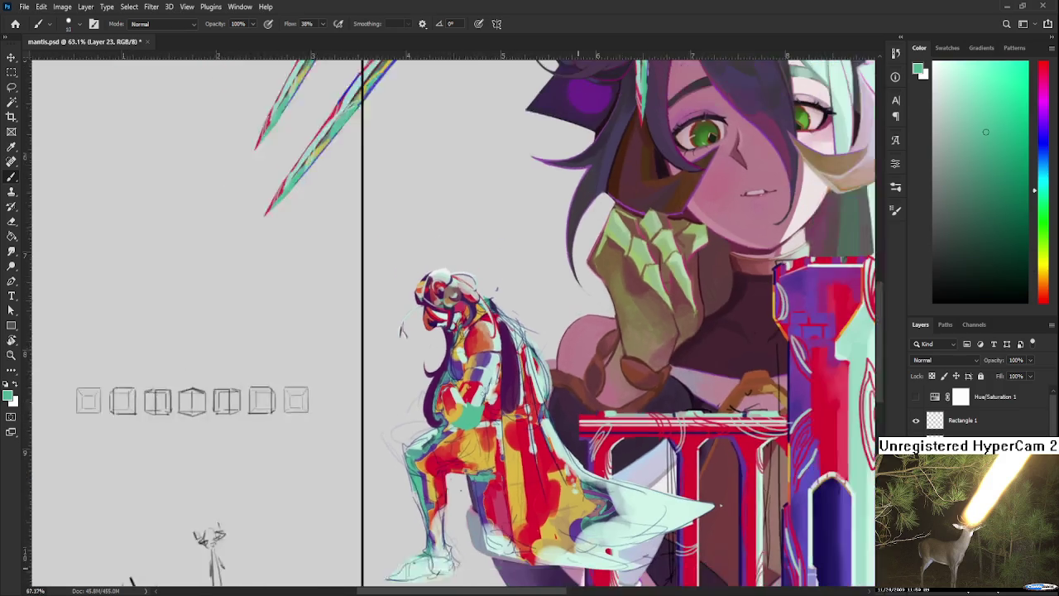
{"action": "scroll", "coordinate": [507, 379], "scroll_direction": "up", "scroll_amount": 3}
{"action": "scroll", "coordinate": [453, 433], "scroll_direction": "up", "scroll_amount": 2}
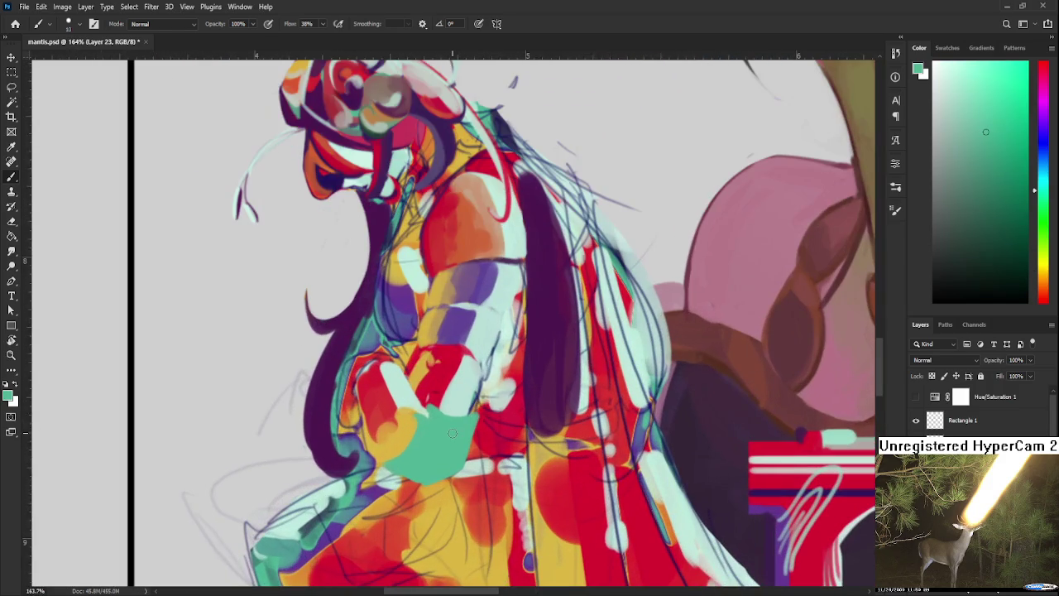
{"action": "left_click", "coordinate": [412, 395], "text": "alt"}
{"action": "mouse_move", "coordinate": [469, 424]}
{"action": "left_mouse_down"}
{"action": "mouse_move", "coordinate": [454, 468]}
{"action": "mouse_move", "coordinate": [434, 468]}
{"action": "left_mouse_up"}
Sample darker teal, red, orange, brown and golden yellow from the hand, then zoom out.
{"action": "left_click", "coordinate": [454, 463], "text": "alt"}
{"action": "left_click", "coordinate": [433, 468], "text": "alt"}
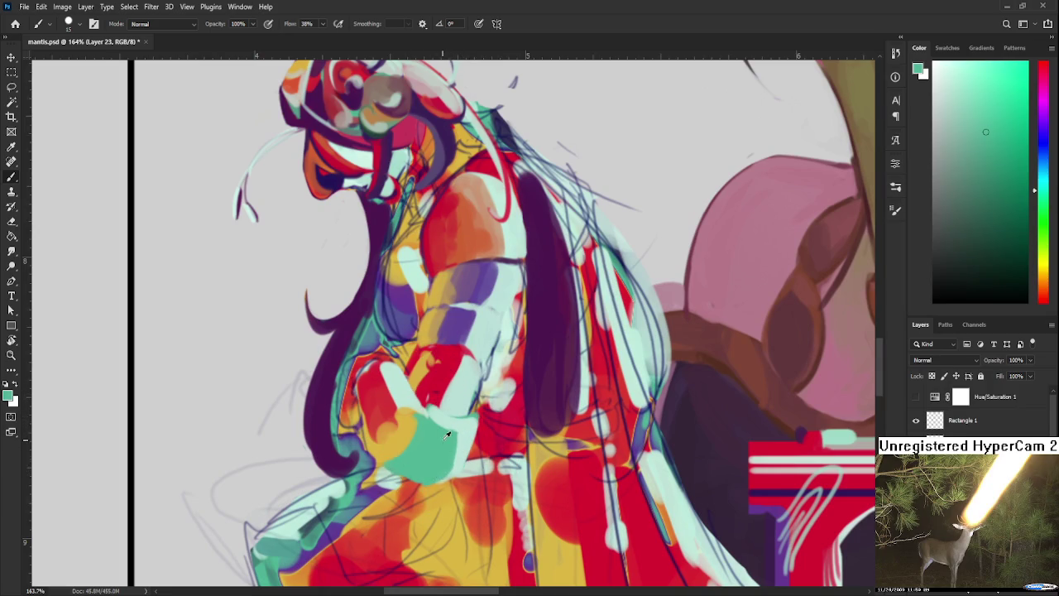
{"action": "left_click", "coordinate": [428, 451], "text": "alt"}
{"action": "left_click", "coordinate": [387, 394], "text": "alt"}
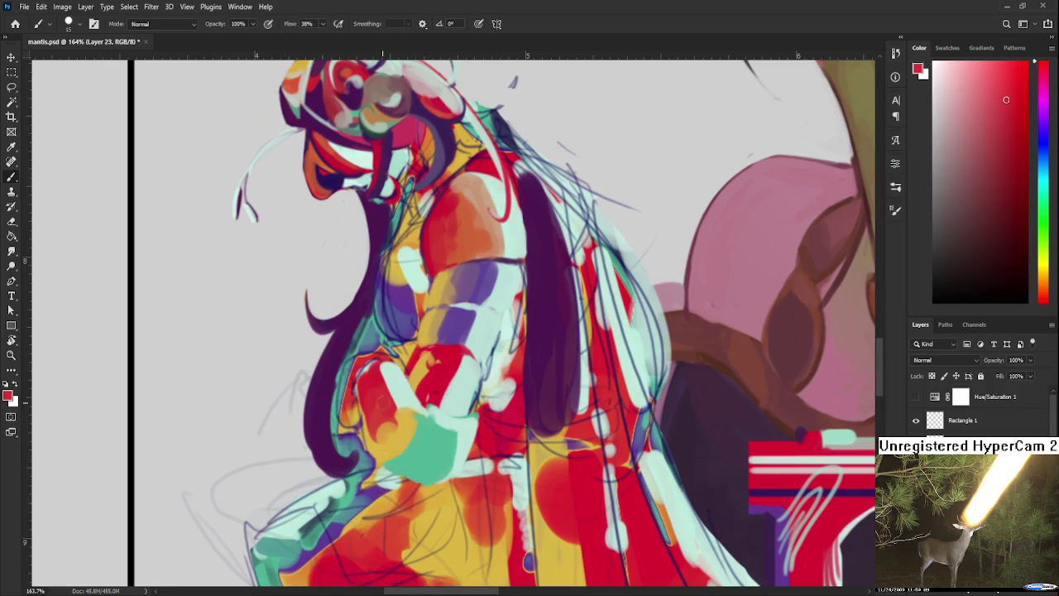
{"action": "left_click", "coordinate": [418, 434], "text": "alt"}
{"action": "left_click", "coordinate": [400, 452], "text": "alt"}
{"action": "left_click", "coordinate": [414, 429], "text": "alt"}
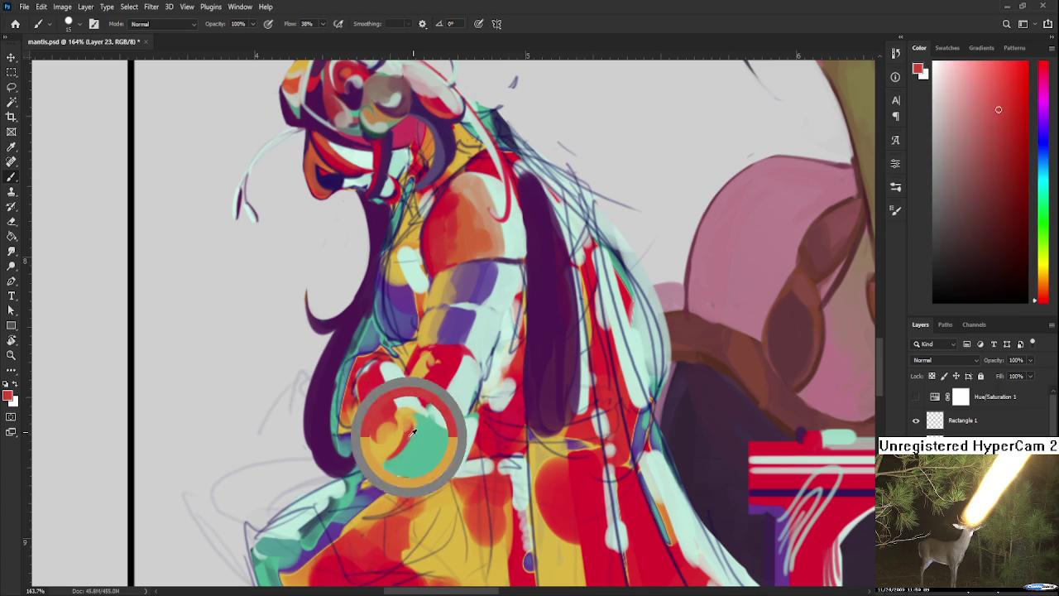
{"action": "left_click", "coordinate": [403, 420], "text": "alt"}
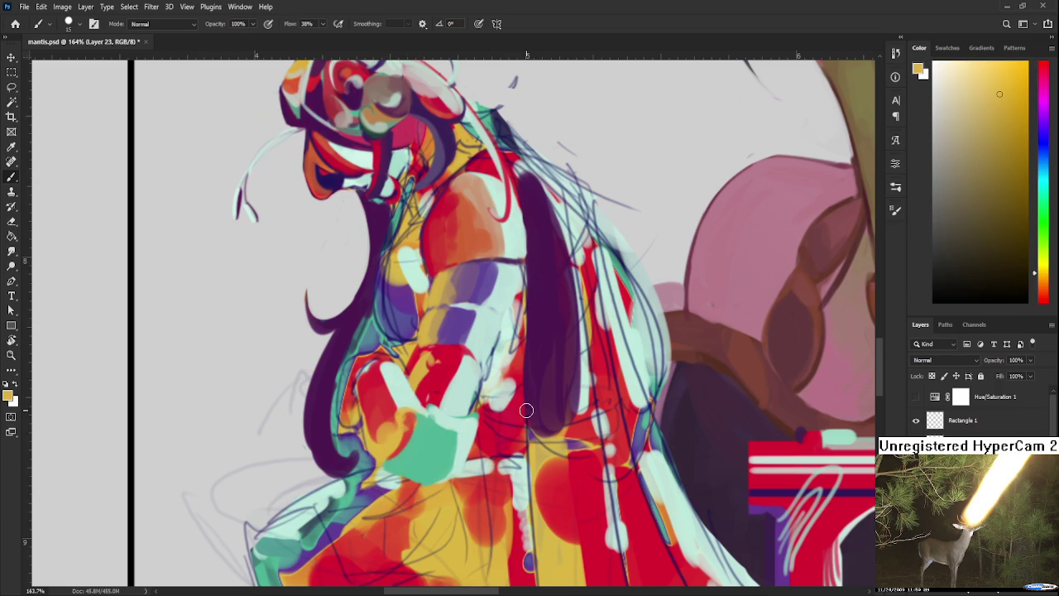
{"action": "scroll", "coordinate": [430, 370], "scroll_direction": "down", "scroll_amount": 2}
{"action": "scroll", "coordinate": [430, 370], "scroll_direction": "down", "scroll_amount": 2}
Zoom out and turn on the Hue/Saturation 1 layer to view the whole illustration in greys.
{"action": "scroll", "coordinate": [431, 369], "scroll_direction": "down", "scroll_amount": 1}
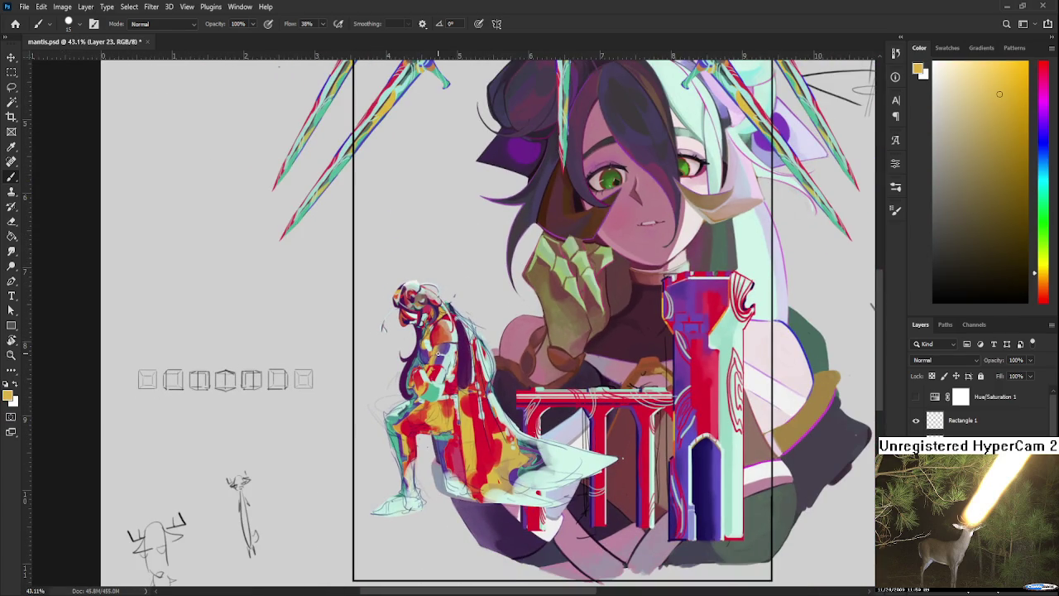
{"action": "scroll", "coordinate": [440, 356], "scroll_direction": "down", "scroll_amount": 1}
{"action": "scroll", "coordinate": [440, 356], "scroll_direction": "down", "scroll_amount": 1}
{"action": "scroll", "coordinate": [439, 356], "scroll_direction": "down", "scroll_amount": 1}
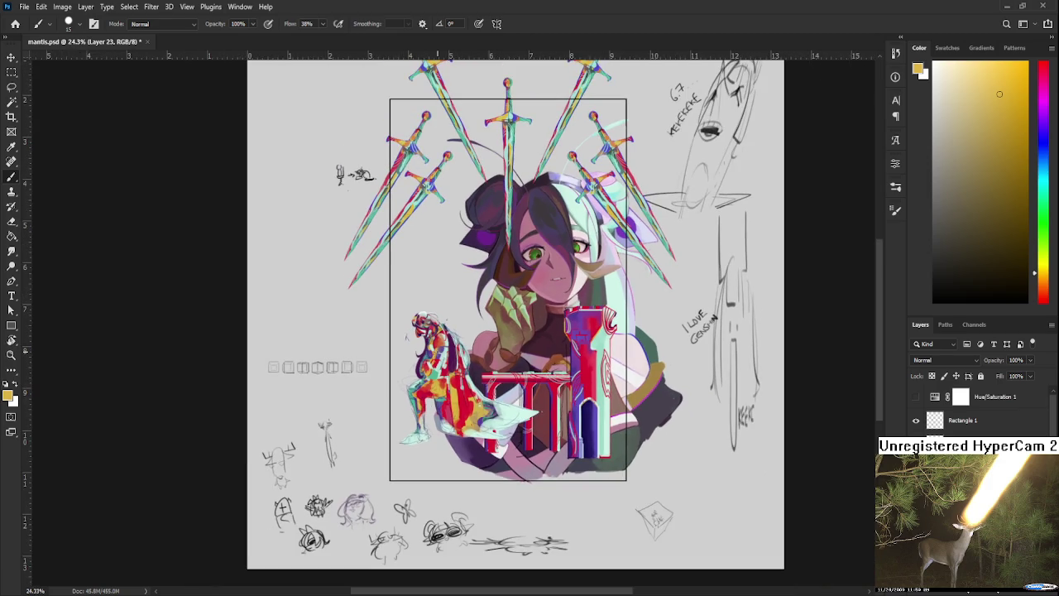
{"action": "scroll", "coordinate": [437, 356], "scroll_direction": "up", "scroll_amount": 2}
{"action": "scroll", "coordinate": [437, 356], "scroll_direction": "up", "scroll_amount": 1}
{"action": "scroll", "coordinate": [439, 355], "scroll_direction": "up", "scroll_amount": 1}
{"action": "scroll", "coordinate": [439, 355], "scroll_direction": "up", "scroll_amount": 1}
{"action": "left_click", "coordinate": [916, 397]}
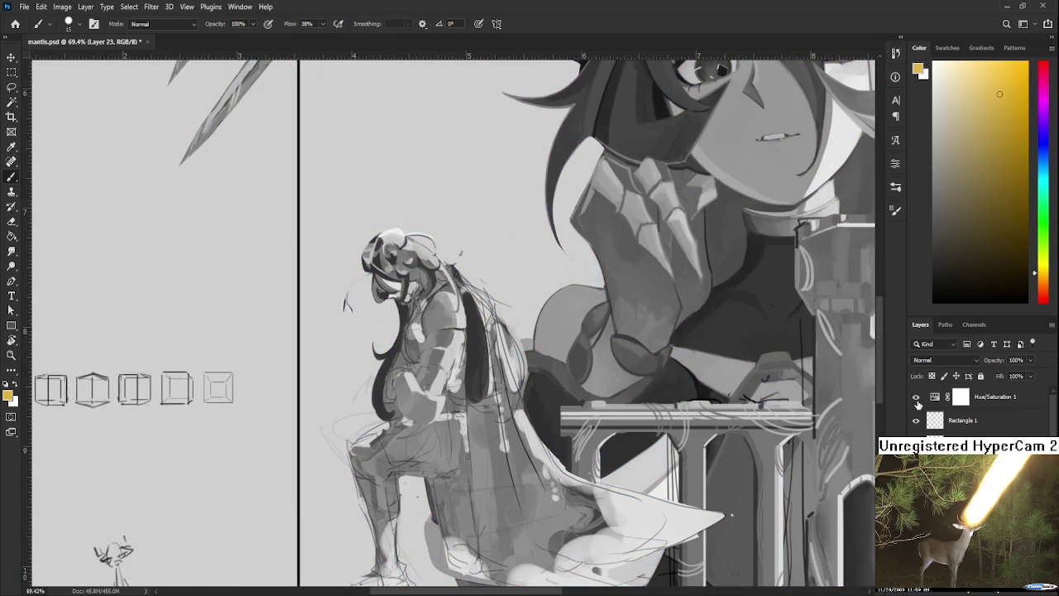
{"action": "scroll", "coordinate": [414, 327], "scroll_direction": "up", "scroll_amount": 1}
{"action": "scroll", "coordinate": [414, 327], "scroll_direction": "up", "scroll_amount": 1}
{"action": "scroll", "coordinate": [497, 339], "scroll_direction": "up", "scroll_amount": 1}
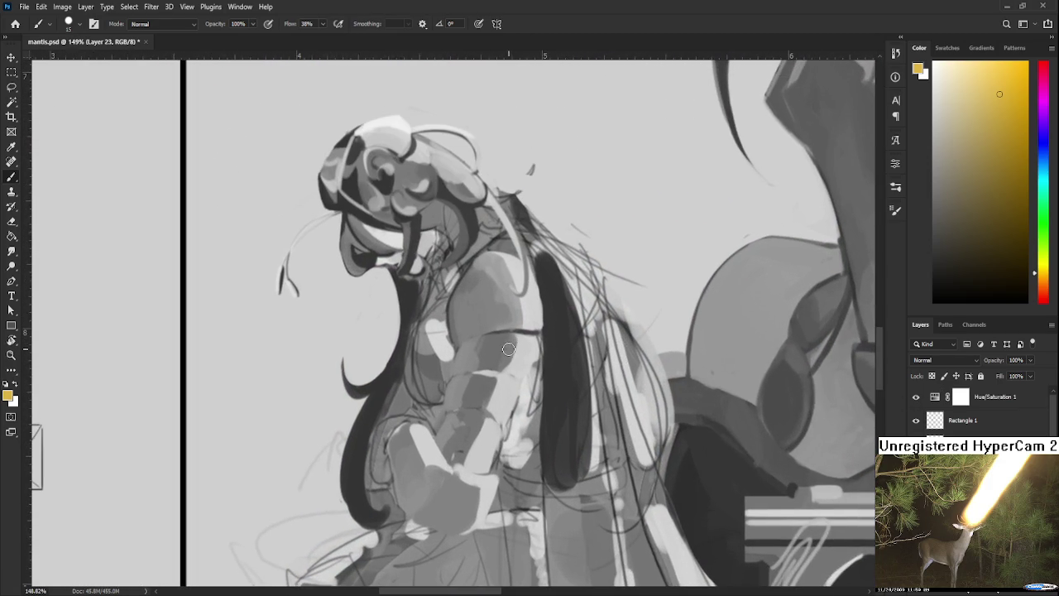
Draw thin dark purple lines along and across the torso block with a smaller brush.
{"action": "scroll", "coordinate": [323, 348], "scroll_direction": "up", "scroll_amount": 1}
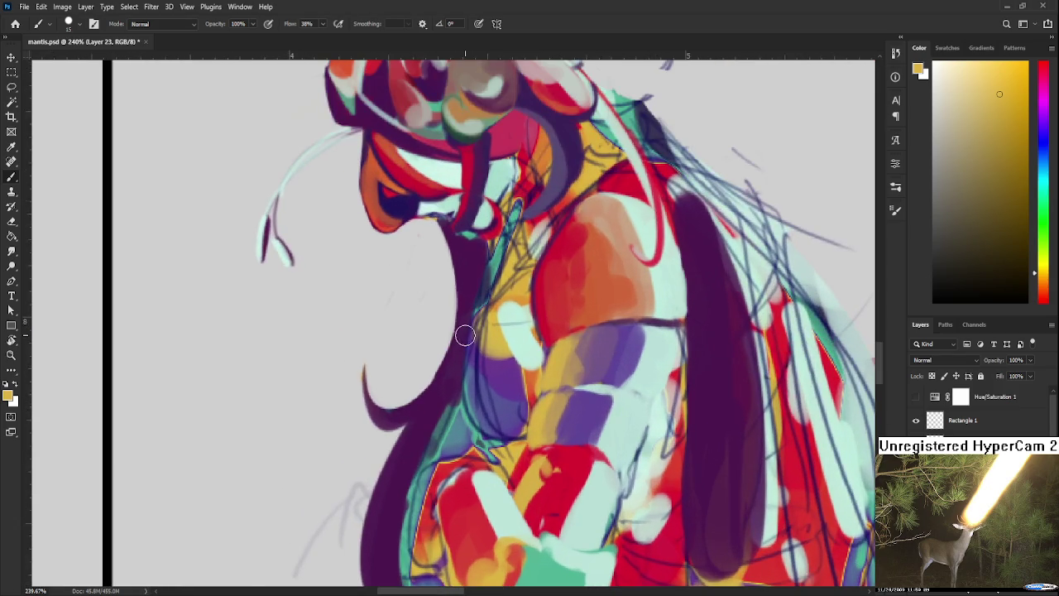
{"action": "scroll", "coordinate": [466, 335], "scroll_direction": "up", "scroll_amount": 1}
{"action": "left_click", "coordinate": [378, 224], "text": "alt"}
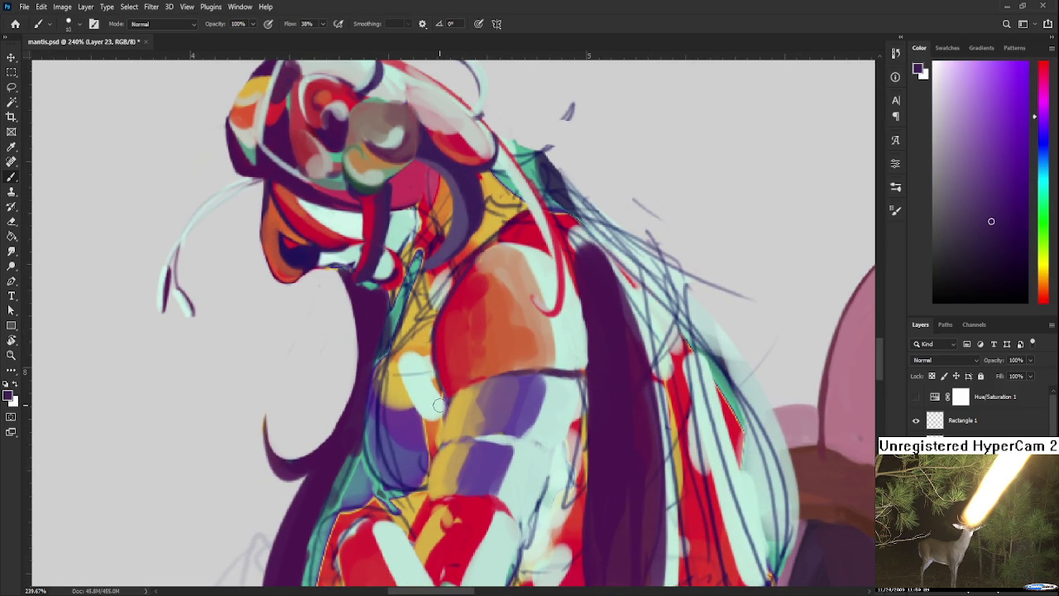
{"action": "key", "text": "bracketleft"}
{"action": "key", "text": "bracketleft"}
{"action": "key", "text": "bracketleft"}
{"action": "left_click_drag", "start_coordinate": [451, 401], "coordinate": [444, 446]}
{"action": "mouse_move", "coordinate": [442, 443]}
{"action": "left_mouse_down"}
{"action": "mouse_move", "coordinate": [474, 438]}
{"action": "mouse_move", "coordinate": [438, 495]}
{"action": "left_mouse_up"}
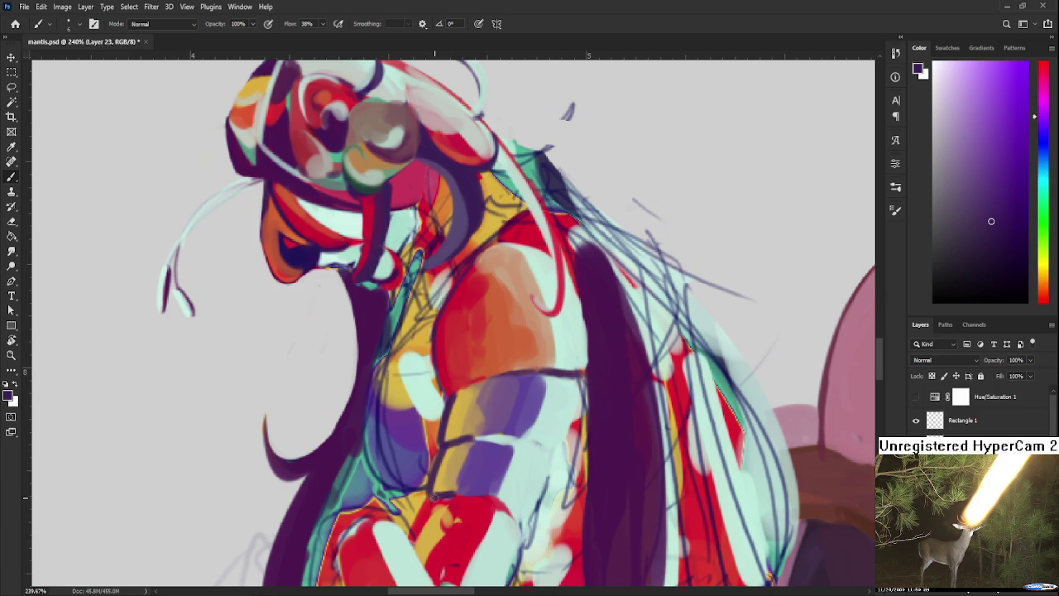
Darken the dark purple line along the torso block's top, then zoom out.
{"action": "left_click", "coordinate": [450, 490], "text": "alt"}
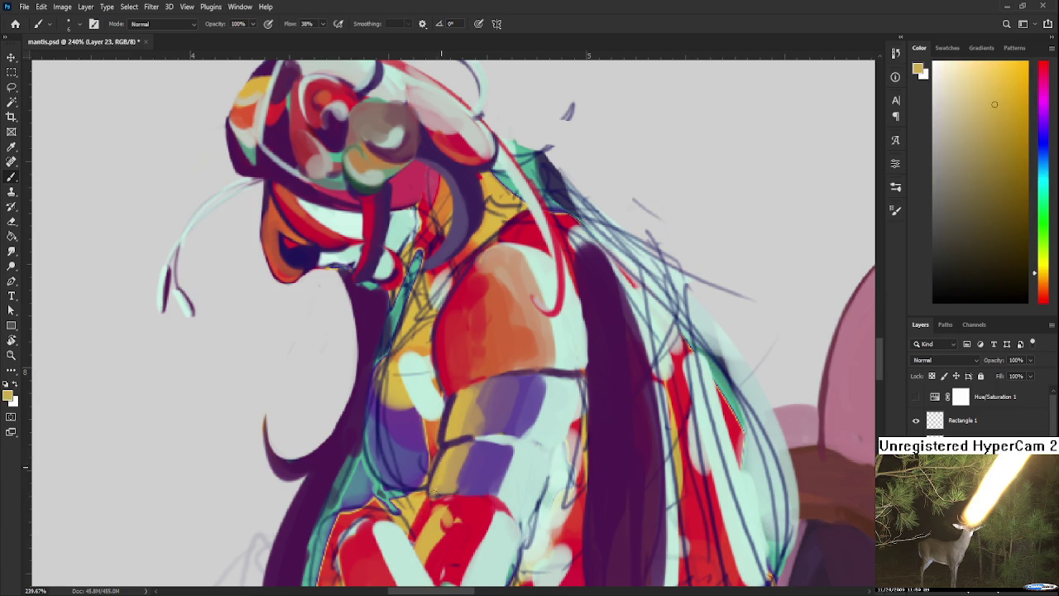
{"action": "left_click", "coordinate": [439, 438], "text": "alt"}
{"action": "mouse_move", "coordinate": [453, 398]}
{"action": "left_mouse_down"}
{"action": "mouse_move", "coordinate": [506, 376]}
{"action": "mouse_move", "coordinate": [474, 392]}
{"action": "mouse_move", "coordinate": [542, 378]}
{"action": "left_mouse_up"}
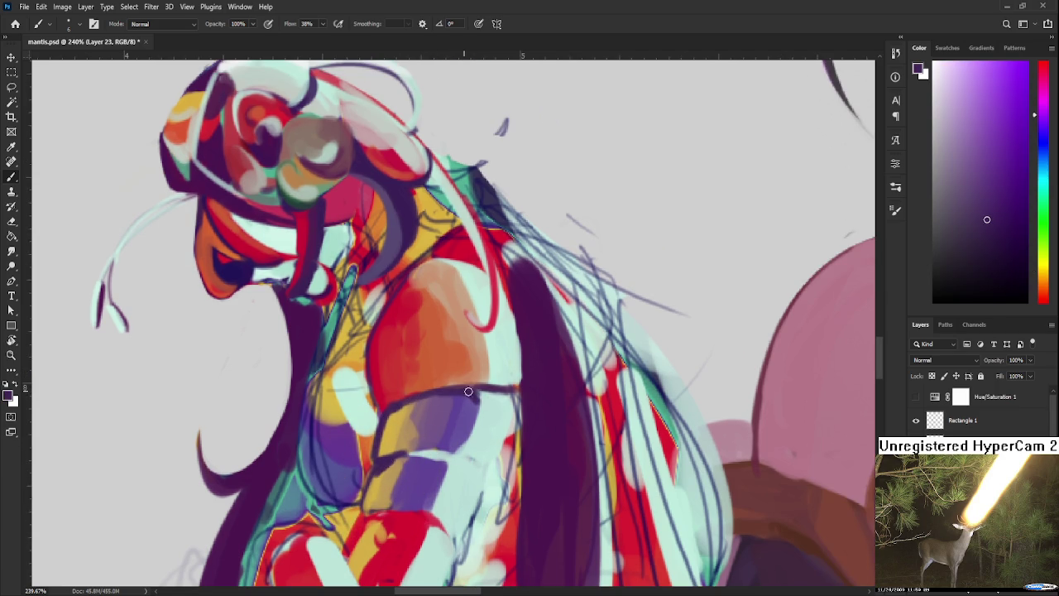
{"action": "scroll", "coordinate": [461, 365], "scroll_direction": "down", "scroll_amount": 5}
{"action": "scroll", "coordinate": [461, 365], "scroll_direction": "down", "scroll_amount": 3}
{"action": "scroll", "coordinate": [461, 365], "scroll_direction": "down", "scroll_amount": 2}
{"action": "scroll", "coordinate": [494, 342], "scroll_direction": "down", "scroll_amount": 3}
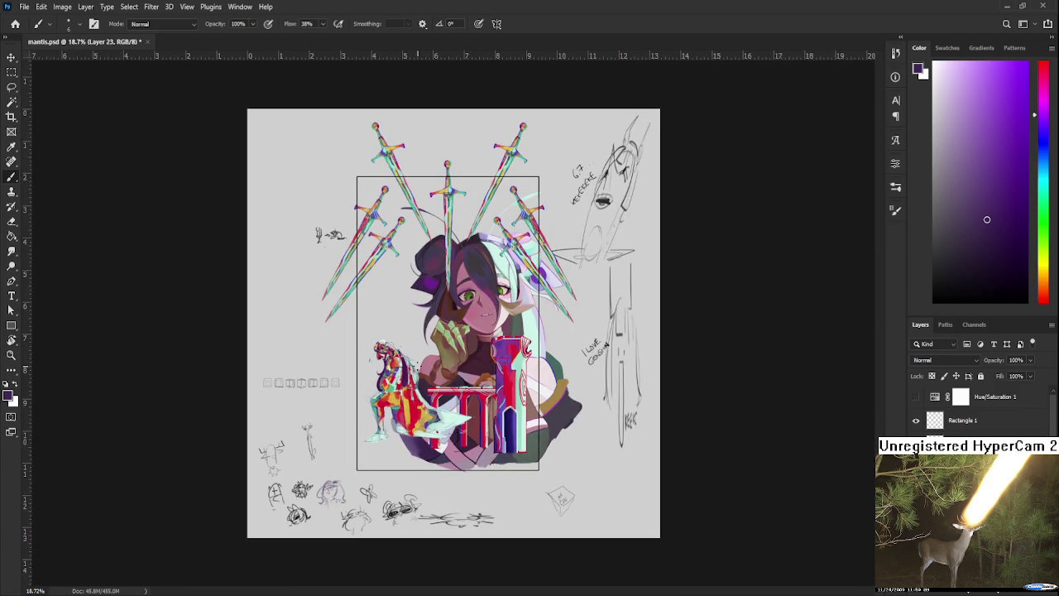
{"action": "scroll", "coordinate": [406, 385], "scroll_direction": "up", "scroll_amount": 2}
{"action": "scroll", "coordinate": [401, 385], "scroll_direction": "up", "scroll_amount": 2}
{"action": "scroll", "coordinate": [389, 386], "scroll_direction": "up", "scroll_amount": 2}
{"action": "scroll", "coordinate": [378, 387], "scroll_direction": "up", "scroll_amount": 1}
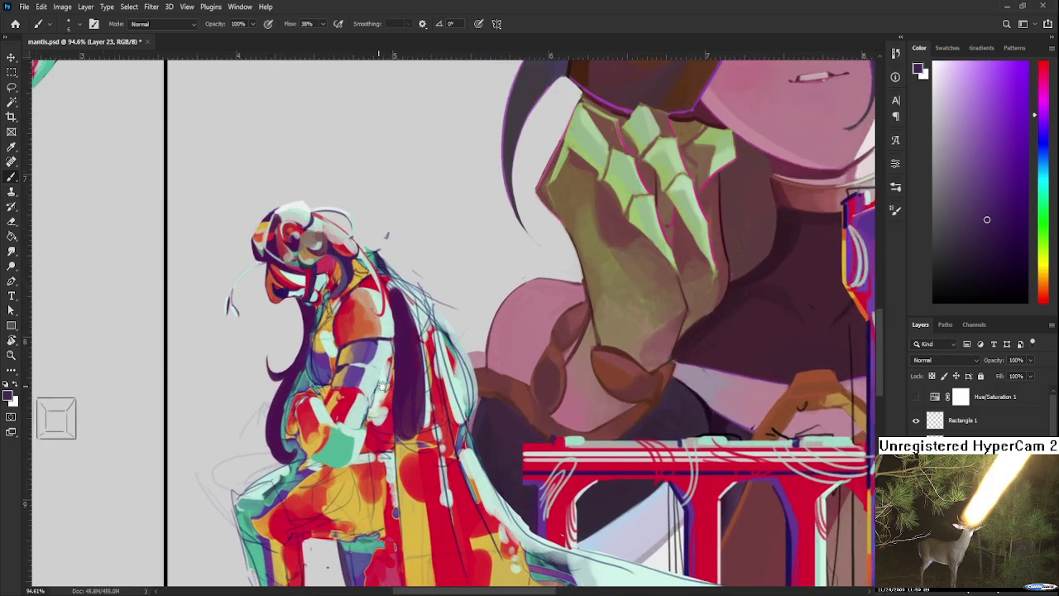
{"action": "left_click_drag", "start_coordinate": [377, 386], "coordinate": [466, 365]}
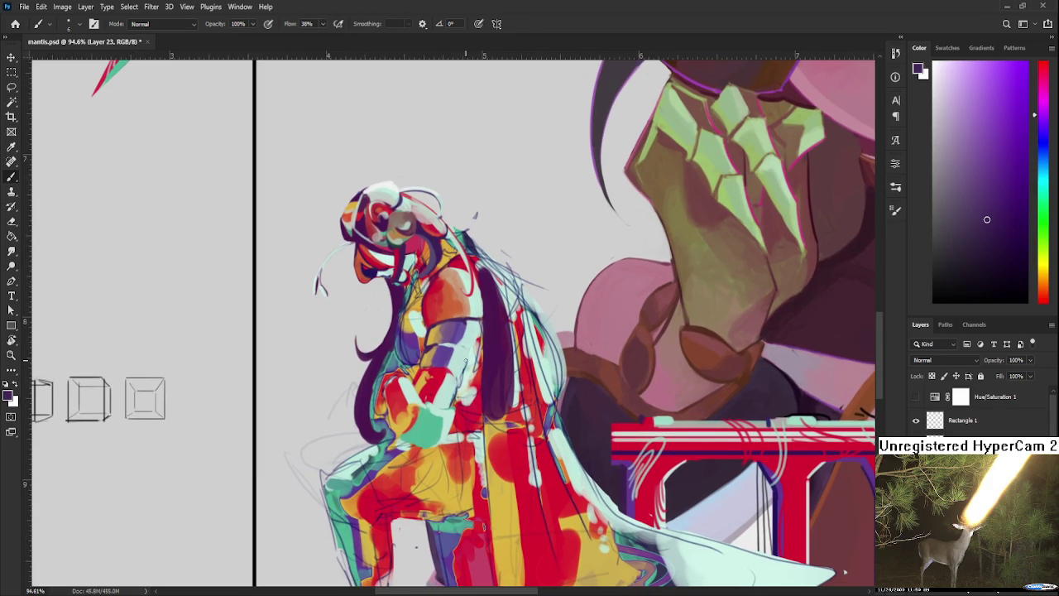
{"action": "scroll", "coordinate": [466, 365], "scroll_direction": "down", "scroll_amount": 1}
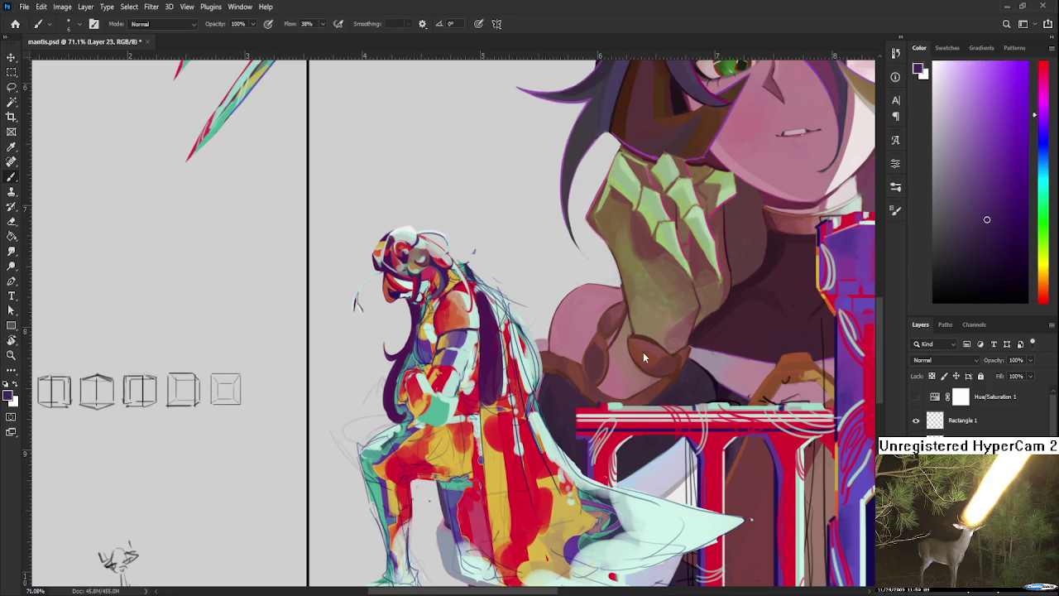
{"action": "scroll", "coordinate": [496, 324], "scroll_direction": "up", "scroll_amount": 2, "text": "alt"}
Recentre the figure and paint a gold stroke over the red near the hand with a larger brush.
{"action": "scroll", "coordinate": [496, 324], "scroll_direction": "up", "scroll_amount": 2, "text": "alt"}
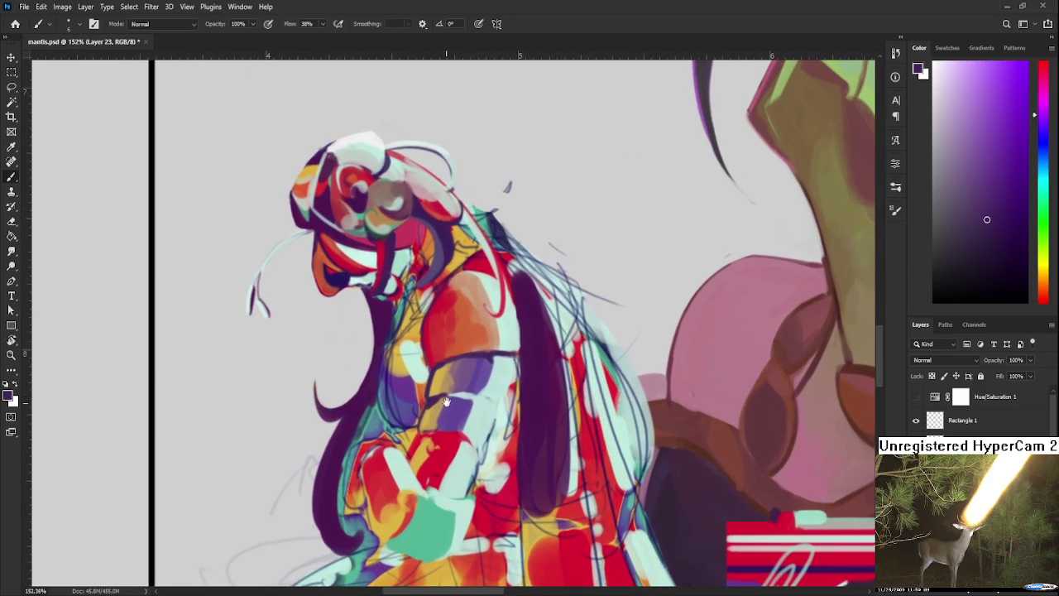
{"action": "left_click_drag", "start_coordinate": [368, 312], "coordinate": [418, 328]}
{"action": "left_click", "coordinate": [405, 324], "text": "alt"}
{"action": "mouse_move", "coordinate": [414, 402]}
{"action": "left_mouse_down", "text": "alt"}
{"action": "mouse_move", "coordinate": [432, 386]}
{"action": "mouse_move", "coordinate": [420, 529]}
{"action": "mouse_move", "coordinate": [428, 414]}
{"action": "left_mouse_up", "text": "alt"}
{"action": "left_click", "coordinate": [429, 374], "text": "alt"}
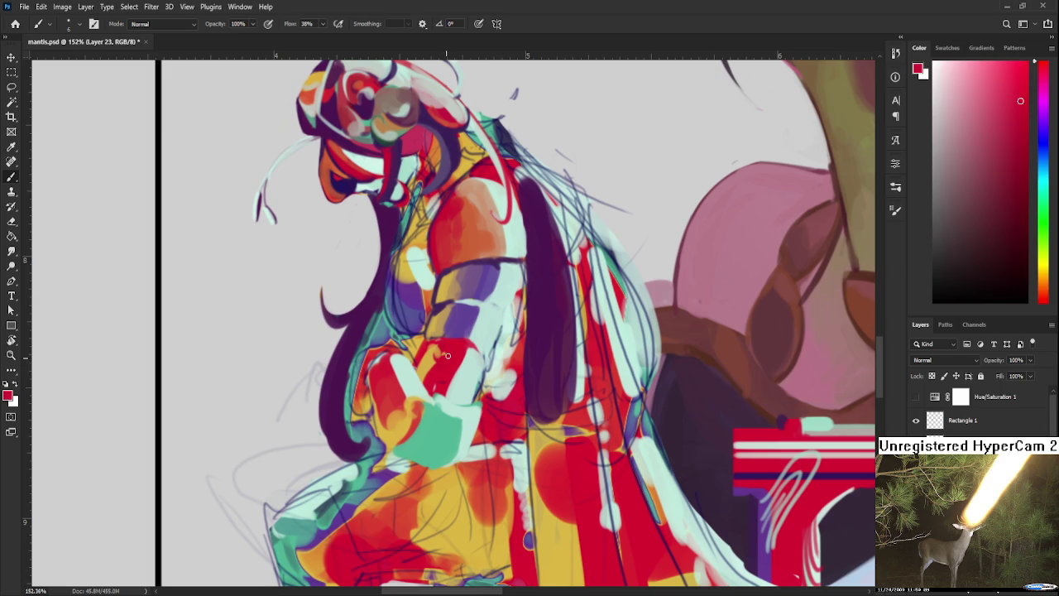
{"action": "left_click", "coordinate": [431, 353], "text": "alt"}
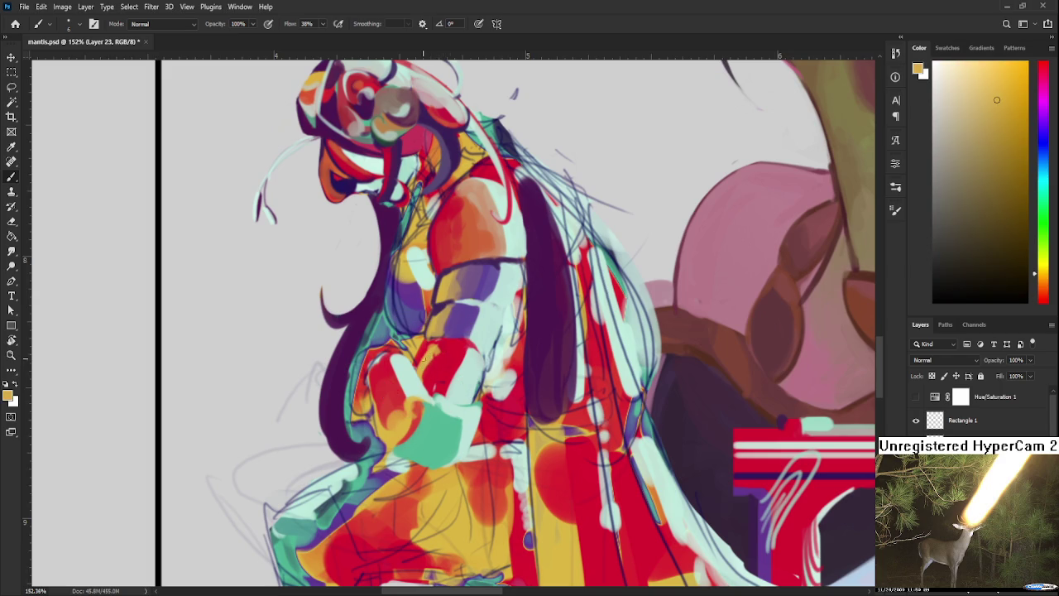
{"action": "key", "text": "bracketright"}
{"action": "left_click_drag", "start_coordinate": [419, 374], "coordinate": [427, 360]}
Paint mint strokes and dabs over the hand.
{"action": "left_click", "coordinate": [434, 346], "text": "alt"}
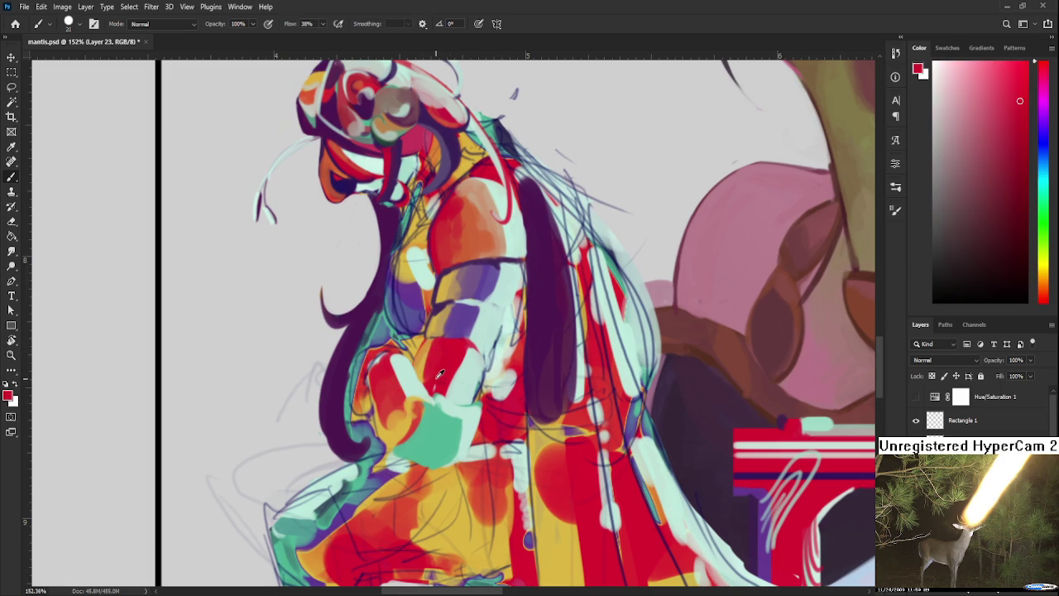
{"action": "left_click", "coordinate": [430, 340], "text": "alt"}
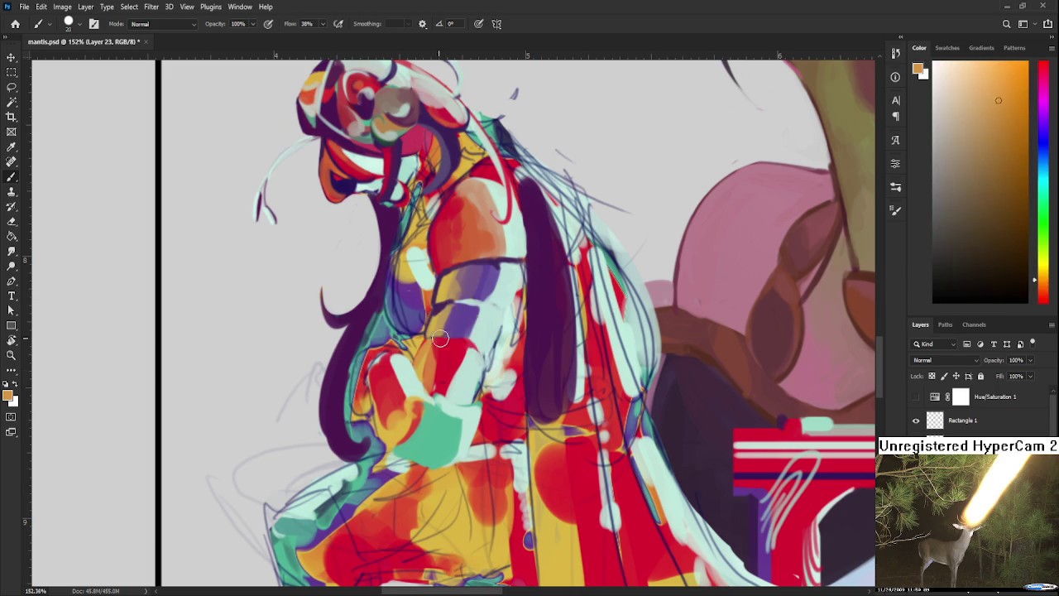
{"action": "left_click", "coordinate": [431, 427], "text": "alt"}
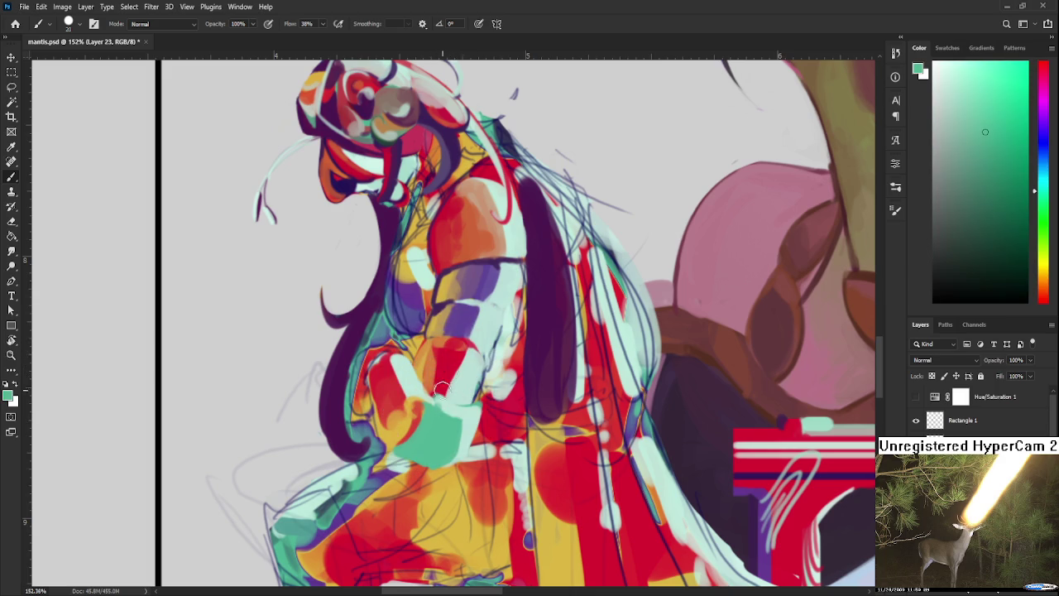
{"action": "left_click", "coordinate": [465, 417], "text": "alt"}
{"action": "left_click", "coordinate": [443, 423], "text": "alt"}
{"action": "mouse_move", "coordinate": [443, 414]}
{"action": "left_mouse_down"}
{"action": "mouse_move", "coordinate": [472, 454]}
{"action": "mouse_move", "coordinate": [468, 434]}
{"action": "left_mouse_up"}
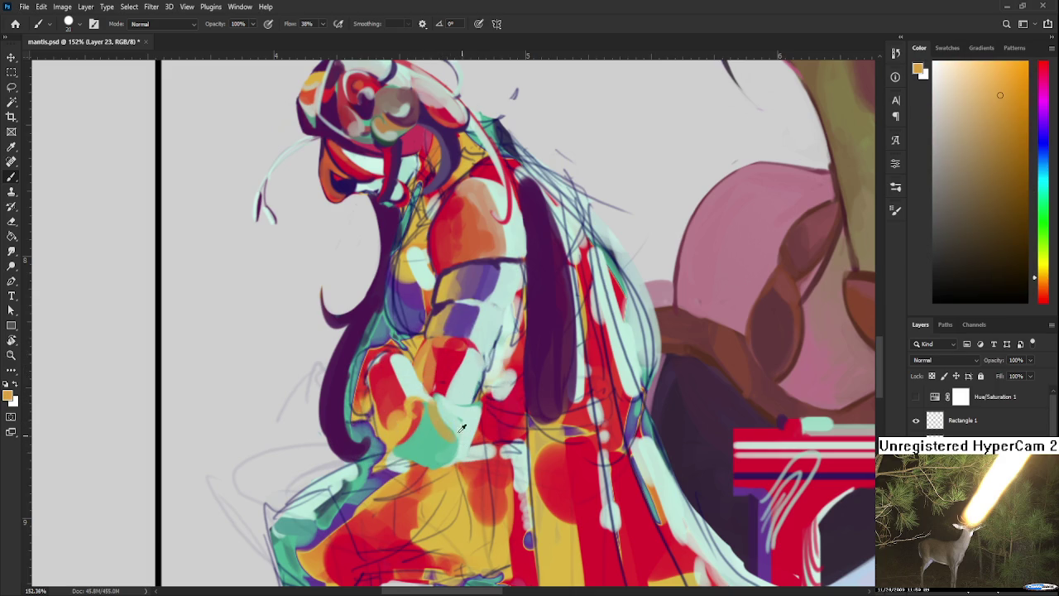
{"action": "left_click", "coordinate": [470, 425], "text": "alt"}
Sample yellow-tan, orange and red shades from the hand.
{"action": "left_click", "coordinate": [433, 452], "text": "alt"}
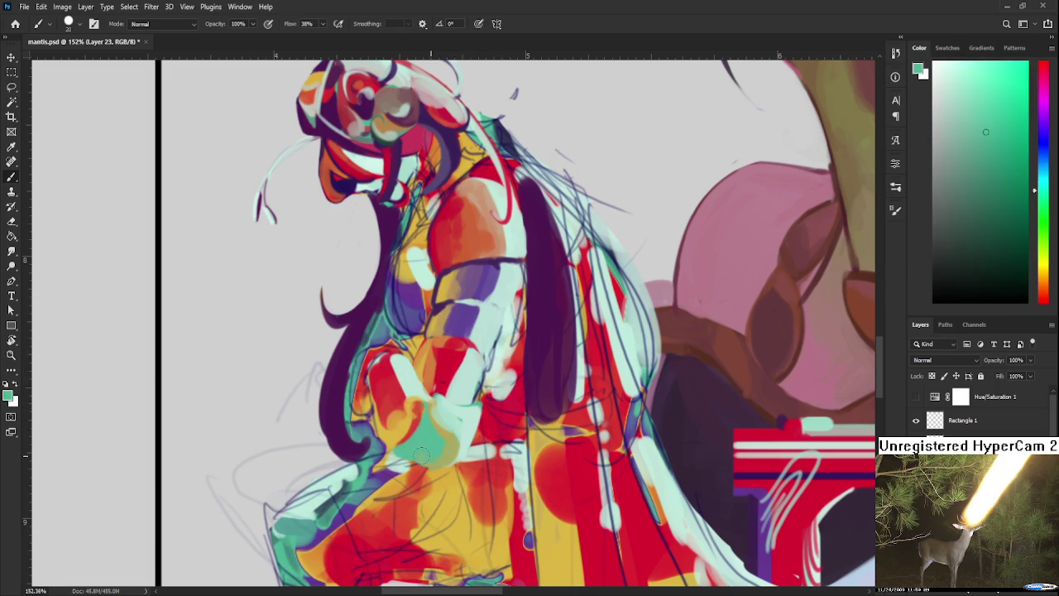
{"action": "left_click", "coordinate": [418, 445], "text": "alt"}
{"action": "left_click", "coordinate": [404, 409], "text": "alt"}
{"action": "left_click", "coordinate": [397, 388], "text": "alt"}
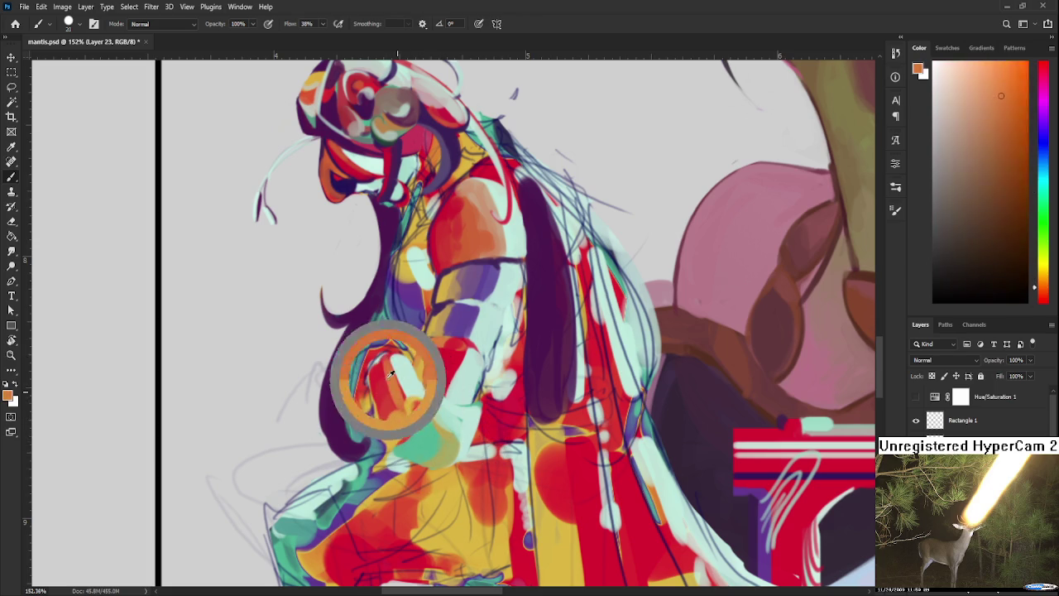
{"action": "left_click", "coordinate": [401, 395], "text": "alt"}
{"action": "left_click", "coordinate": [396, 387], "text": "alt"}
Sample pale mint, orange and yellow-orange, recentre the hand and shrink the brush.
{"action": "left_click", "coordinate": [411, 377], "text": "alt"}
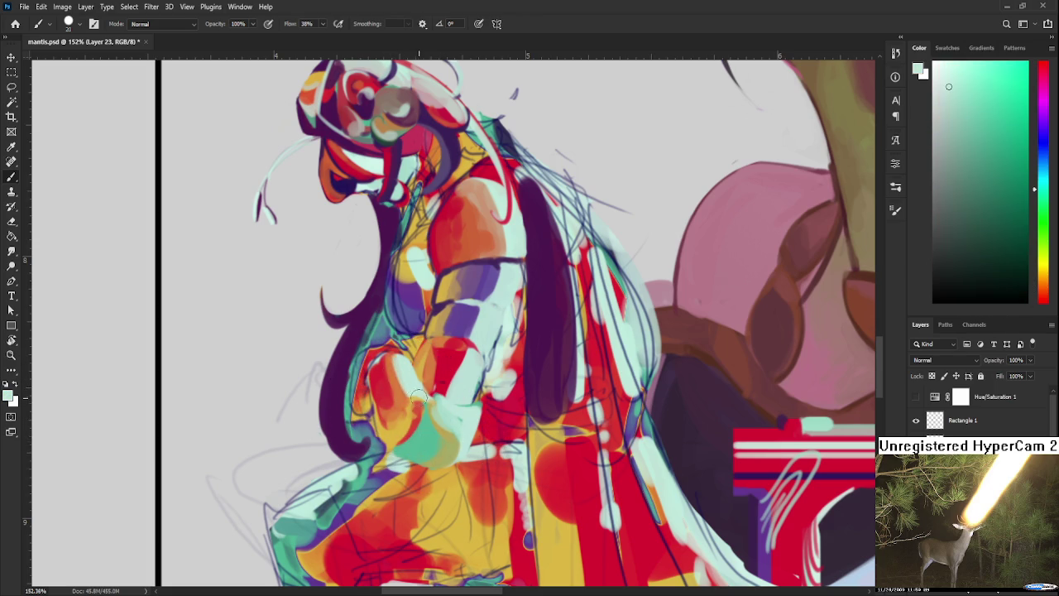
{"action": "left_click", "coordinate": [411, 390], "text": "alt"}
{"action": "left_click", "coordinate": [412, 404], "text": "alt"}
{"action": "left_click", "coordinate": [395, 406], "text": "alt"}
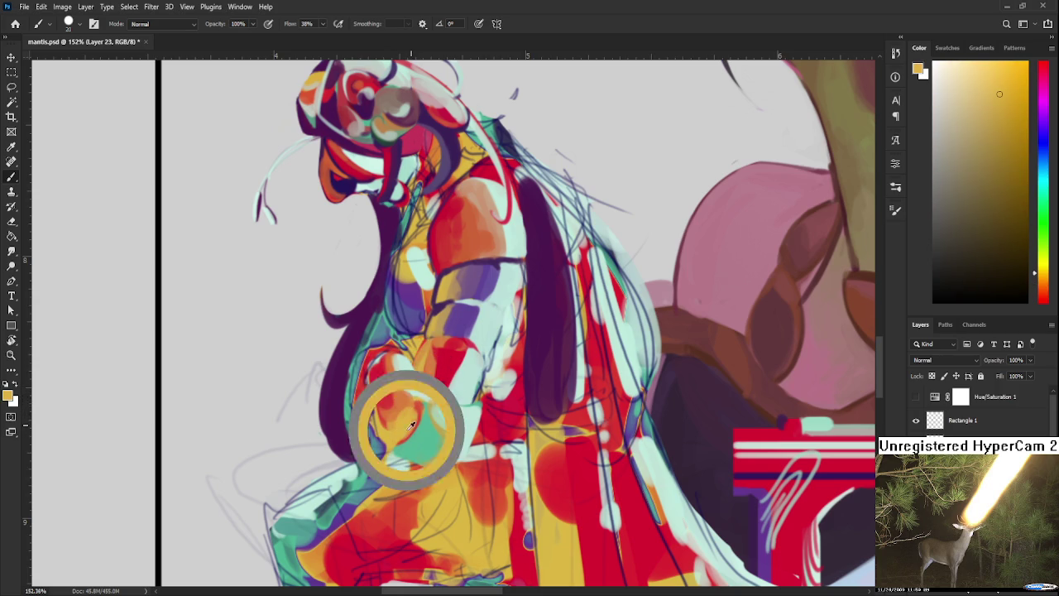
{"action": "left_click_drag", "start_coordinate": [402, 434], "coordinate": [415, 452]}
{"action": "left_click", "coordinate": [426, 386], "text": "alt"}
{"action": "key", "text": "bracketleft"}
{"action": "key", "text": "bracketleft"}
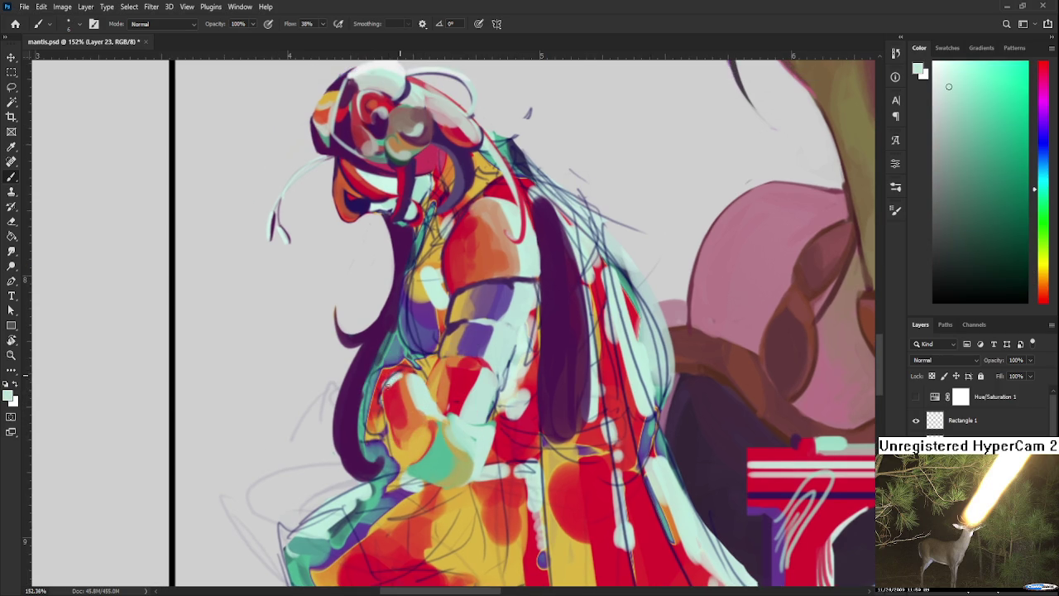
Paint light mint edges along the hand's top and left side.
{"action": "left_click_drag", "start_coordinate": [401, 367], "coordinate": [426, 377]}
{"action": "left_click", "coordinate": [389, 399], "text": "alt"}
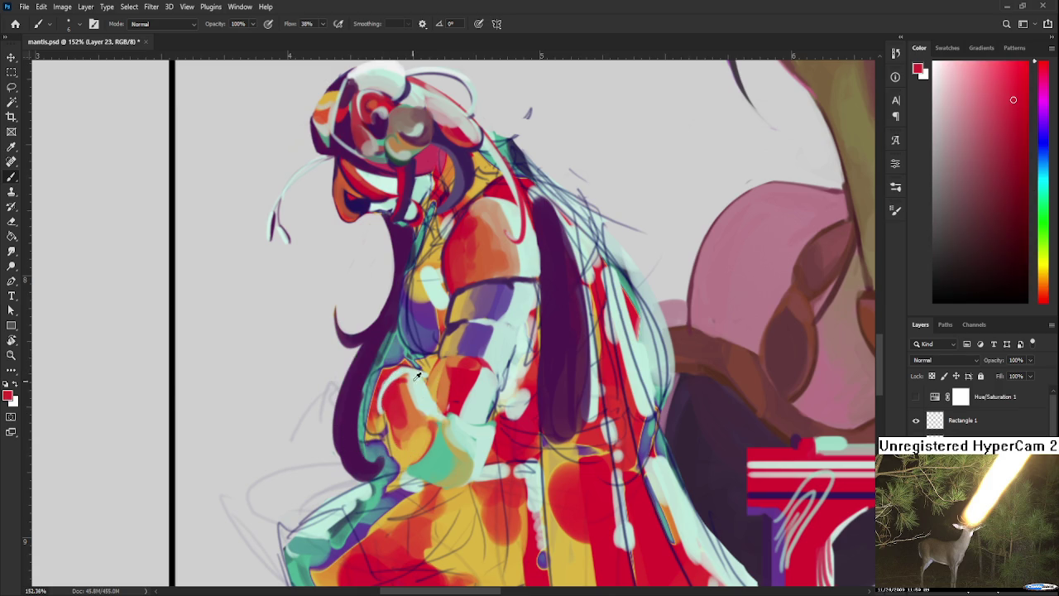
{"action": "left_click", "coordinate": [401, 370], "text": "alt"}
{"action": "left_click_drag", "start_coordinate": [385, 409], "coordinate": [394, 459]}
{"action": "left_click", "coordinate": [426, 381], "text": "alt"}
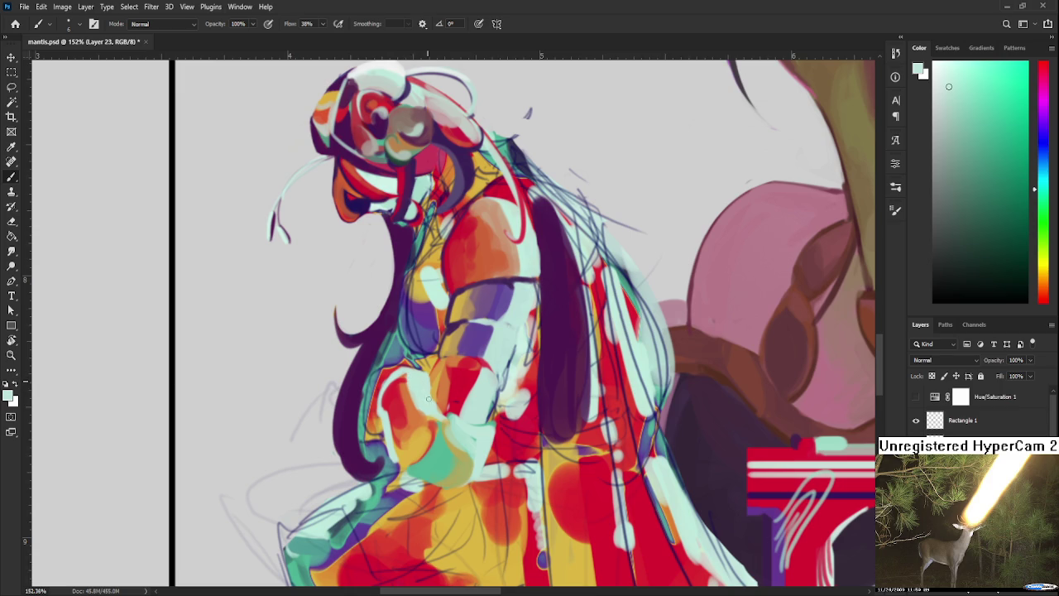
Sample orange, red, light mint, yellow and teal from around the hand.
{"action": "left_click", "coordinate": [411, 413], "text": "alt"}
{"action": "left_click", "coordinate": [389, 391], "text": "alt"}
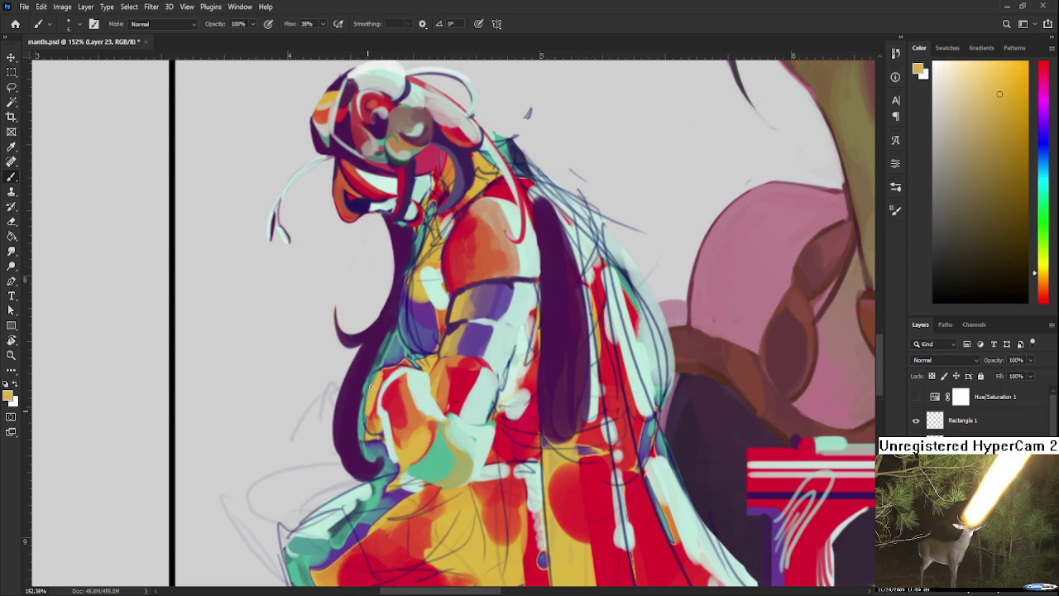
{"action": "left_click", "coordinate": [383, 374], "text": "alt"}
{"action": "left_click", "coordinate": [397, 366], "text": "alt"}
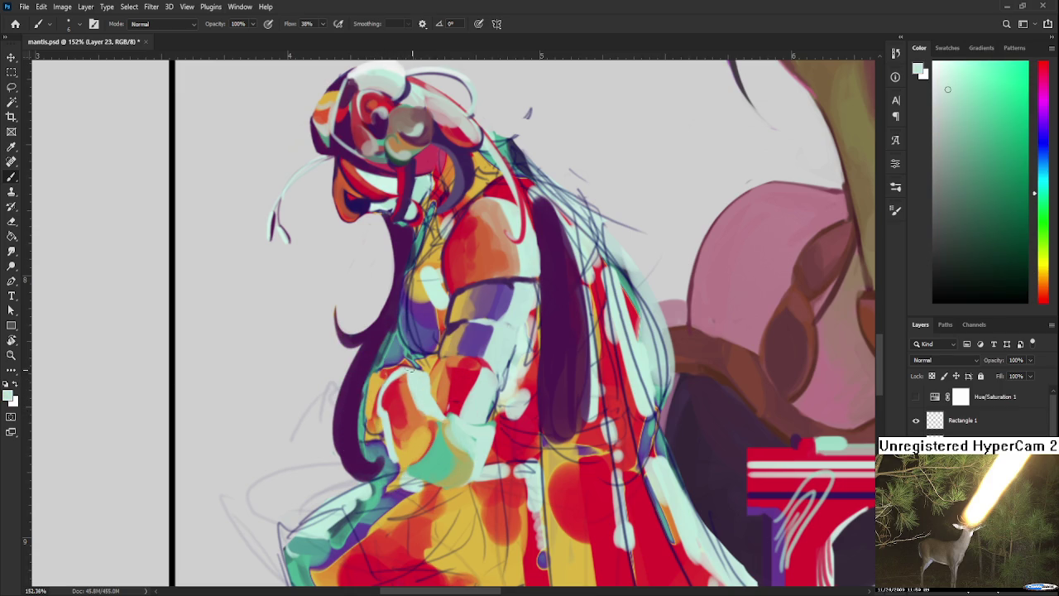
{"action": "left_click", "coordinate": [383, 374], "text": "alt"}
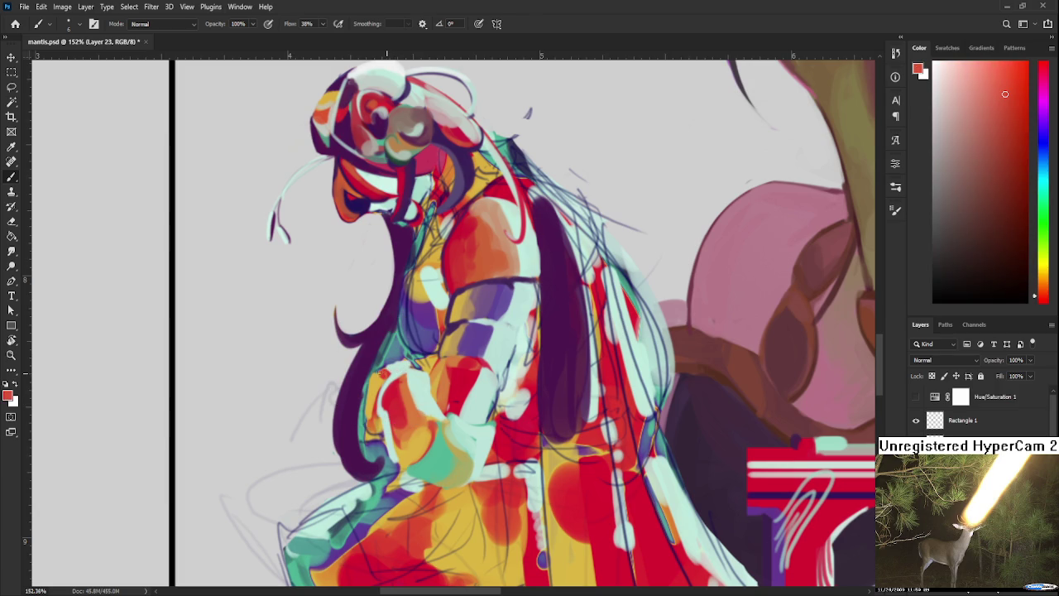
{"action": "left_click", "coordinate": [397, 366], "text": "alt"}
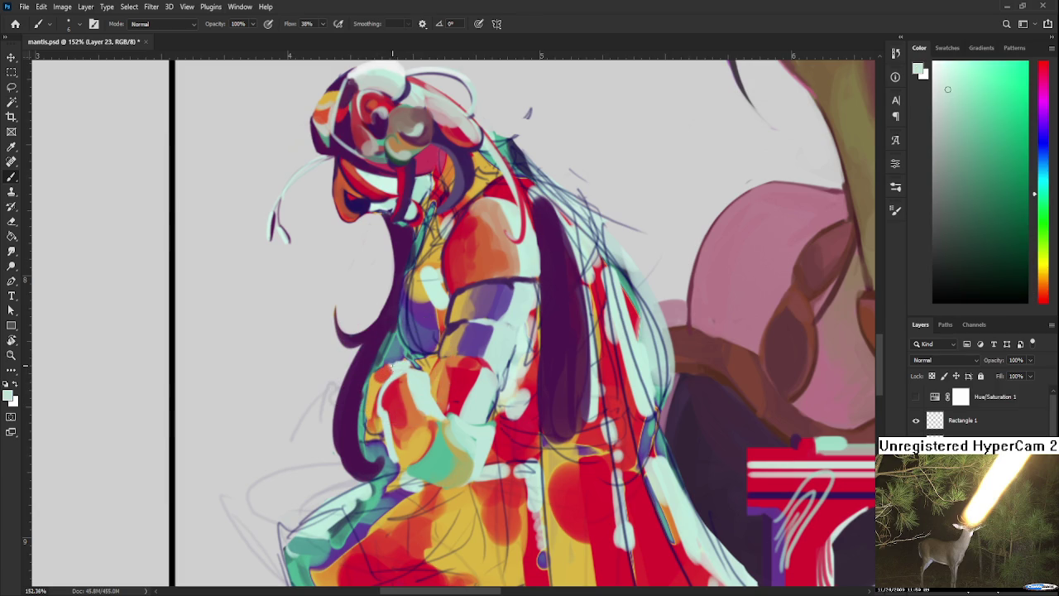
{"action": "left_click", "coordinate": [399, 364], "text": "alt"}
{"action": "left_click", "coordinate": [379, 395], "text": "alt"}
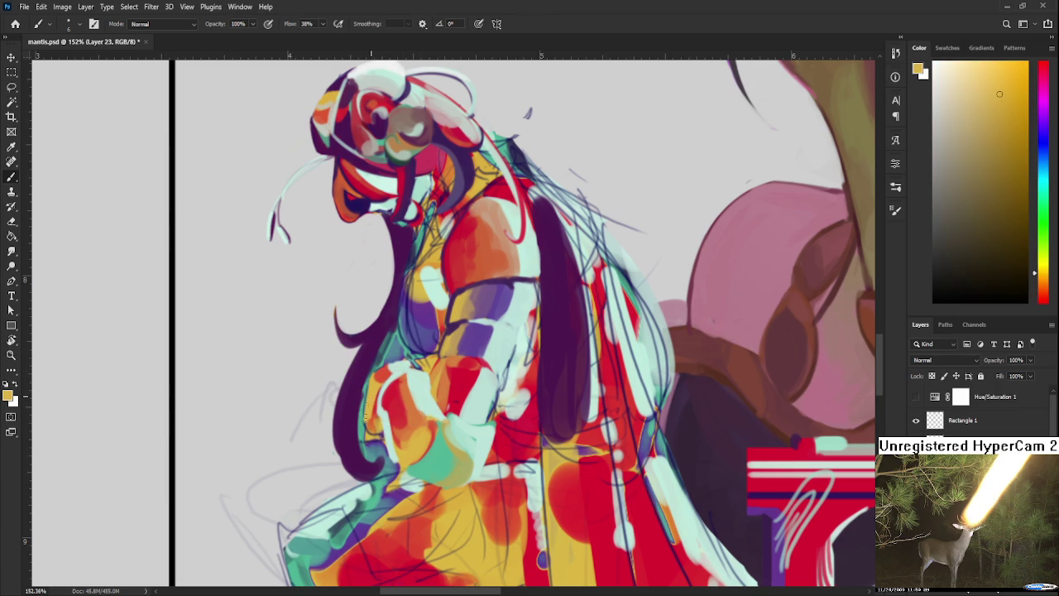
{"action": "left_click", "coordinate": [385, 418], "text": "alt"}
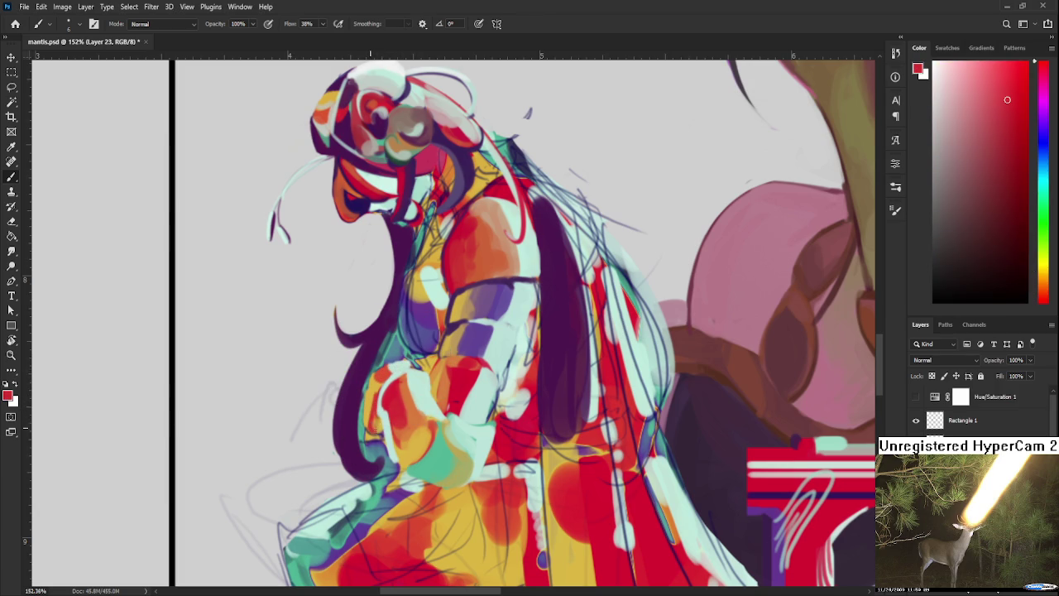
{"action": "left_click", "coordinate": [367, 420], "text": "alt"}
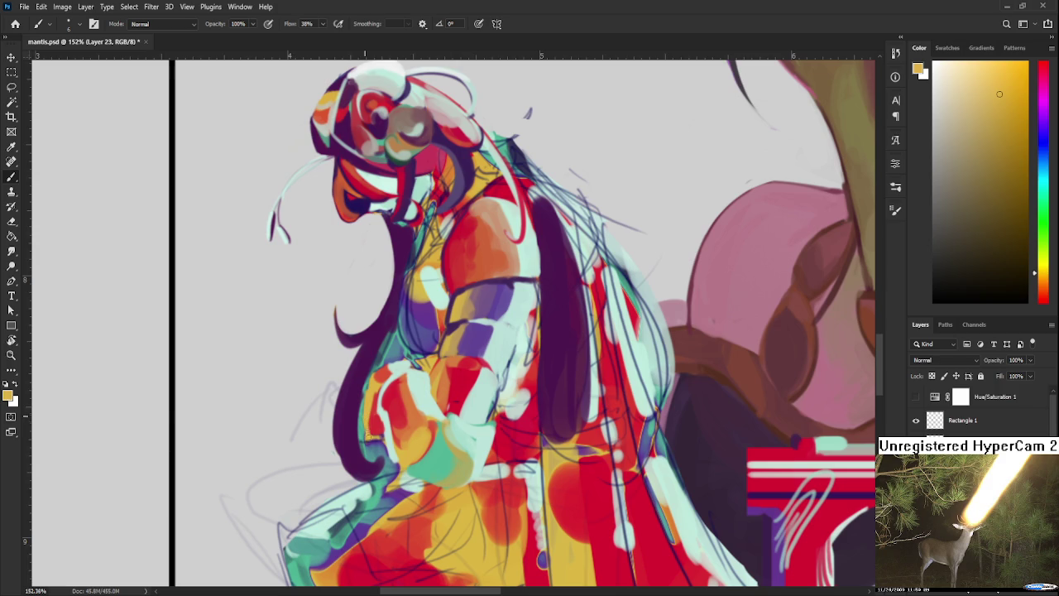
{"action": "left_click", "coordinate": [364, 419], "text": "alt"}
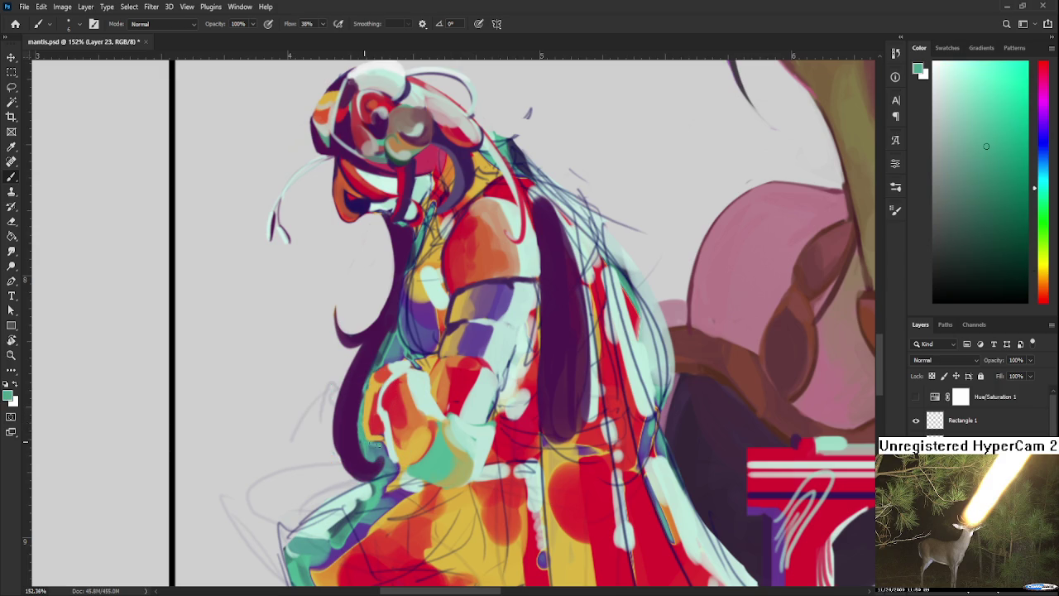
{"action": "left_click", "coordinate": [423, 373], "text": "alt"}
Paint a cream highlight along the hand's upper edge, then sample light mint and orange.
{"action": "left_click_drag", "start_coordinate": [422, 373], "coordinate": [404, 286]}
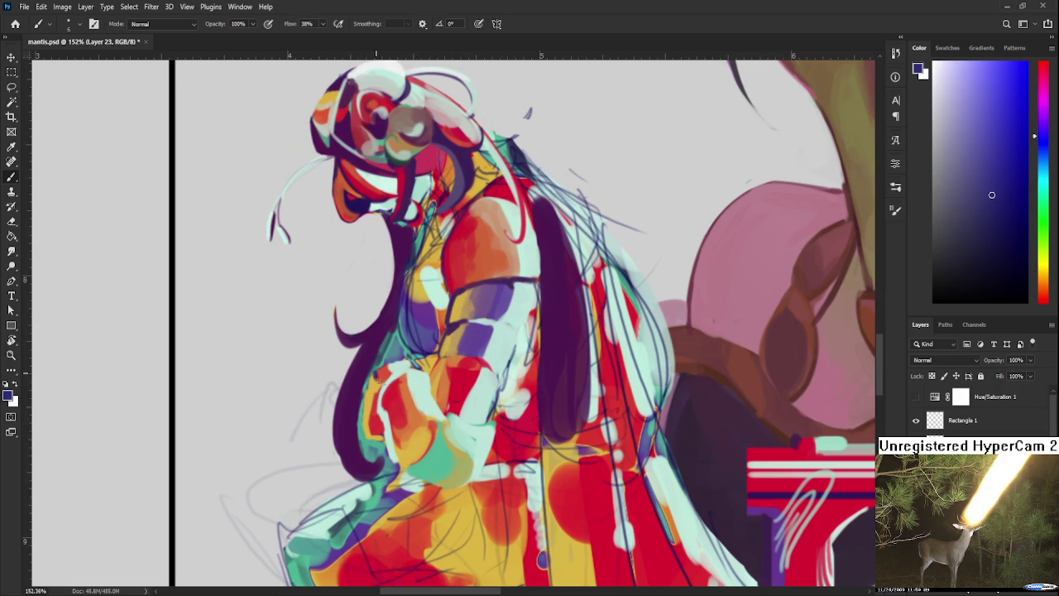
{"action": "left_click", "coordinate": [384, 376], "text": "alt"}
{"action": "left_click", "coordinate": [455, 322], "text": "alt"}
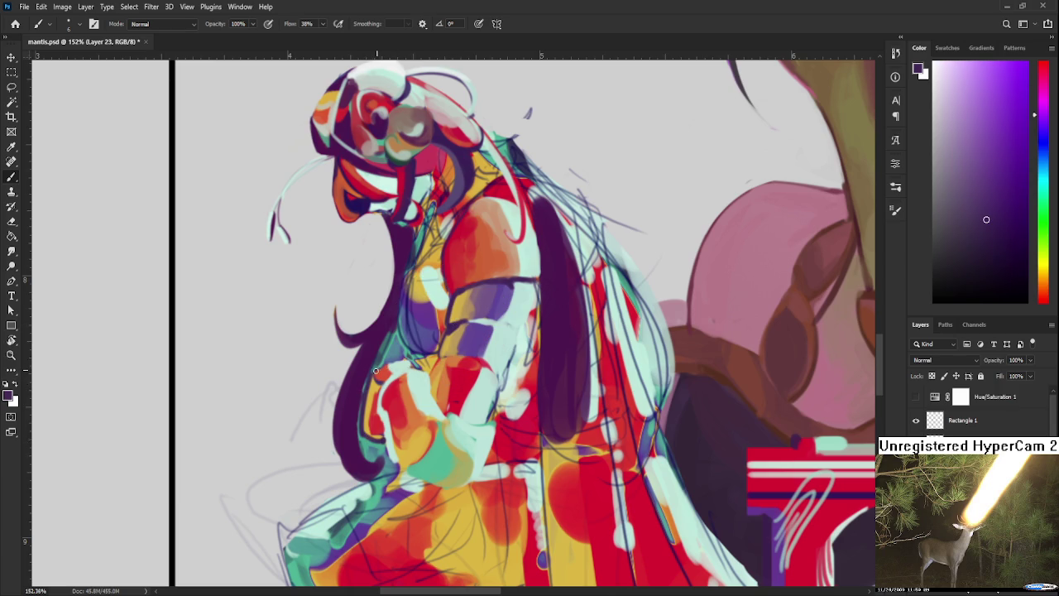
{"action": "left_click_drag", "start_coordinate": [384, 385], "coordinate": [430, 382]}
{"action": "left_click", "coordinate": [435, 402], "text": "alt"}
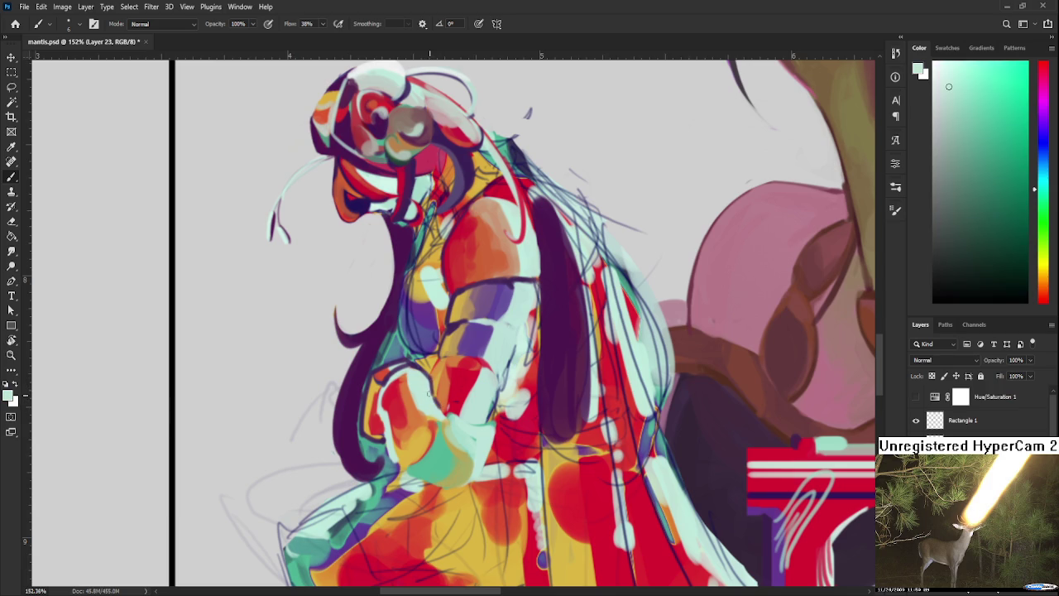
{"action": "left_click", "coordinate": [441, 404], "text": "alt"}
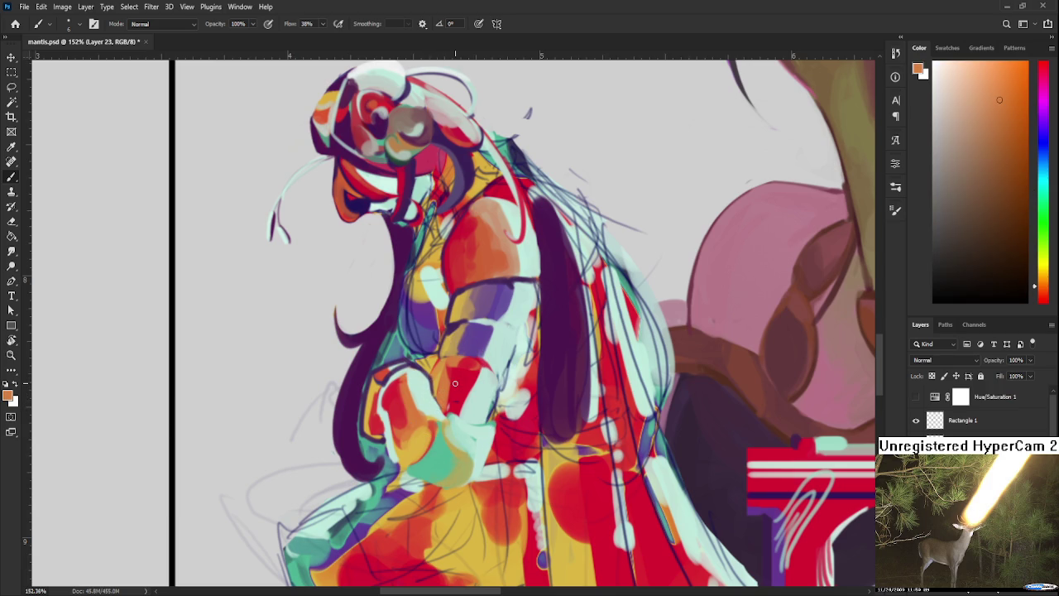
{"action": "scroll", "coordinate": [455, 384], "scroll_direction": "down", "scroll_amount": 3}
{"action": "scroll", "coordinate": [454, 383], "scroll_direction": "down", "scroll_amount": 2}
{"action": "scroll", "coordinate": [454, 384], "scroll_direction": "down", "scroll_amount": 2}
{"action": "scroll", "coordinate": [447, 347], "scroll_direction": "down", "scroll_amount": 1}
{"action": "scroll", "coordinate": [459, 388], "scroll_direction": "up", "scroll_amount": 2}
{"action": "scroll", "coordinate": [460, 387], "scroll_direction": "up", "scroll_amount": 2}
{"action": "scroll", "coordinate": [460, 387], "scroll_direction": "down", "scroll_amount": 2}
{"action": "scroll", "coordinate": [460, 388], "scroll_direction": "down", "scroll_amount": 1}
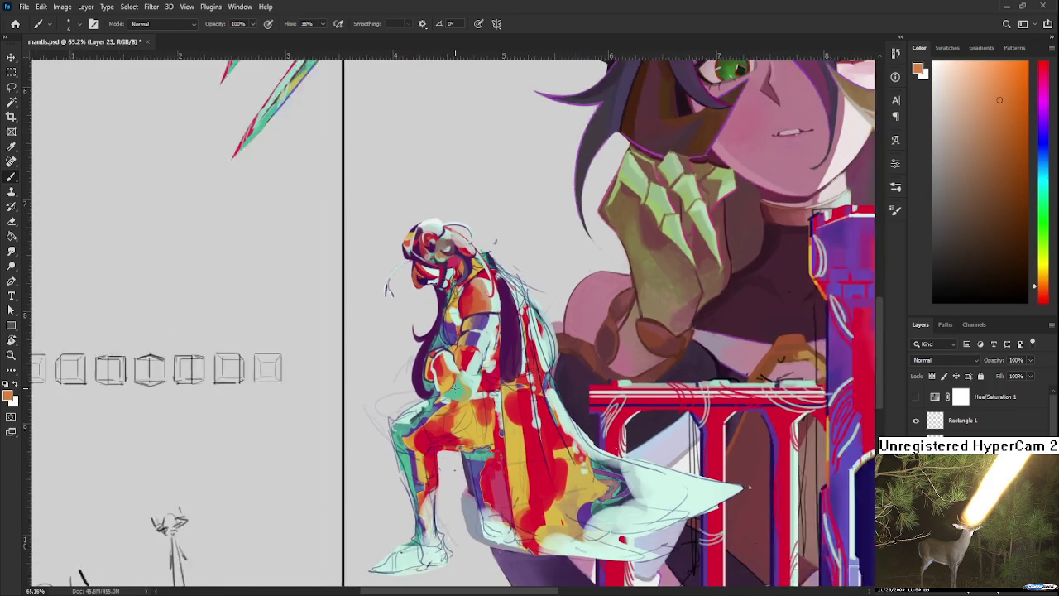
{"action": "scroll", "coordinate": [459, 389], "scroll_direction": "down", "scroll_amount": 1}
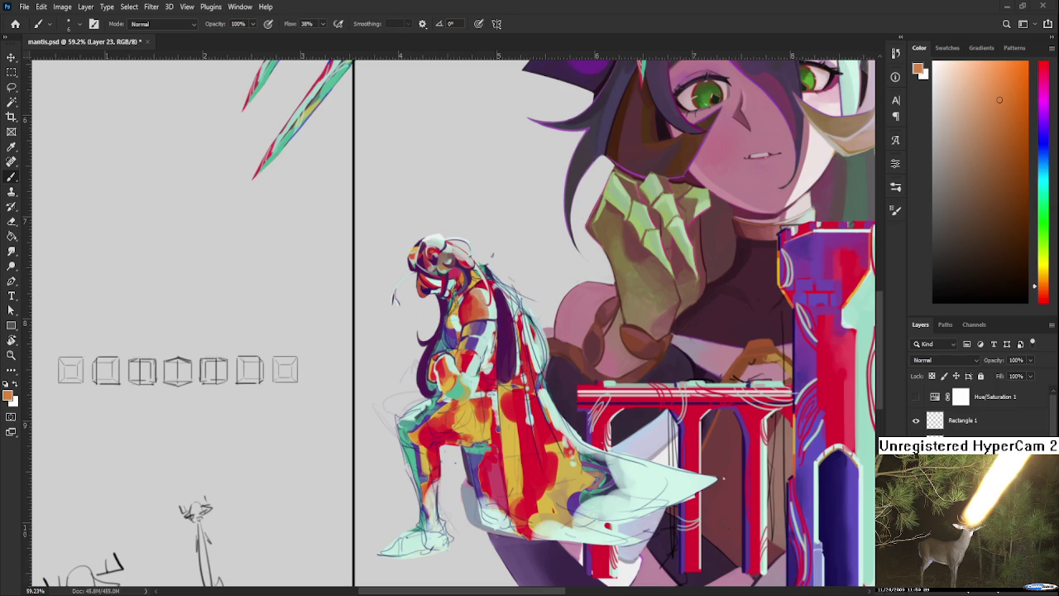
{"action": "scroll", "coordinate": [507, 366], "scroll_direction": "down", "scroll_amount": 2}
{"action": "scroll", "coordinate": [496, 362], "scroll_direction": "up", "scroll_amount": 3}
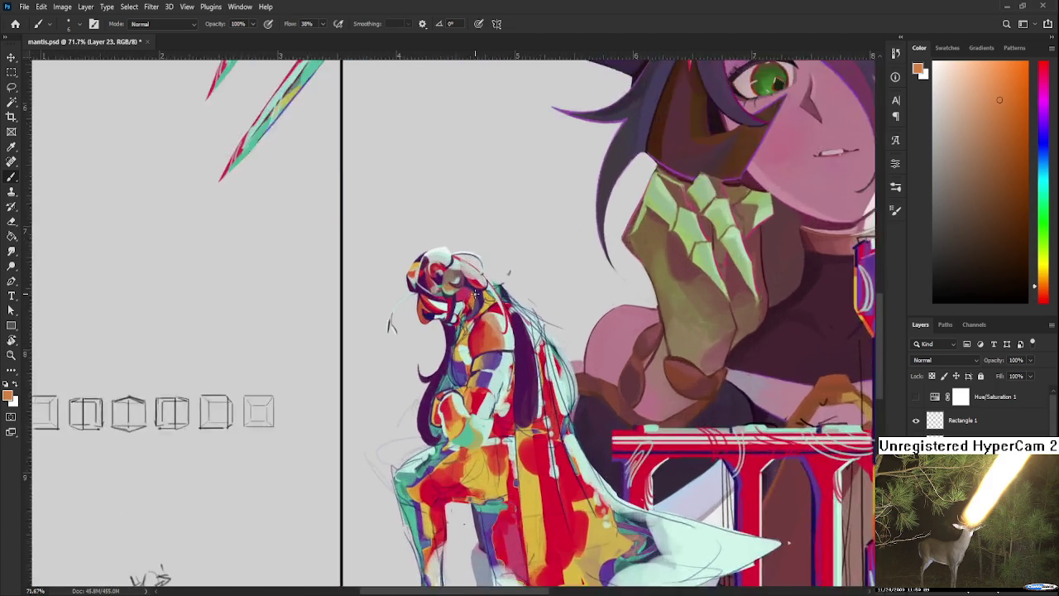
{"action": "scroll", "coordinate": [480, 356], "scroll_direction": "up", "scroll_amount": 3}
{"action": "scroll", "coordinate": [457, 349], "scroll_direction": "up", "scroll_amount": 2}
{"action": "left_click", "coordinate": [464, 366], "text": "alt"}
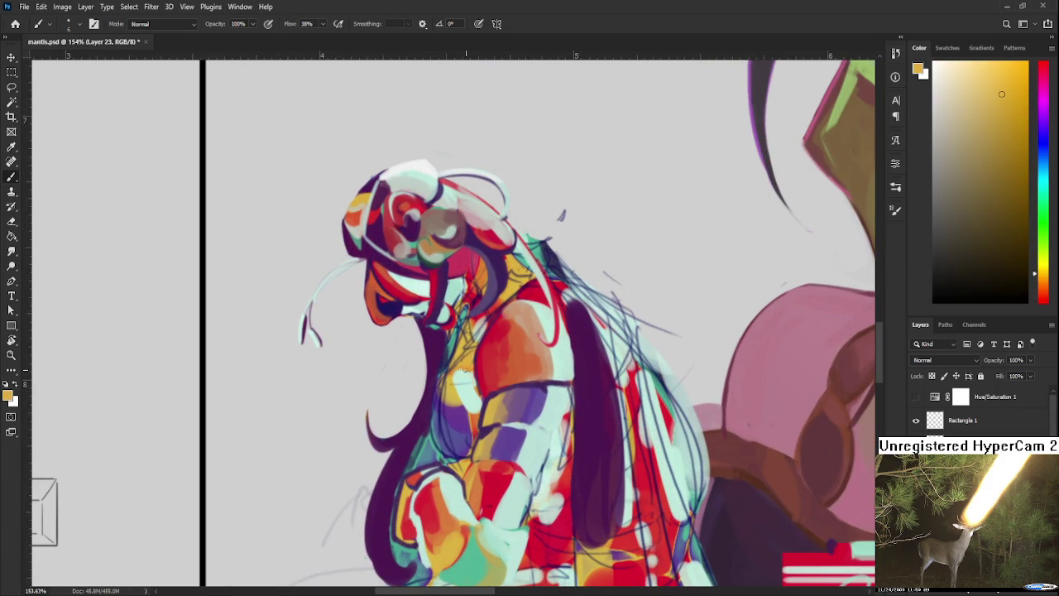
{"action": "left_click", "coordinate": [468, 371], "text": "alt"}
{"action": "left_click", "coordinate": [462, 372], "text": "alt"}
{"action": "left_click", "coordinate": [469, 370], "text": "alt"}
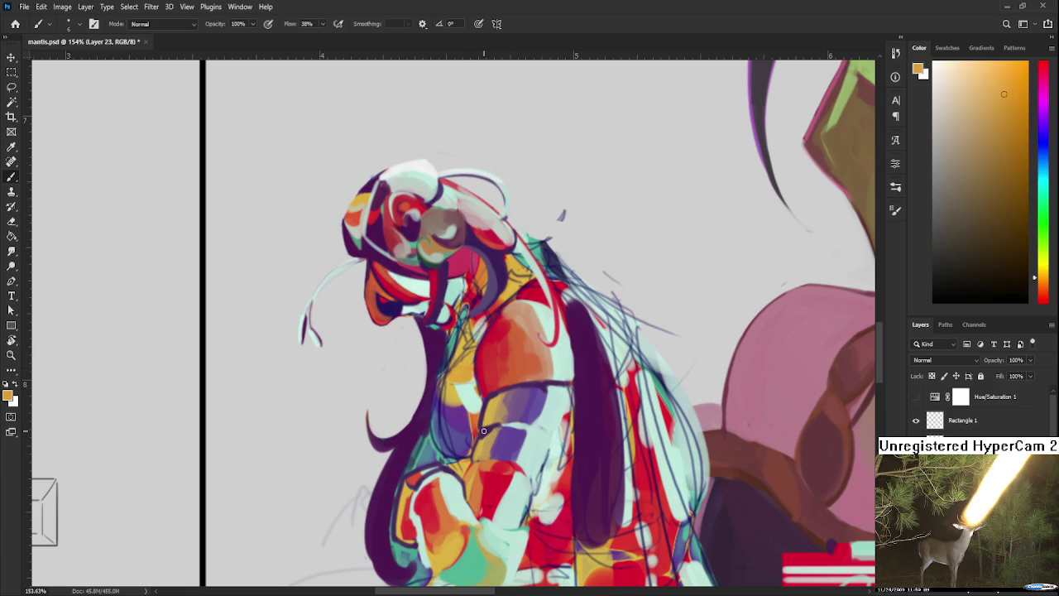
{"action": "scroll", "coordinate": [483, 431], "scroll_direction": "down", "scroll_amount": 3}
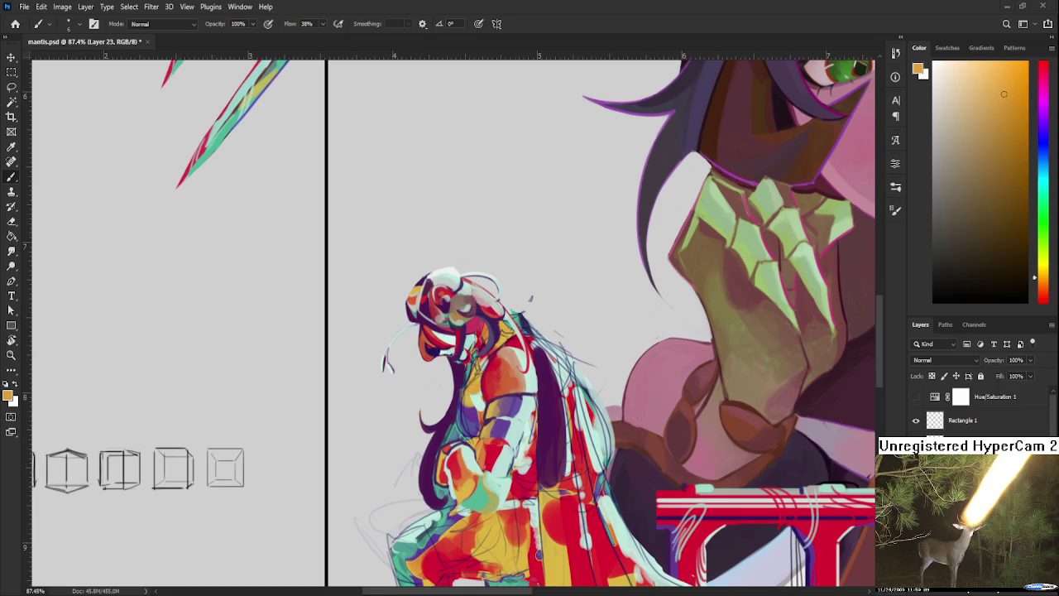
Sample the hair's dark purple and paint it along the hair edge.
{"action": "scroll", "coordinate": [393, 203], "scroll_direction": "down", "scroll_amount": 2}
{"action": "scroll", "coordinate": [452, 376], "scroll_direction": "up", "scroll_amount": 2}
{"action": "scroll", "coordinate": [453, 376], "scroll_direction": "up", "scroll_amount": 1}
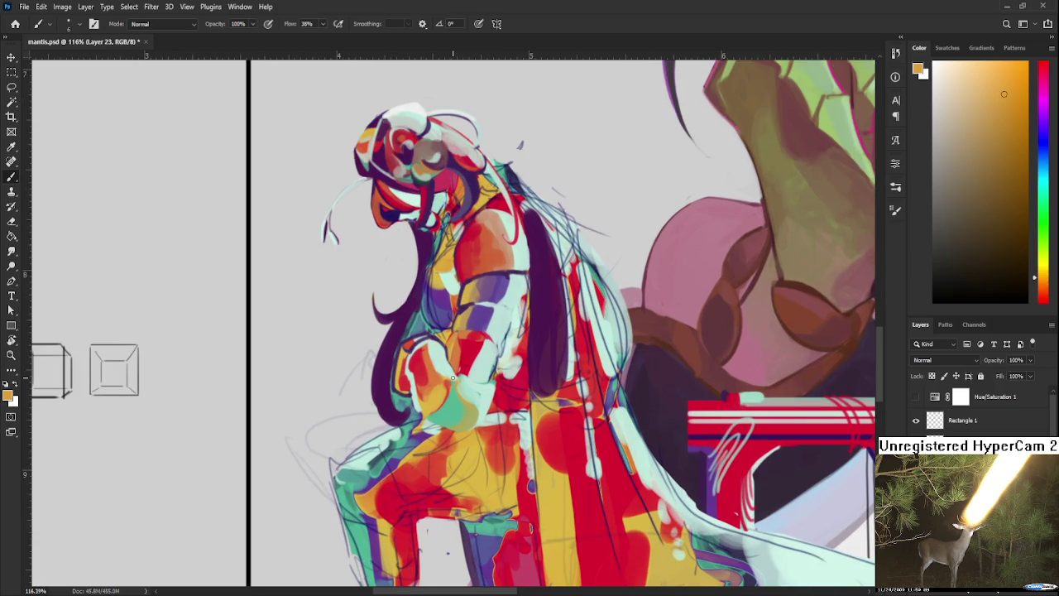
{"action": "left_click", "coordinate": [413, 308], "text": "alt"}
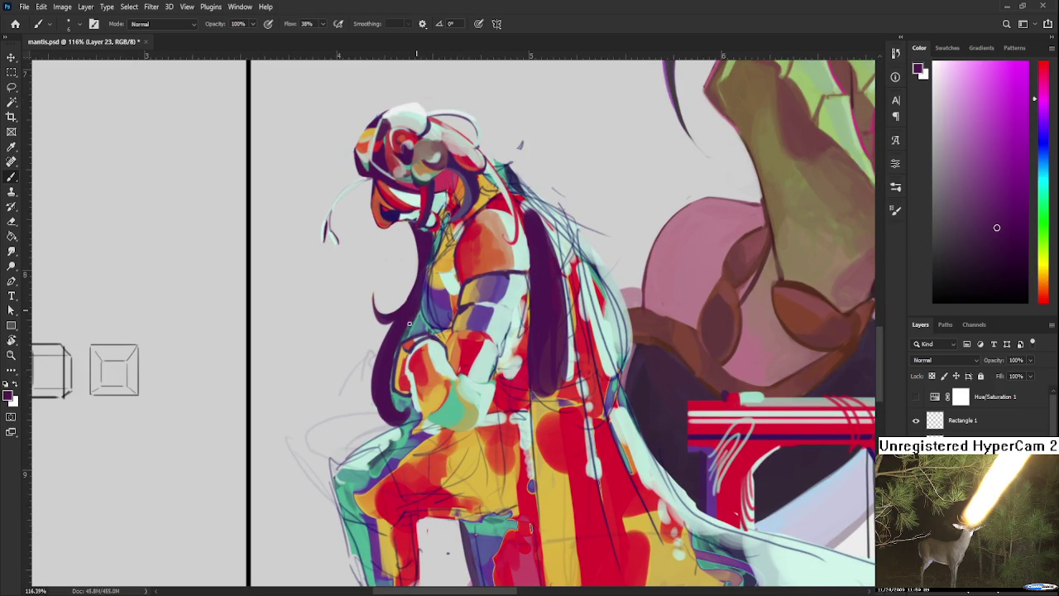
{"action": "left_click_drag", "start_coordinate": [410, 325], "coordinate": [394, 359]}
Resample teal and dark purple, then paint along the hair edge near the hand.
{"action": "left_click", "coordinate": [403, 392], "text": "alt"}
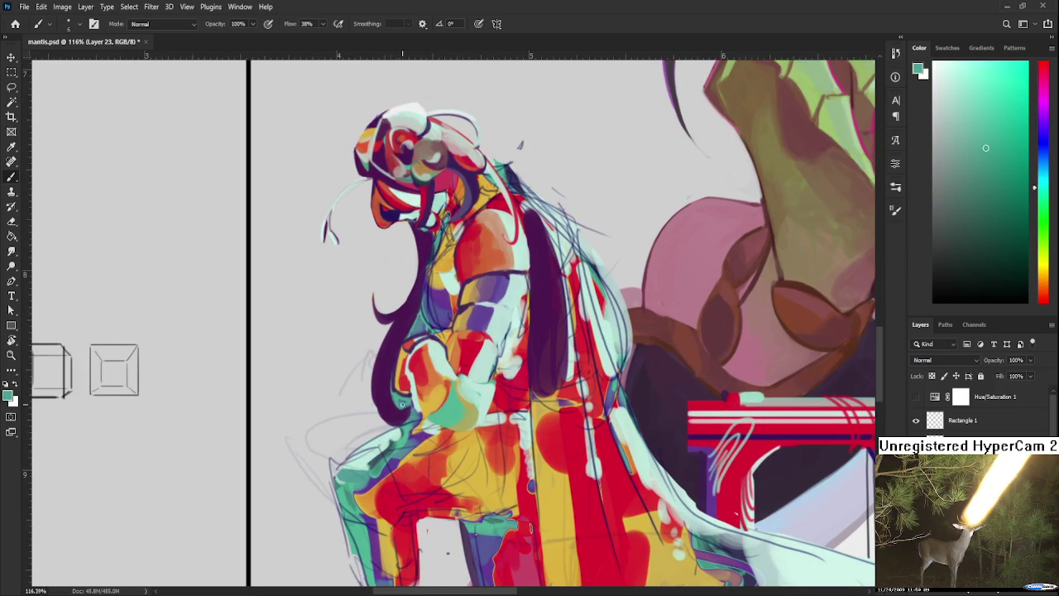
{"action": "left_click", "coordinate": [391, 404], "text": "alt"}
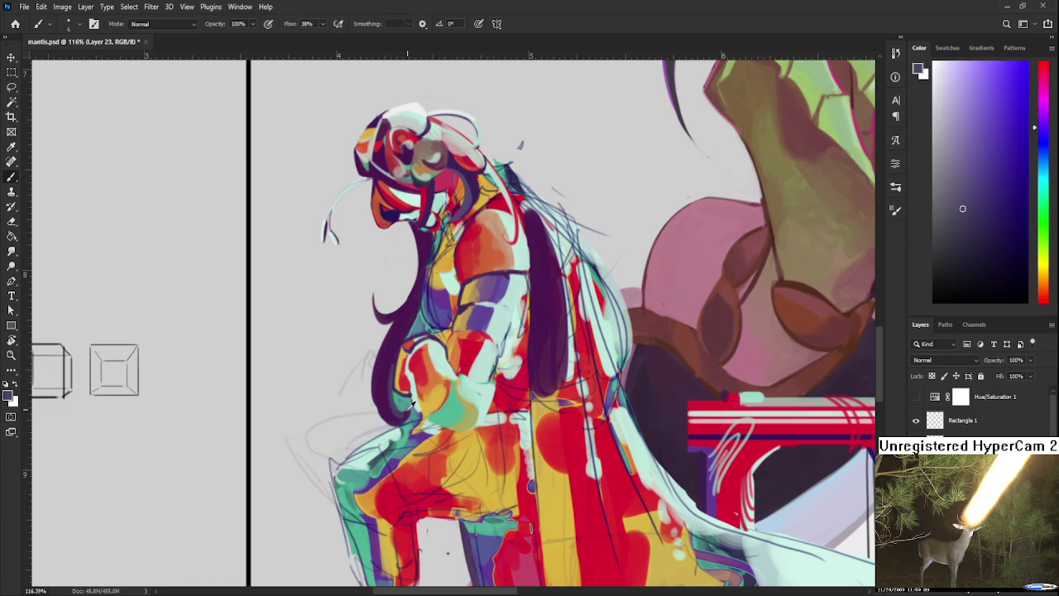
{"action": "left_click", "coordinate": [398, 397], "text": "alt"}
{"action": "left_click_drag", "start_coordinate": [397, 357], "coordinate": [401, 413]}
Resample teal and dark purple from around the figure's hand.
{"action": "left_click", "coordinate": [397, 396], "text": "alt"}
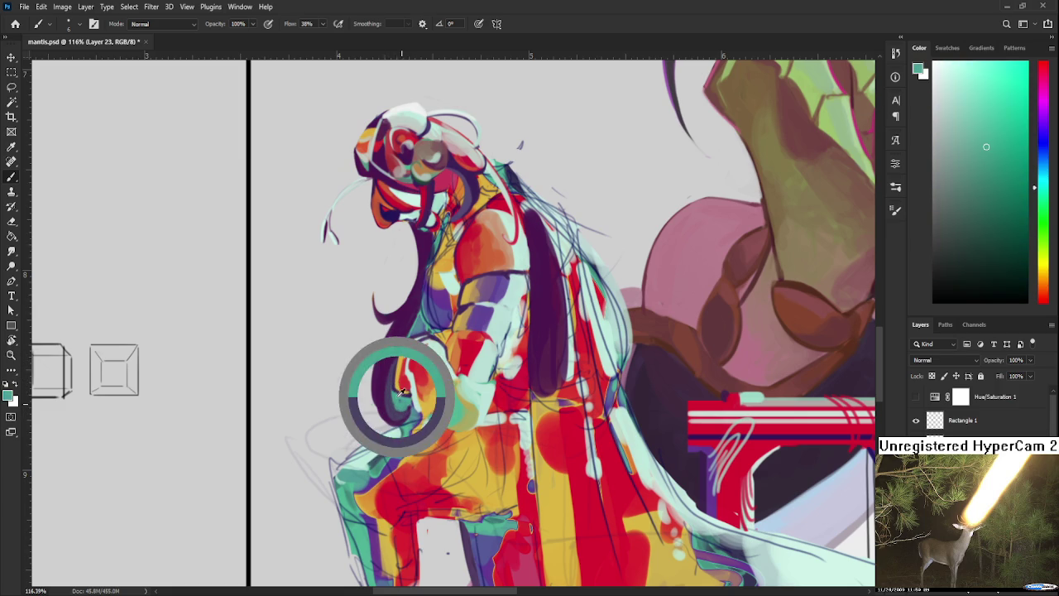
{"action": "left_click", "coordinate": [398, 404], "text": "alt"}
{"action": "left_click", "coordinate": [394, 389], "text": "alt"}
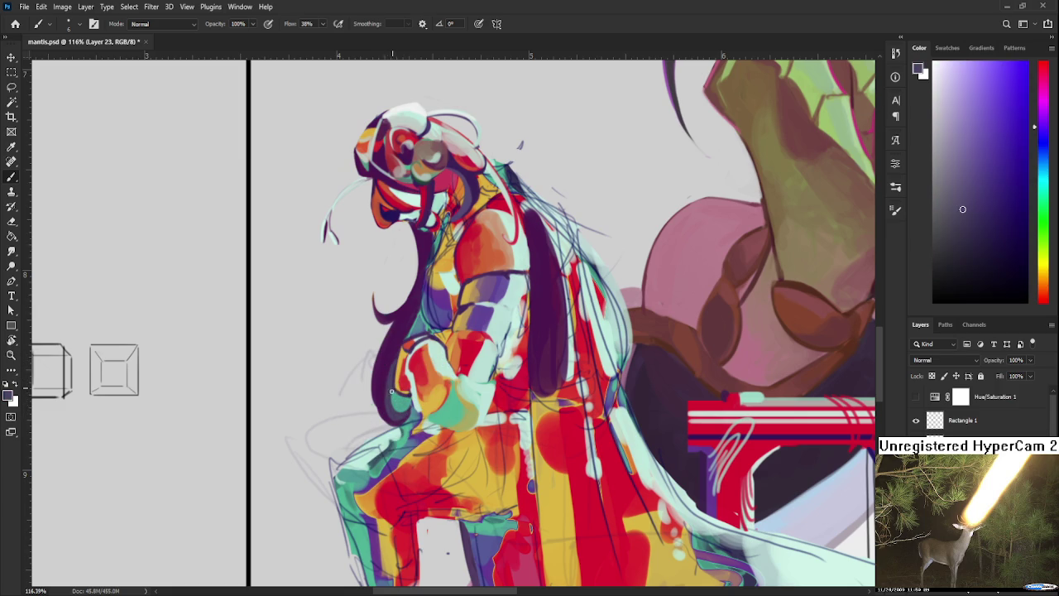
{"action": "left_click", "coordinate": [402, 402], "text": "alt"}
{"action": "left_click", "coordinate": [404, 402], "text": "alt"}
{"action": "left_click", "coordinate": [404, 402], "text": "alt"}
{"action": "scroll", "coordinate": [423, 381], "scroll_direction": "down", "scroll_amount": 5}
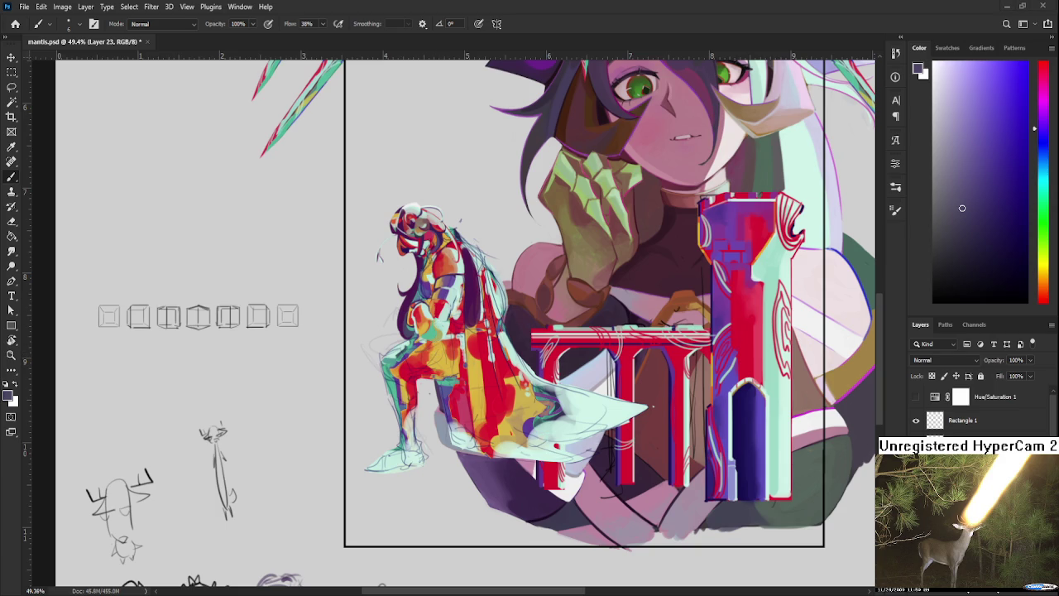
Zoom in on the small figure, centre it, and sample orange tones from it.
{"action": "scroll", "coordinate": [466, 393], "scroll_direction": "up", "scroll_amount": 5}
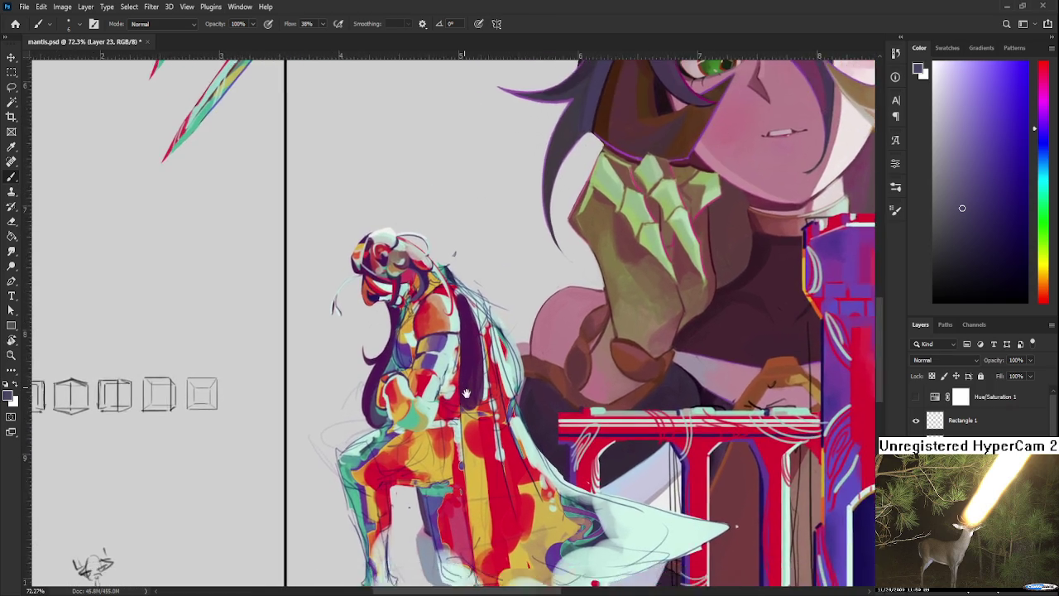
{"action": "left_click_drag", "start_coordinate": [466, 393], "coordinate": [481, 412]}
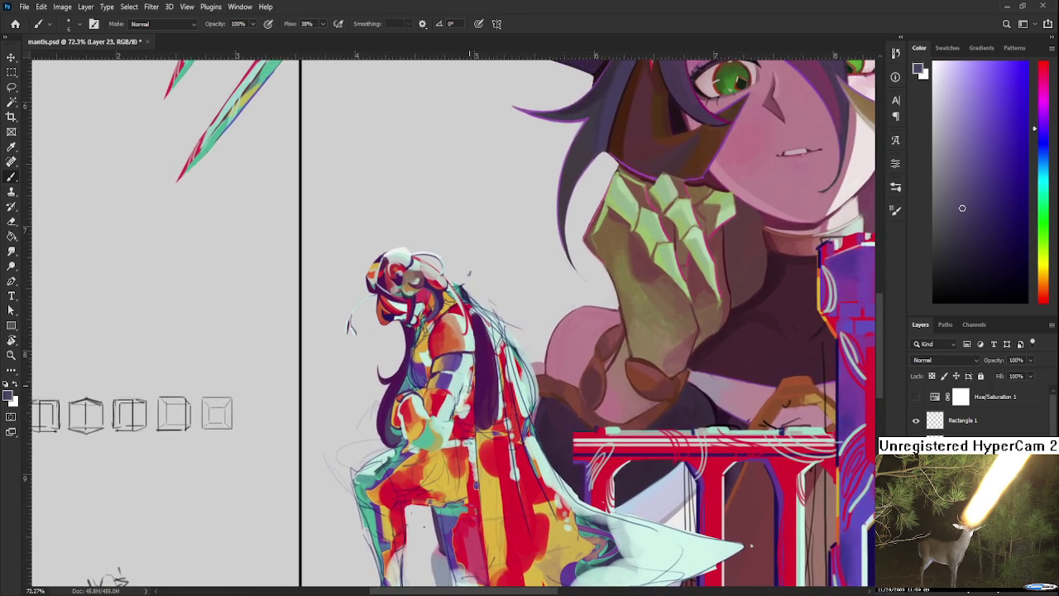
{"action": "scroll", "coordinate": [418, 342], "scroll_direction": "up", "scroll_amount": 8}
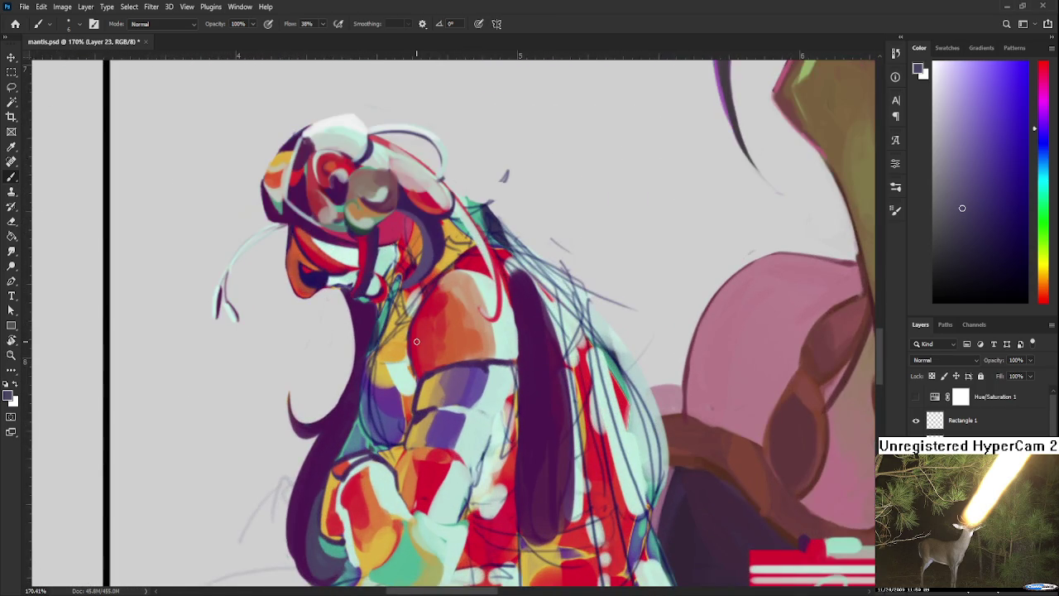
{"action": "scroll", "coordinate": [418, 364], "scroll_direction": "up", "scroll_amount": 3}
{"action": "left_click", "coordinate": [420, 373], "text": "alt"}
{"action": "left_click_drag", "start_coordinate": [420, 372], "coordinate": [415, 388]}
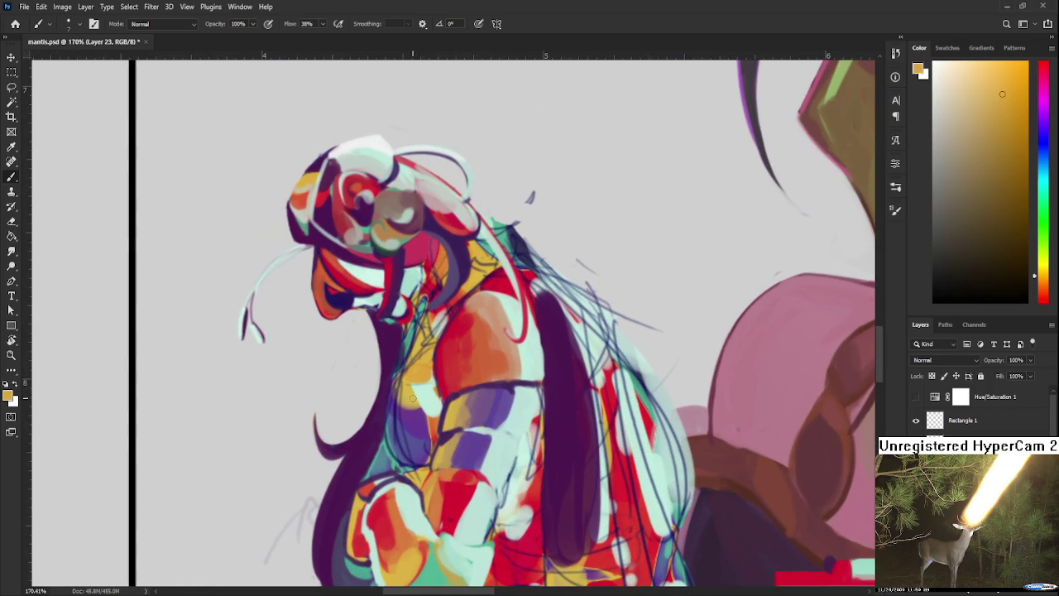
Paint purple over the chest and shoulder, with darker purple on the left chest.
{"action": "left_click", "coordinate": [408, 419], "text": "alt"}
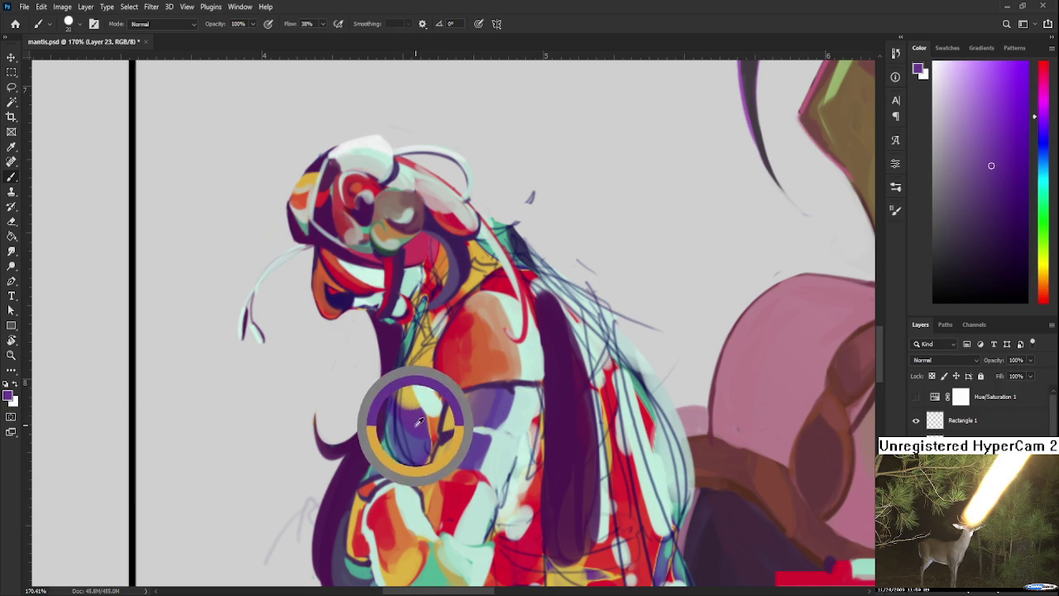
{"action": "left_click_drag", "start_coordinate": [404, 413], "coordinate": [394, 443]}
{"action": "mouse_move", "coordinate": [413, 375]}
{"action": "left_mouse_down"}
{"action": "mouse_move", "coordinate": [391, 410]}
{"action": "mouse_move", "coordinate": [418, 484]}
{"action": "mouse_move", "coordinate": [415, 451]}
{"action": "left_mouse_up"}
{"action": "left_click", "coordinate": [389, 360], "text": "alt"}
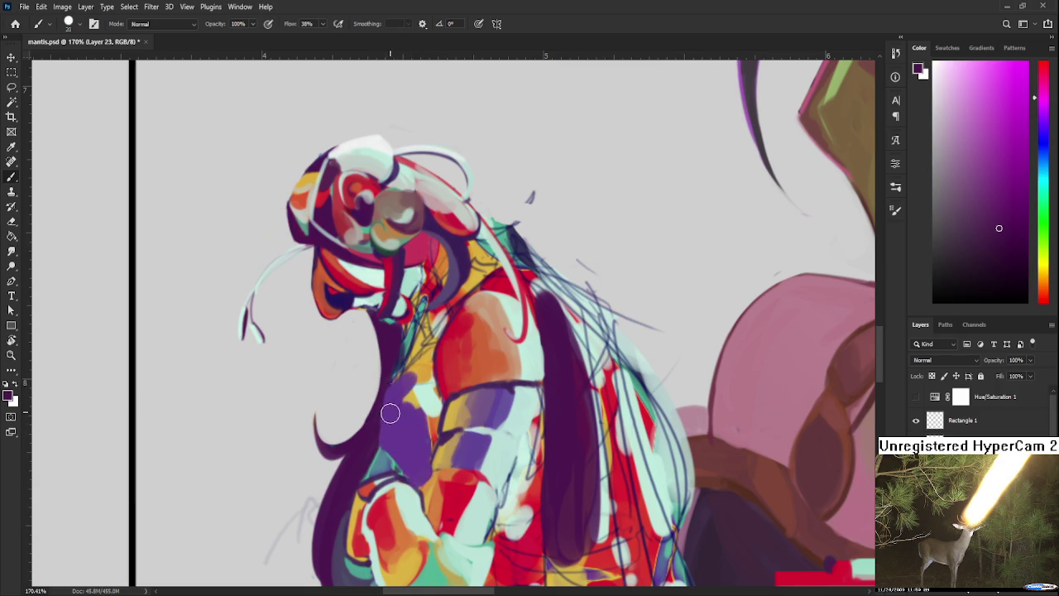
{"action": "left_click_drag", "start_coordinate": [399, 385], "coordinate": [389, 451]}
{"action": "mouse_move", "coordinate": [392, 404]}
{"action": "left_mouse_down"}
{"action": "mouse_move", "coordinate": [398, 454]}
{"action": "mouse_move", "coordinate": [414, 435]}
{"action": "mouse_move", "coordinate": [416, 472]}
{"action": "mouse_move", "coordinate": [423, 424]}
{"action": "left_mouse_up"}
Undo the last dark chest stroke, shrink the brush, and resample the chest purple.
{"action": "key", "text": "ctrl+z"}
{"action": "key", "text": "ctrl+z"}
{"action": "left_click", "coordinate": [423, 447], "text": "alt"}
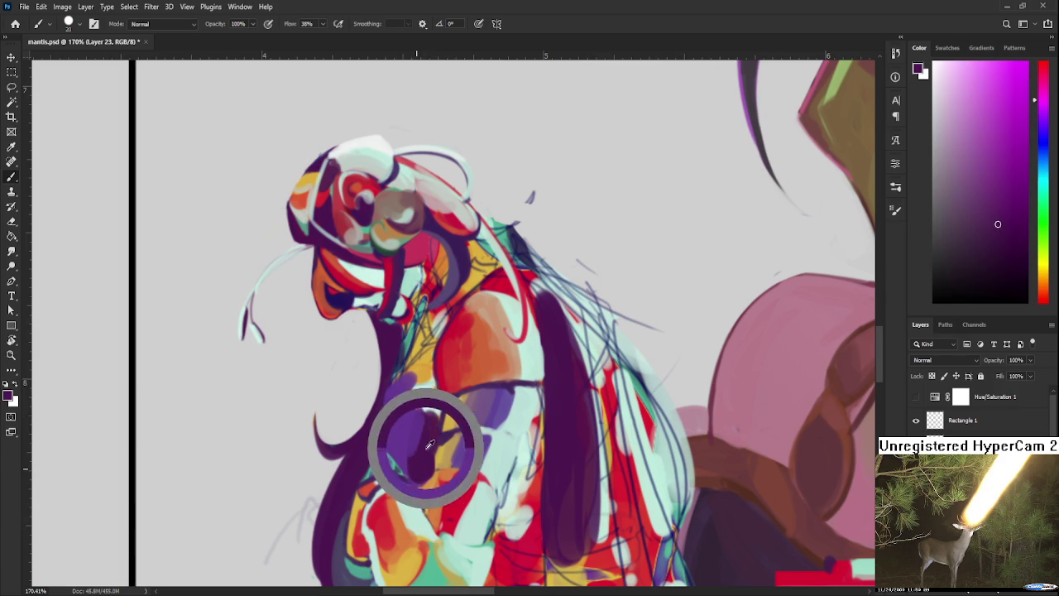
{"action": "key", "text": "bracketleft"}
{"action": "key", "text": "bracketleft"}
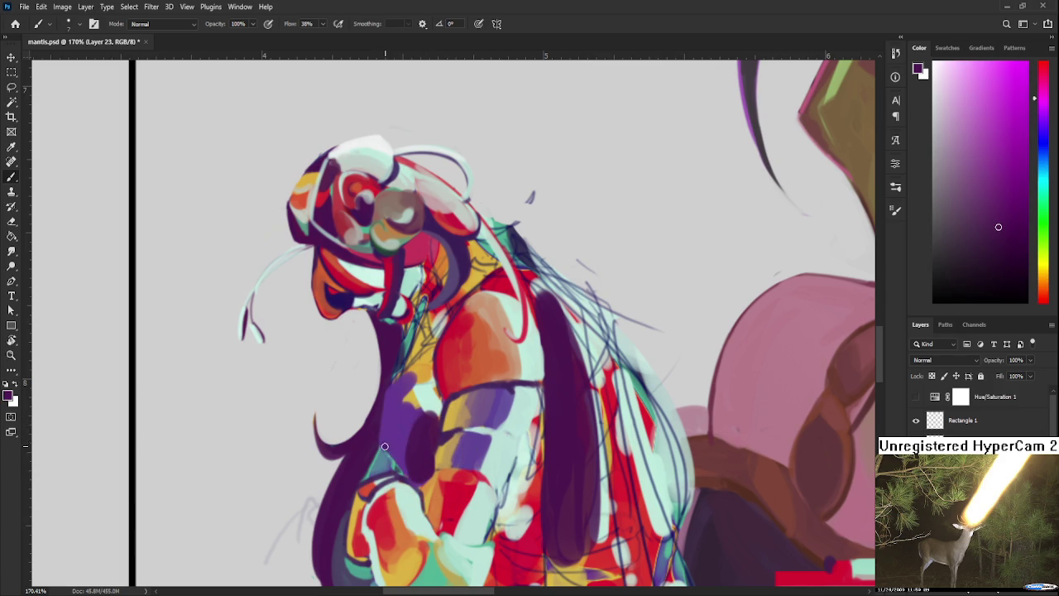
{"action": "left_click", "coordinate": [389, 456], "text": "alt"}
{"action": "scroll", "coordinate": [389, 455], "scroll_direction": "down", "scroll_amount": 5}
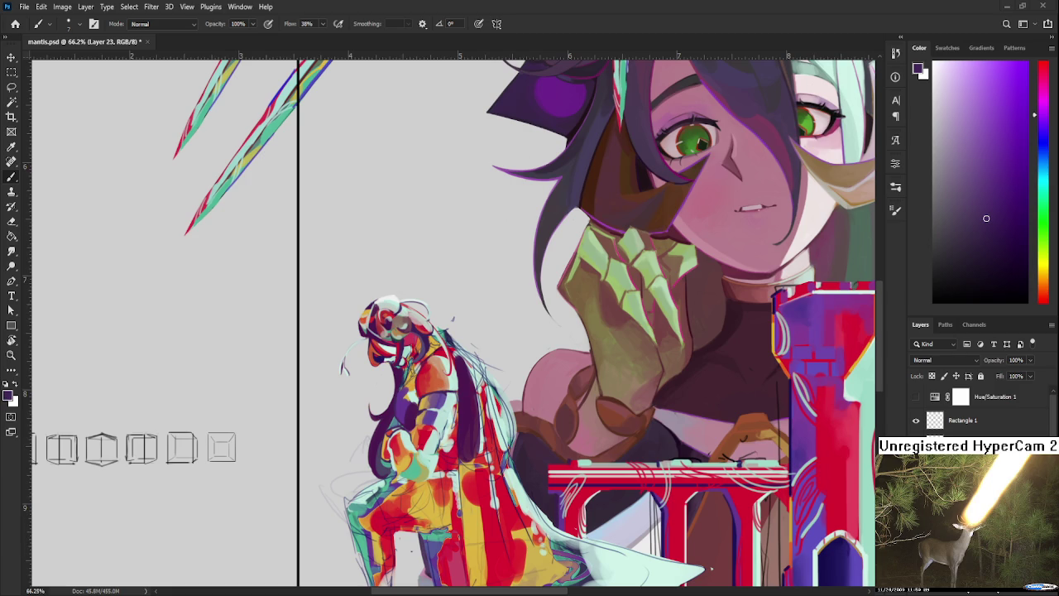
Zoom in and sample lighter purples from the figure.
{"action": "scroll", "coordinate": [428, 351], "scroll_direction": "up", "scroll_amount": 2}
{"action": "scroll", "coordinate": [428, 351], "scroll_direction": "up", "scroll_amount": 2}
{"action": "scroll", "coordinate": [428, 351], "scroll_direction": "up", "scroll_amount": 2}
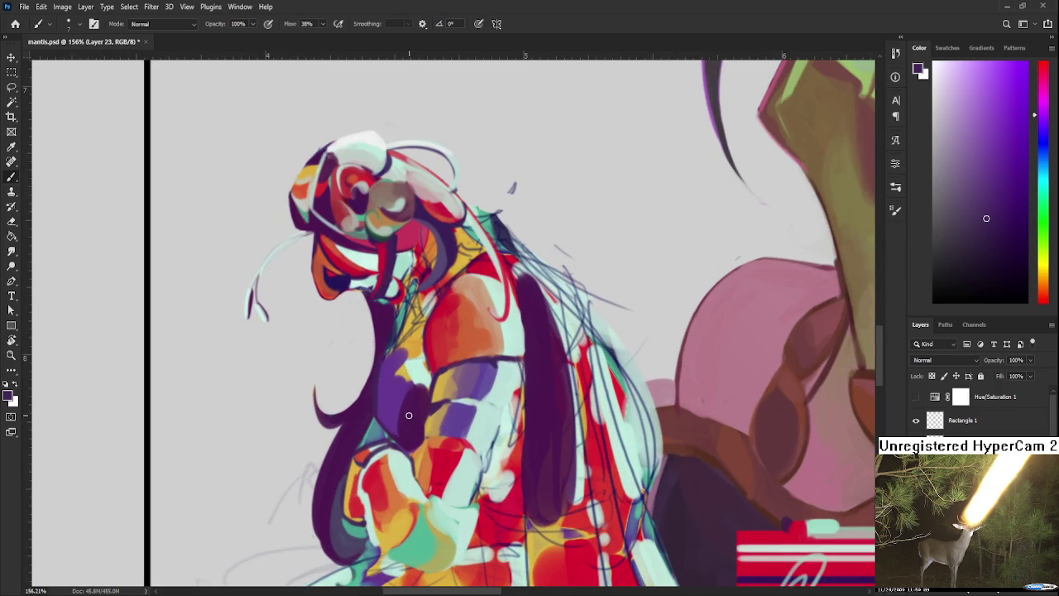
{"action": "left_click", "coordinate": [428, 351], "text": "alt"}
{"action": "left_click", "coordinate": [390, 364], "text": "alt"}
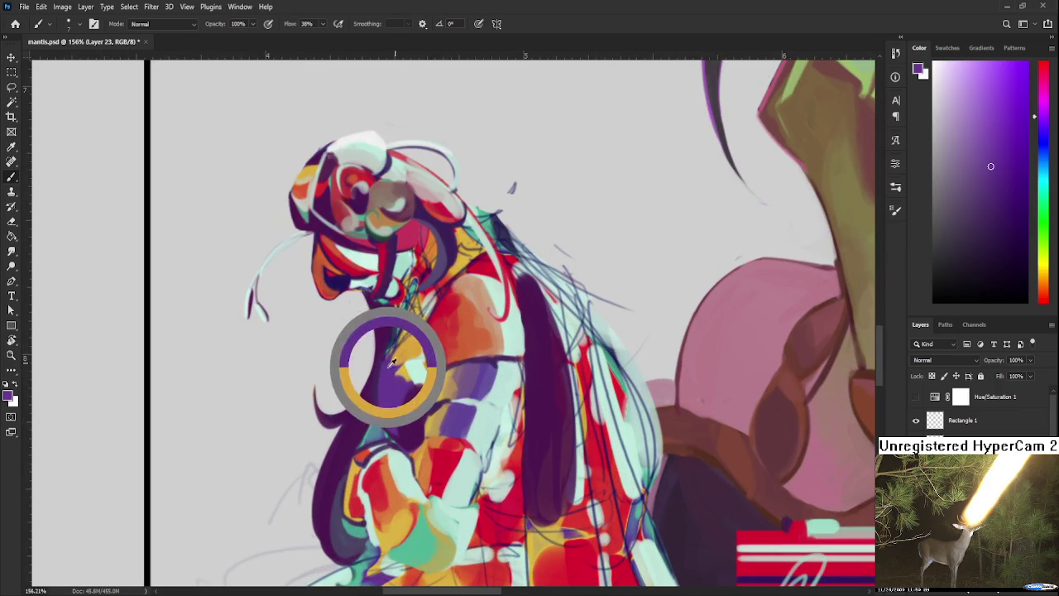
{"action": "left_click", "coordinate": [416, 338], "text": "alt"}
{"action": "left_click", "coordinate": [389, 364], "text": "alt"}
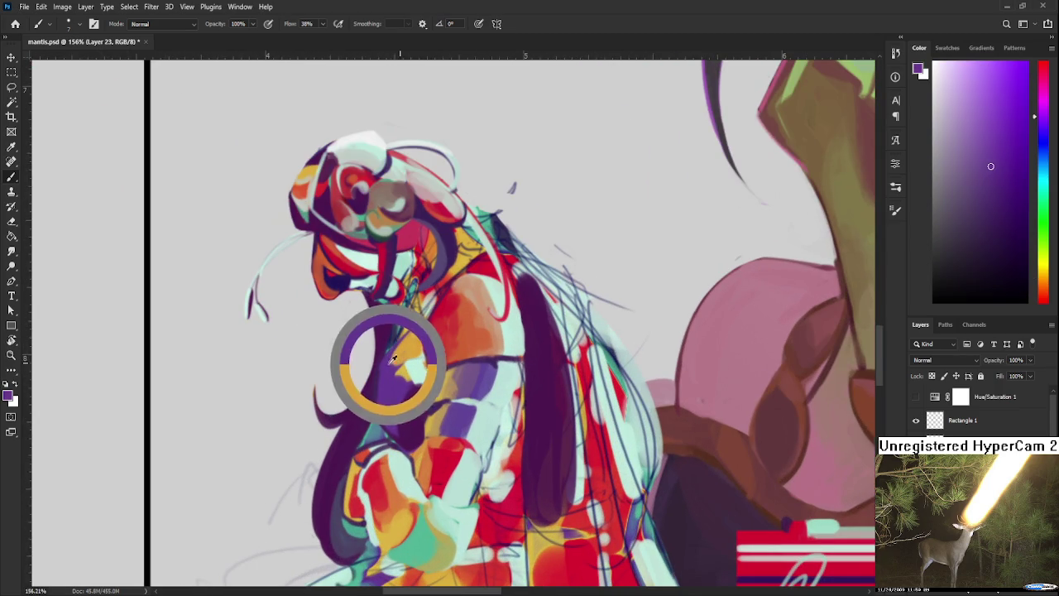
Sample light mint and dab mint highlights onto the chest.
{"action": "left_click", "coordinate": [407, 367], "text": "alt"}
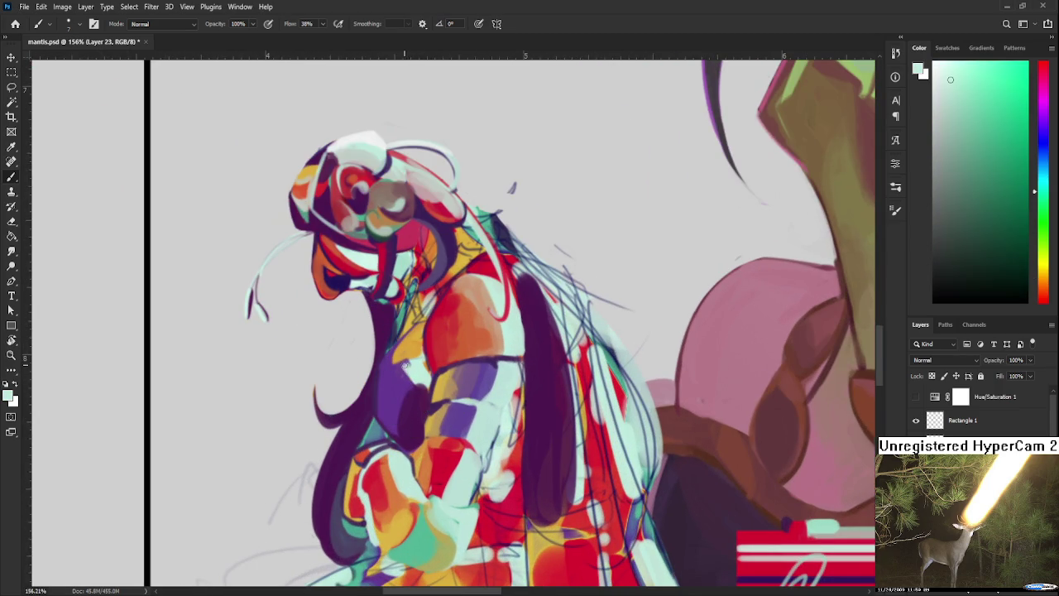
{"action": "left_click", "coordinate": [404, 357], "text": "alt"}
{"action": "left_click_drag", "start_coordinate": [406, 418], "coordinate": [421, 370]}
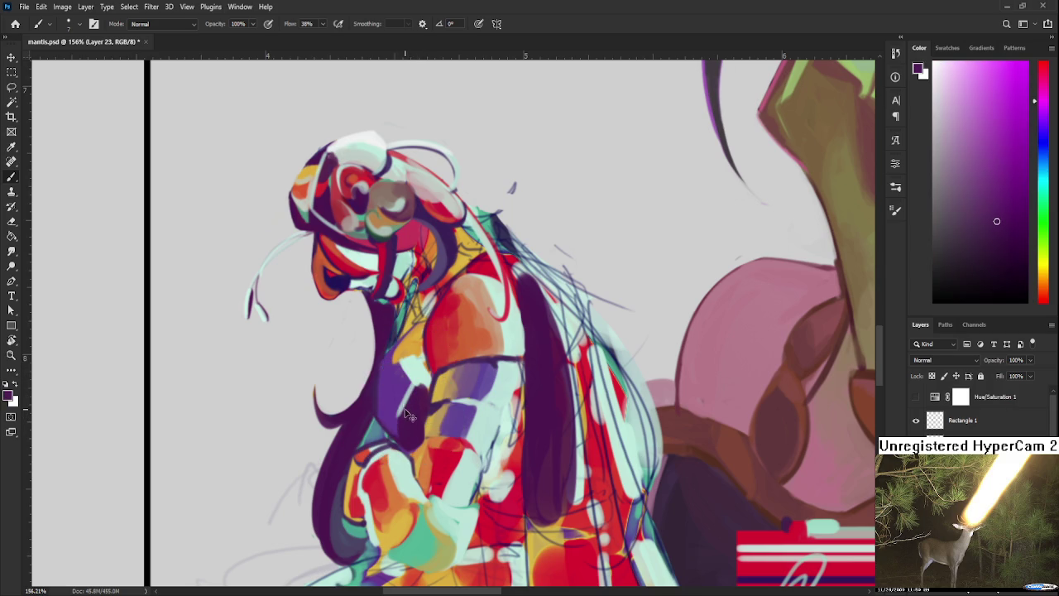
{"action": "left_click", "coordinate": [400, 427], "text": "alt"}
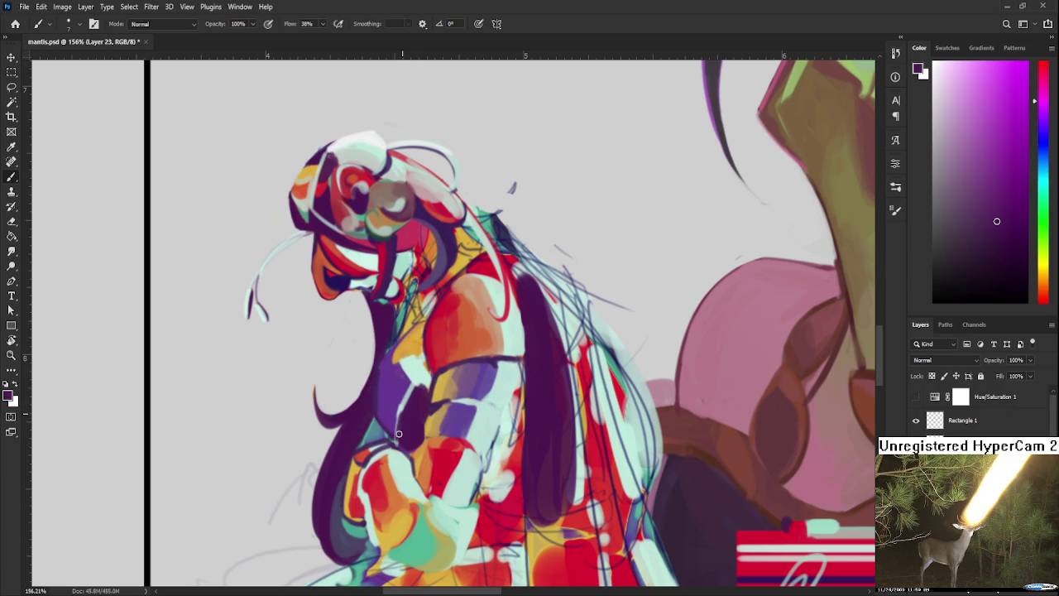
{"action": "left_click", "coordinate": [421, 384], "text": "alt"}
Add more mint highlights across the chest and near the shoulder.
{"action": "scroll", "coordinate": [422, 383], "scroll_direction": "up", "scroll_amount": 1}
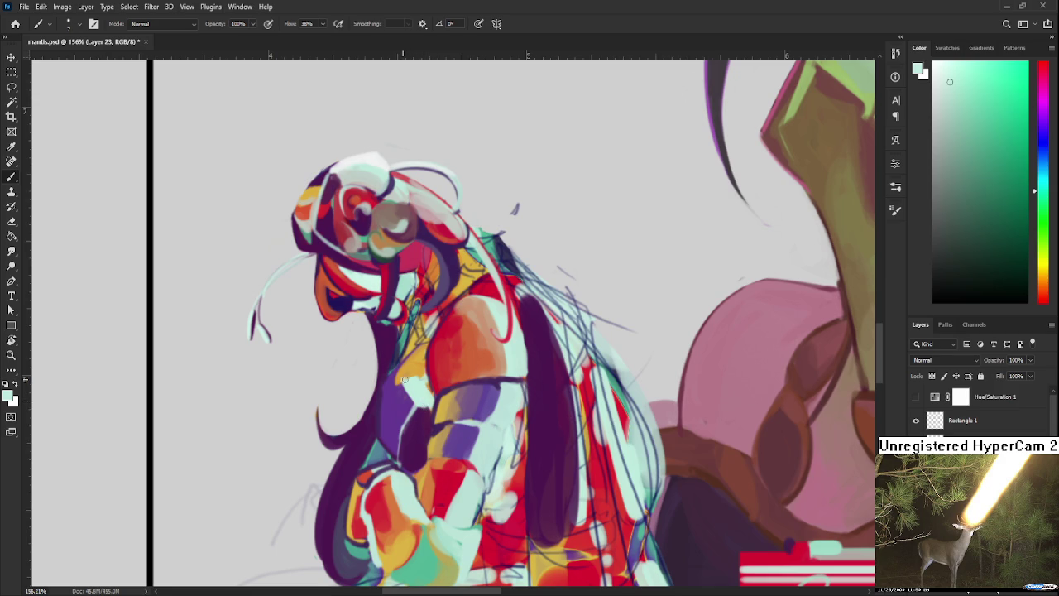
{"action": "left_click", "coordinate": [403, 378], "text": "alt"}
{"action": "left_click", "coordinate": [414, 381], "text": "alt"}
{"action": "left_click", "coordinate": [422, 380], "text": "alt"}
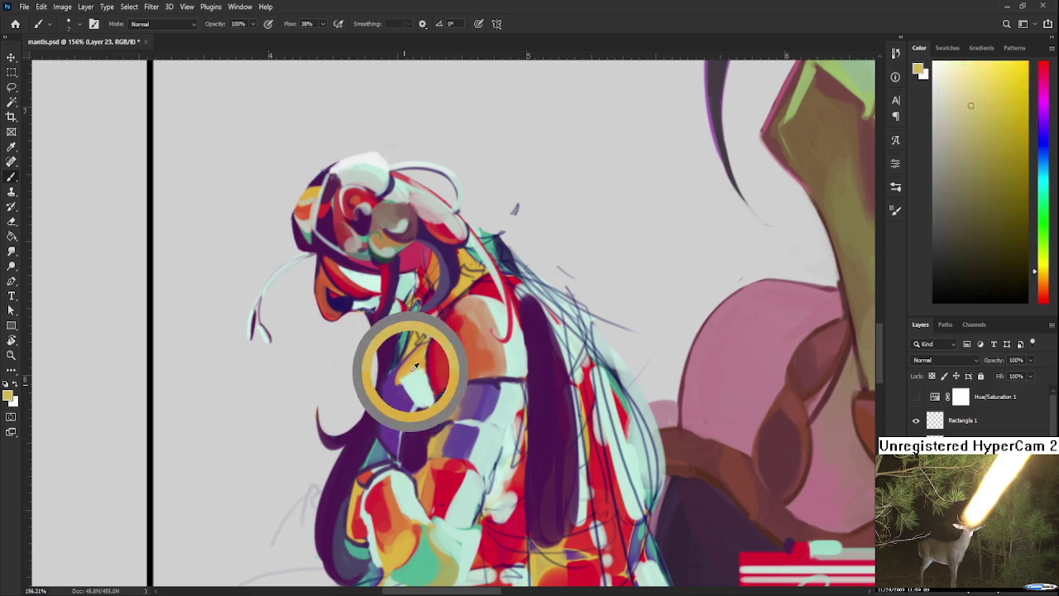
{"action": "left_click", "coordinate": [411, 373], "text": "alt"}
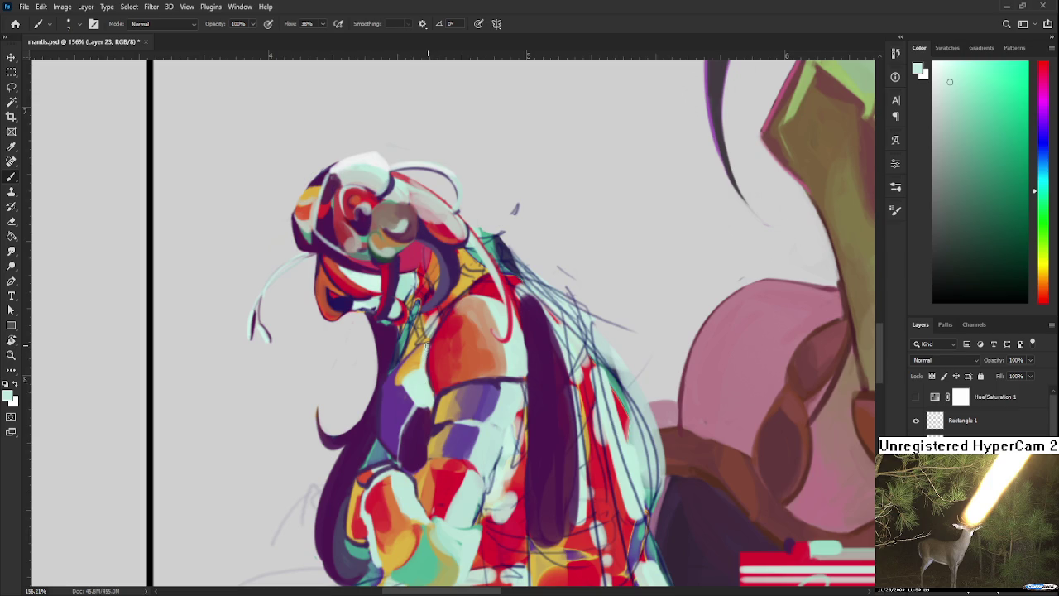
Alternate sampling orange and mint from near the figure's collar.
{"action": "left_click", "coordinate": [420, 354], "text": "alt"}
{"action": "left_click", "coordinate": [420, 357], "text": "alt"}
{"action": "left_click", "coordinate": [423, 356], "text": "alt"}
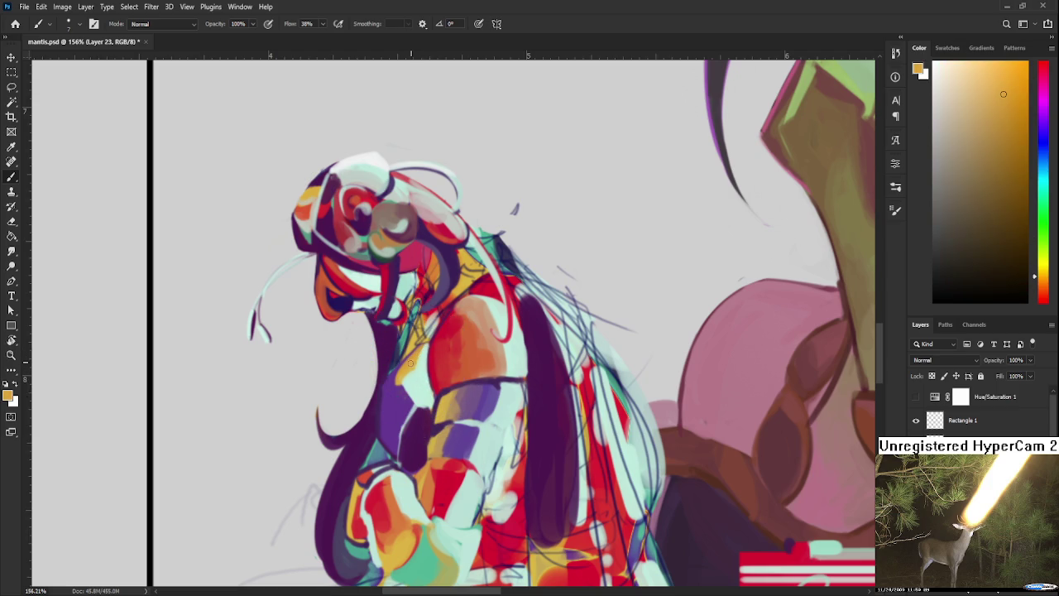
{"action": "scroll", "coordinate": [438, 291], "scroll_direction": "down", "scroll_amount": 3}
{"action": "scroll", "coordinate": [373, 294], "scroll_direction": "down", "scroll_amount": 3}
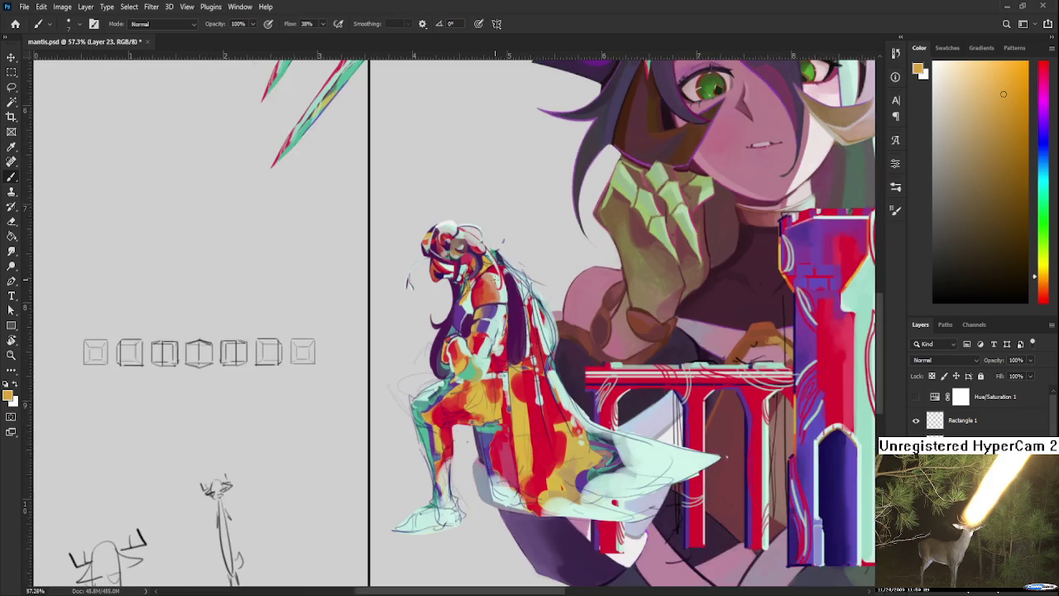
Zoom in and out on the small figure and sample its mint colour.
{"action": "scroll", "coordinate": [373, 294], "scroll_direction": "up", "scroll_amount": 3}
{"action": "scroll", "coordinate": [474, 301], "scroll_direction": "up", "scroll_amount": 3}
{"action": "left_click", "coordinate": [456, 314], "text": "alt"}
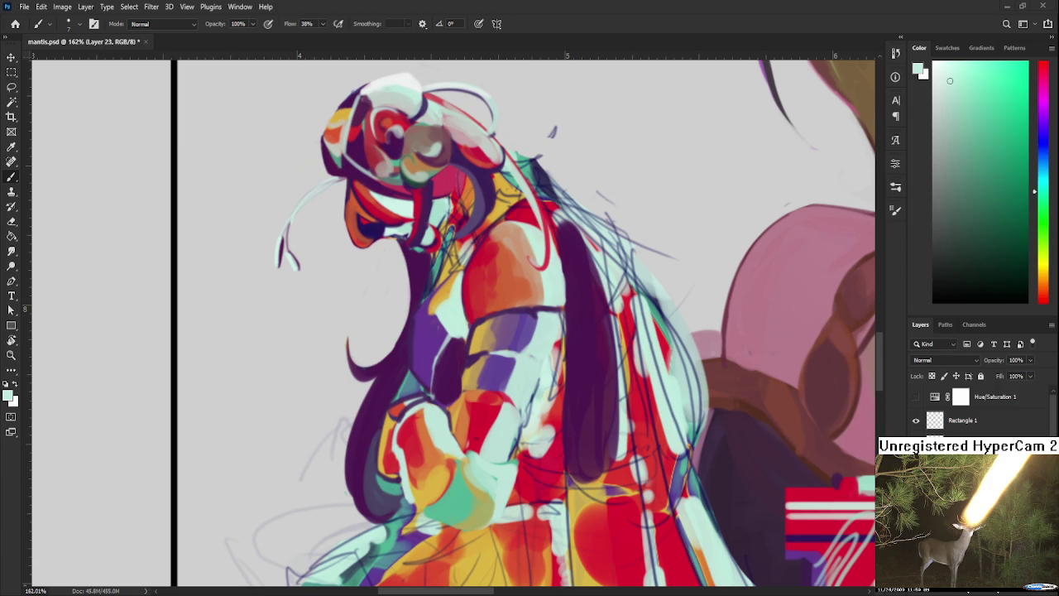
{"action": "scroll", "coordinate": [448, 383], "scroll_direction": "down", "scroll_amount": 3}
{"action": "scroll", "coordinate": [449, 382], "scroll_direction": "down", "scroll_amount": 3}
{"action": "scroll", "coordinate": [449, 382], "scroll_direction": "down", "scroll_amount": 2}
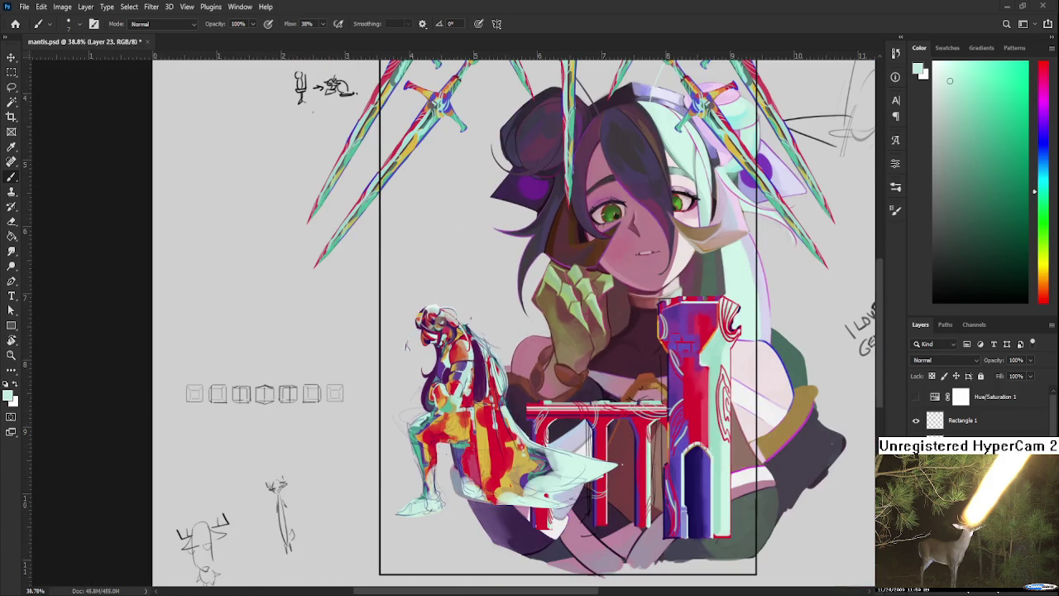
{"action": "scroll", "coordinate": [453, 371], "scroll_direction": "up", "scroll_amount": 5}
{"action": "scroll", "coordinate": [452, 371], "scroll_direction": "up", "scroll_amount": 2}
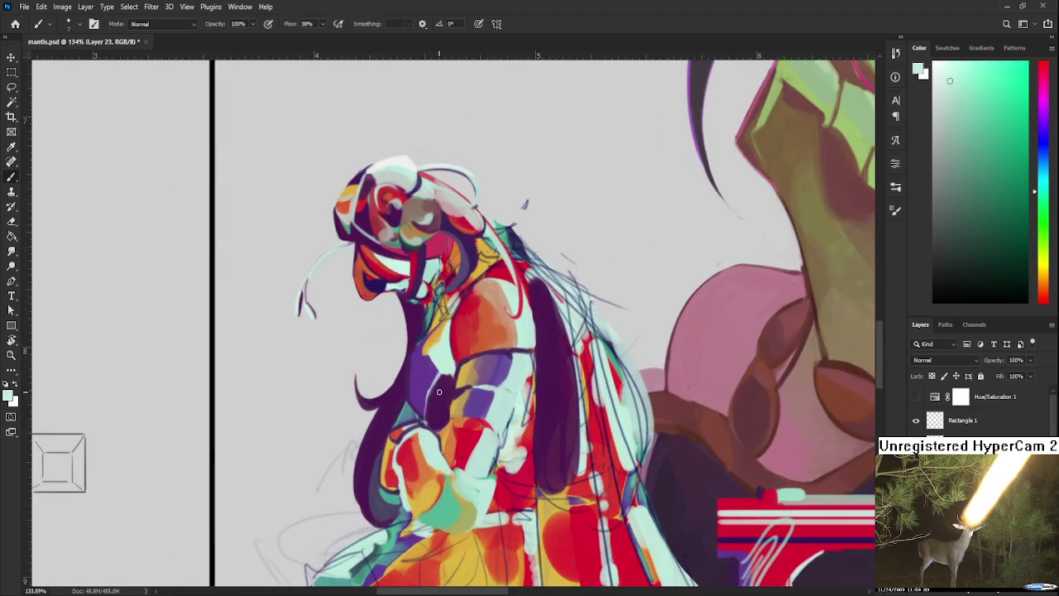
Rotate the view 2°, return to the Brush, and sample the body's dark purple.
{"action": "key", "text": "r"}
{"action": "left_click_drag", "start_coordinate": [453, 371], "coordinate": [464, 356]}
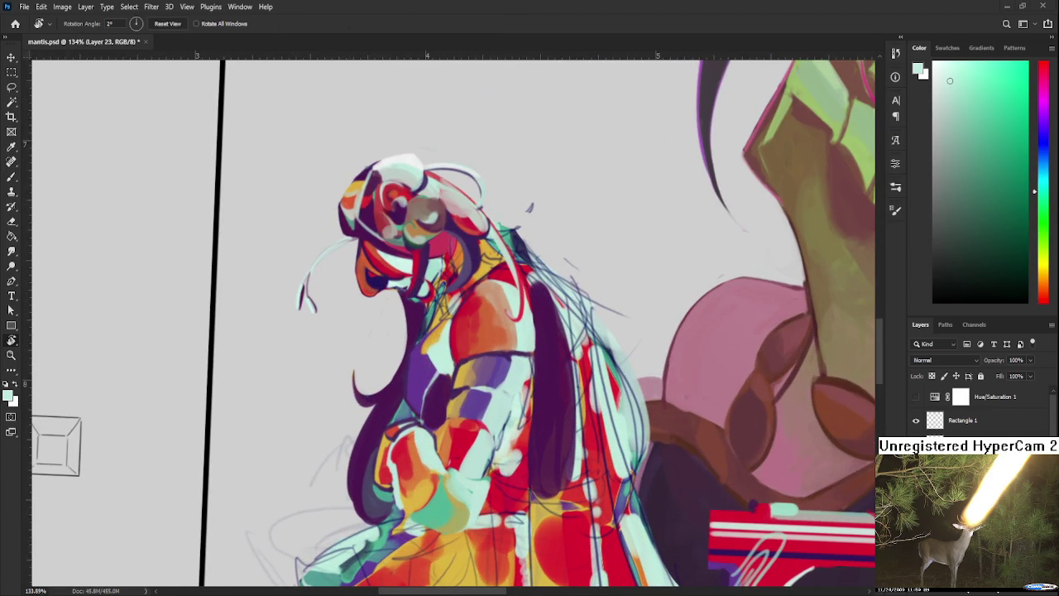
{"action": "scroll", "coordinate": [406, 323], "scroll_direction": "up", "scroll_amount": 1}
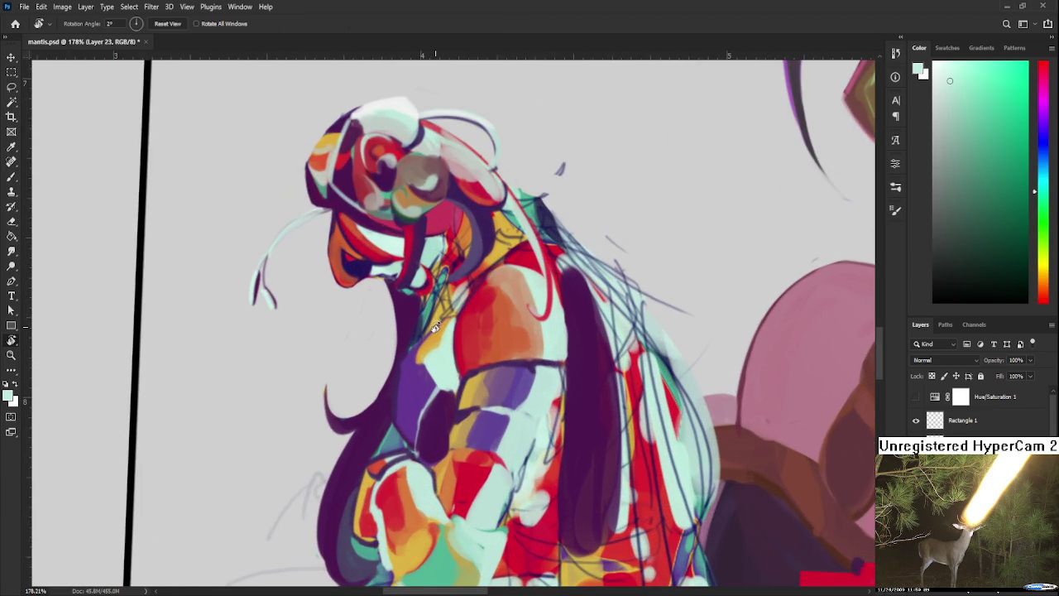
{"action": "scroll", "coordinate": [431, 326], "scroll_direction": "up", "scroll_amount": 1}
{"action": "key", "text": "b"}
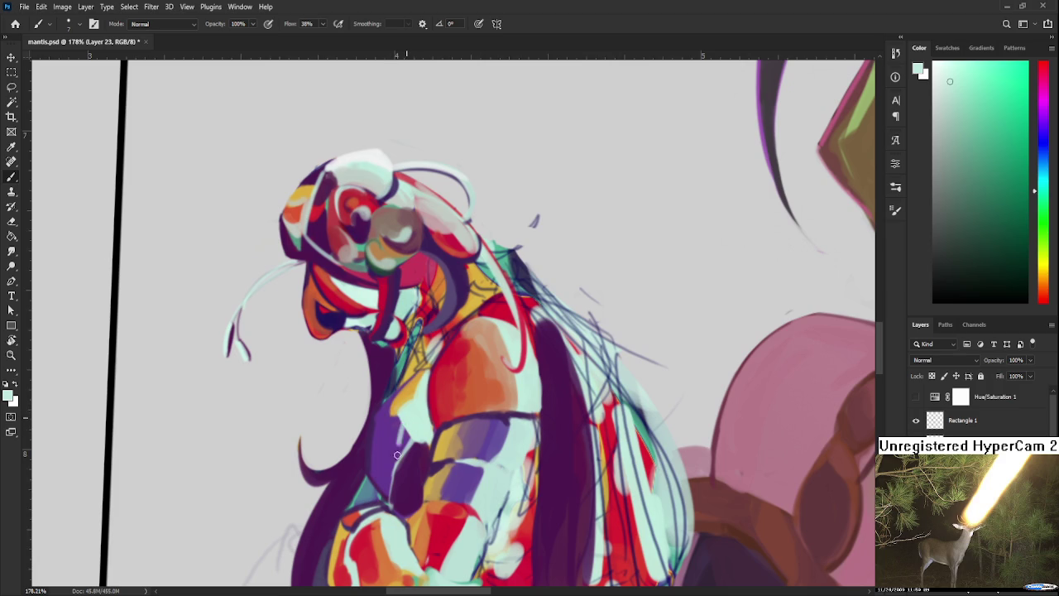
{"action": "left_click", "coordinate": [396, 430], "text": "alt"}
{"action": "left_click", "coordinate": [394, 432], "text": "alt"}
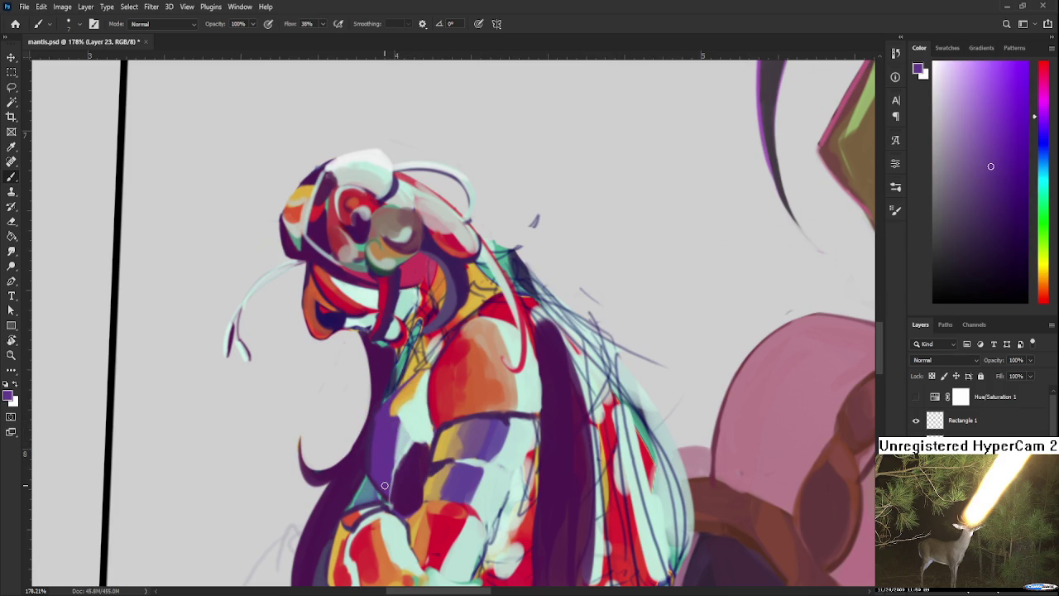
Zoom back out from the figure.
{"action": "scroll", "coordinate": [385, 486], "scroll_direction": "down", "scroll_amount": 4}
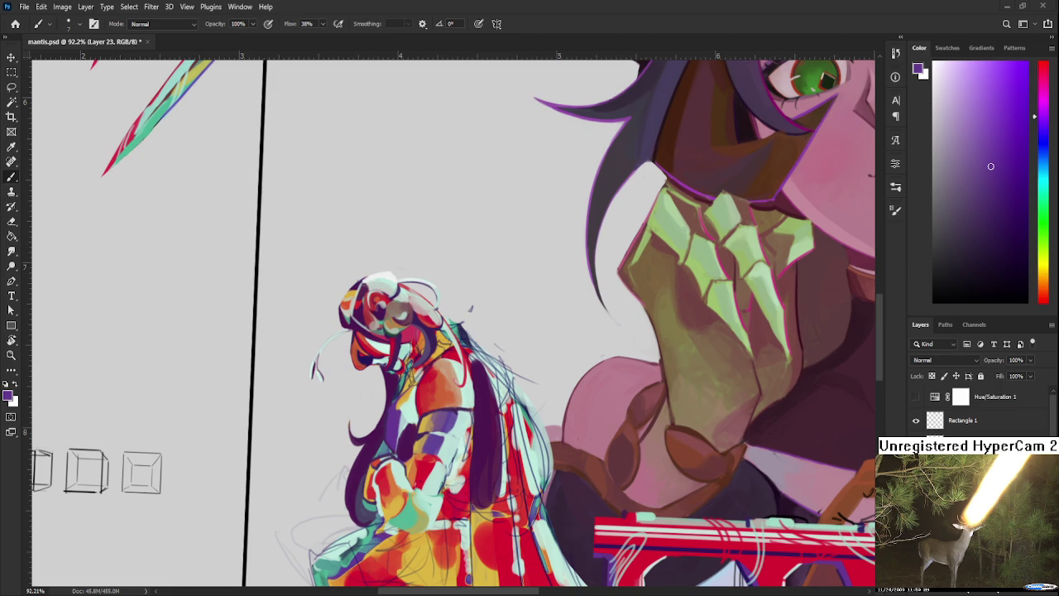
Sample orange-yellow and paint thin orange strands down the purple chest.
{"action": "scroll", "coordinate": [391, 406], "scroll_direction": "up", "scroll_amount": 5}
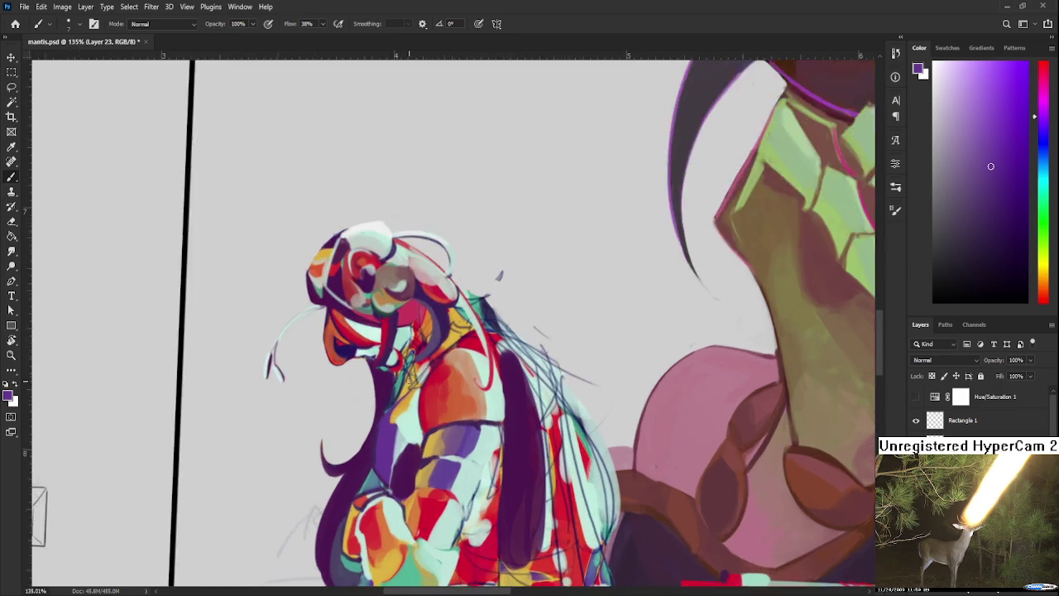
{"action": "left_click_drag", "start_coordinate": [392, 405], "coordinate": [423, 383]}
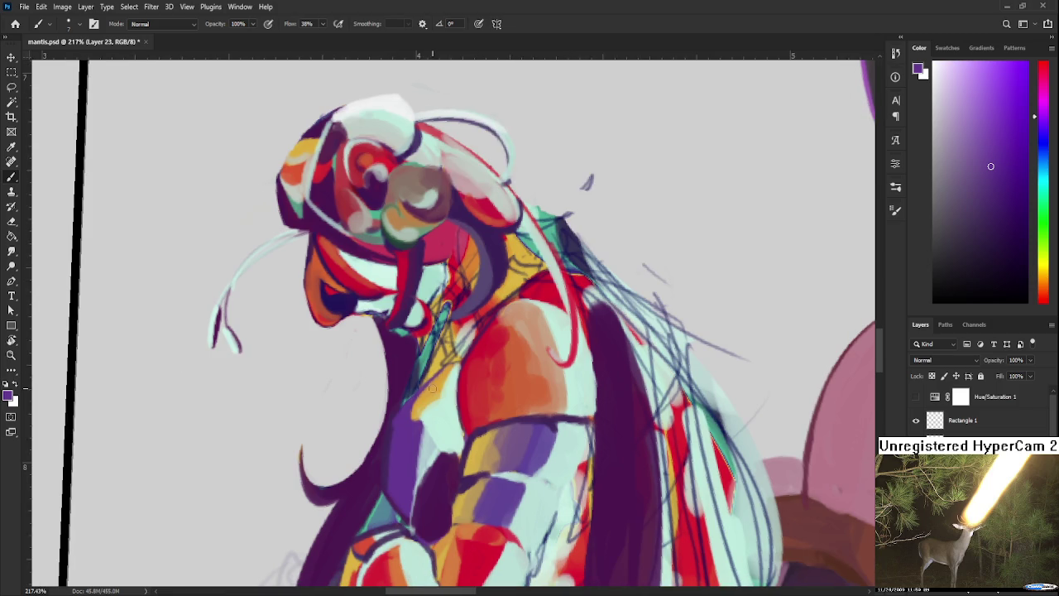
{"action": "left_click", "coordinate": [421, 403], "text": "alt"}
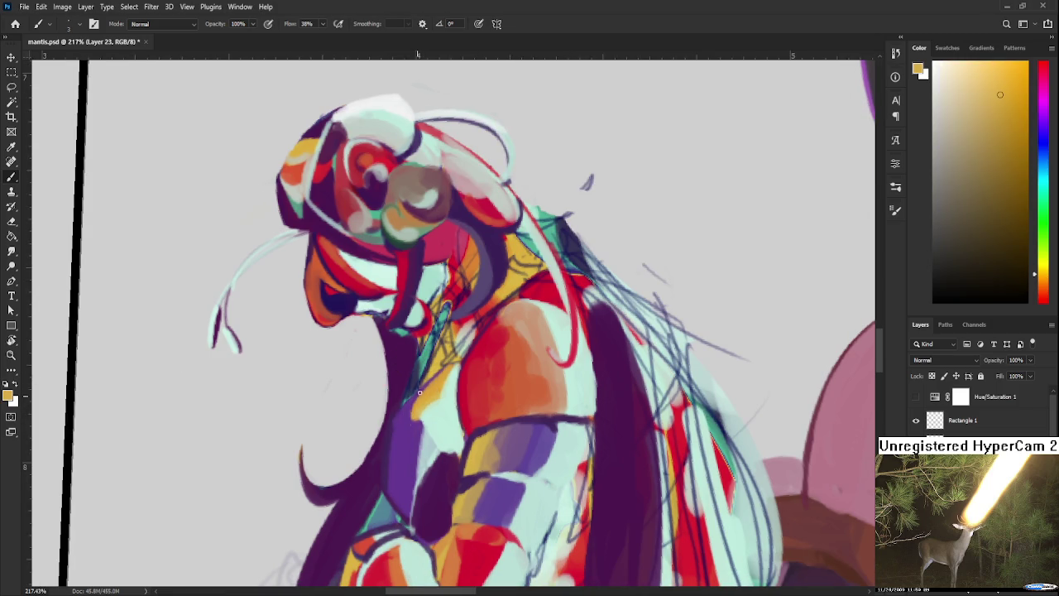
{"action": "left_click_drag", "start_coordinate": [413, 421], "coordinate": [396, 514]}
{"action": "left_click_drag", "start_coordinate": [416, 420], "coordinate": [403, 521]}
Compare the orange strands with undo/redo, then repaint light orange streaks over the purple.
{"action": "mouse_move", "coordinate": [412, 402]}
{"action": "left_mouse_down"}
{"action": "mouse_move", "coordinate": [407, 513]}
{"action": "mouse_move", "coordinate": [417, 398]}
{"action": "left_mouse_up"}
{"action": "key", "text": "ctrl+z"}
{"action": "key", "text": "ctrl+shift+z"}
{"action": "key", "text": "ctrl+z"}
{"action": "key", "text": "ctrl+z"}
{"action": "key", "text": "ctrl+shift+z"}
{"action": "key", "text": "ctrl+z"}
{"action": "key", "text": "ctrl+shift+z"}
{"action": "key", "text": "ctrl+shift+z"}
{"action": "key", "text": "ctrl+z"}
{"action": "left_click_drag", "start_coordinate": [407, 440], "coordinate": [389, 480]}
{"action": "left_click_drag", "start_coordinate": [414, 418], "coordinate": [396, 523]}
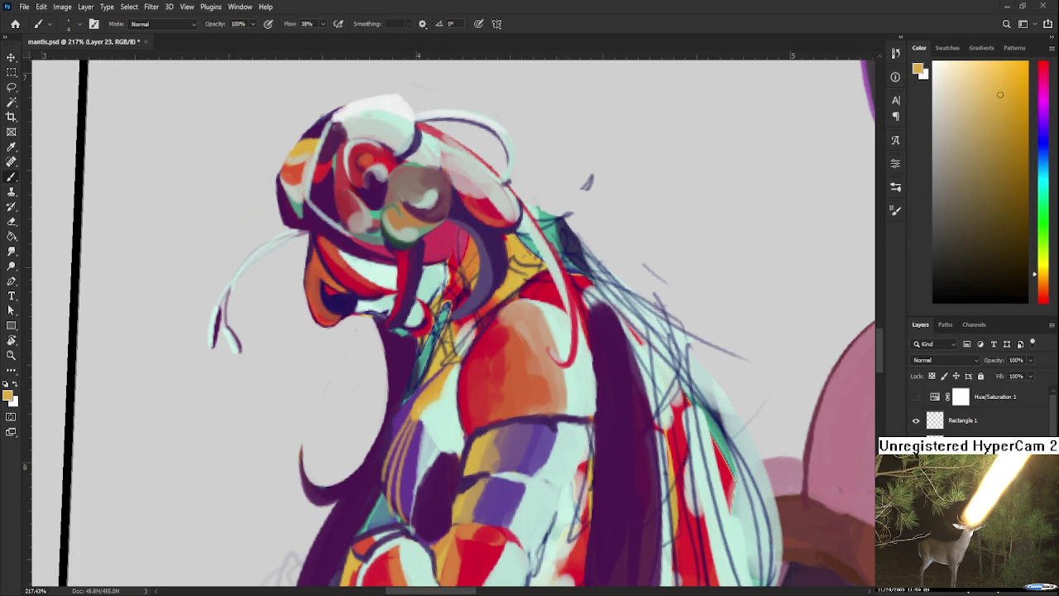
Sample dark purple from the figure and add a small touch-up stroke.
{"action": "left_click_drag", "start_coordinate": [440, 396], "coordinate": [437, 389]}
{"action": "left_click", "coordinate": [433, 408], "text": "alt"}
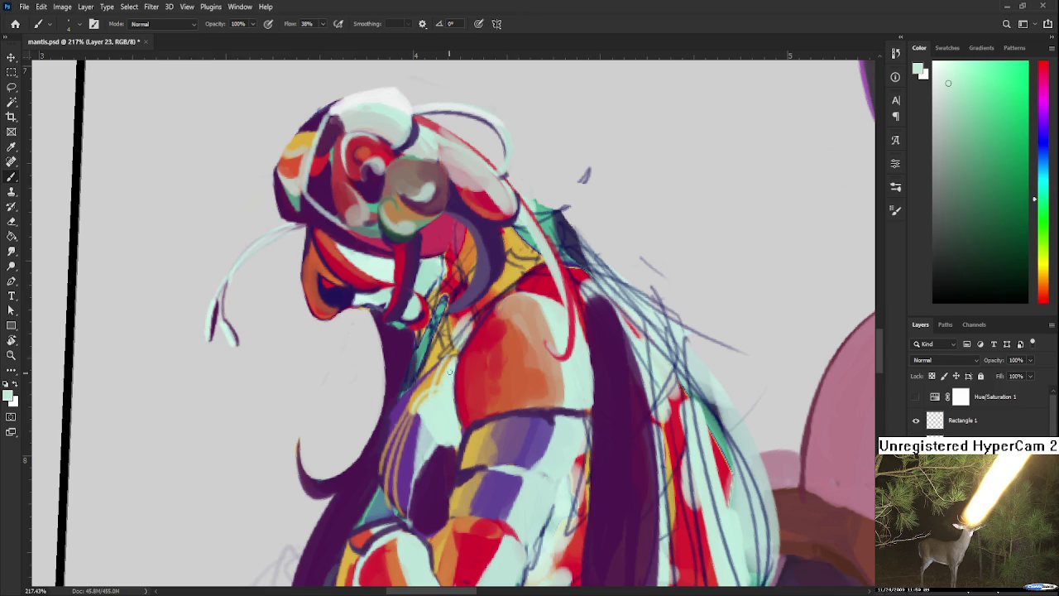
{"action": "scroll", "coordinate": [475, 361], "scroll_direction": "down", "scroll_amount": 2}
{"action": "scroll", "coordinate": [475, 360], "scroll_direction": "down", "scroll_amount": 5}
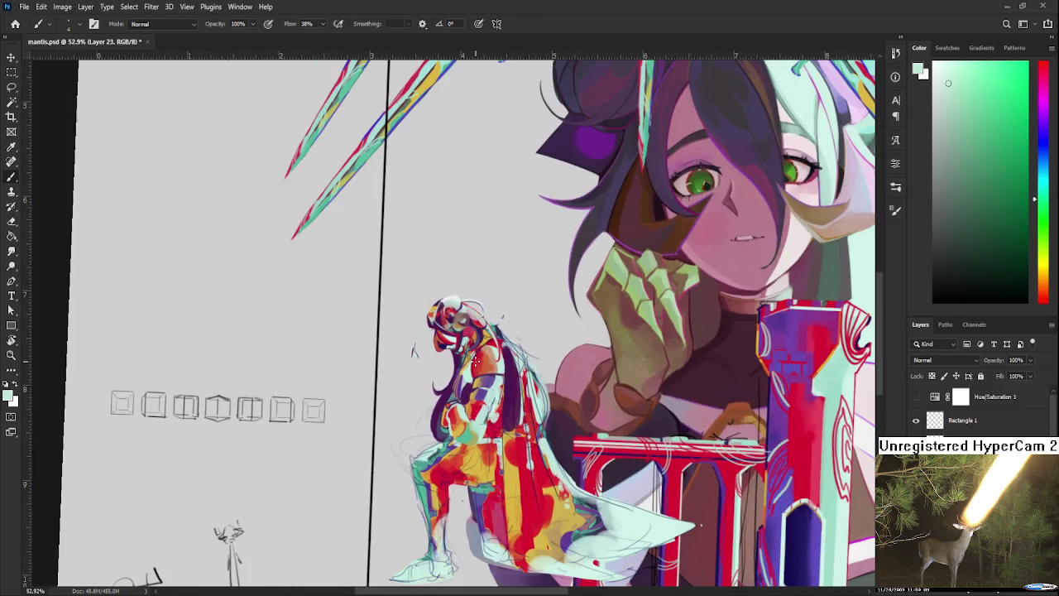
{"action": "scroll", "coordinate": [475, 360], "scroll_direction": "up", "scroll_amount": 5}
{"action": "scroll", "coordinate": [475, 361], "scroll_direction": "up", "scroll_amount": 1}
{"action": "left_click", "coordinate": [456, 406], "text": "alt"}
{"action": "left_click", "coordinate": [450, 421], "text": "alt"}
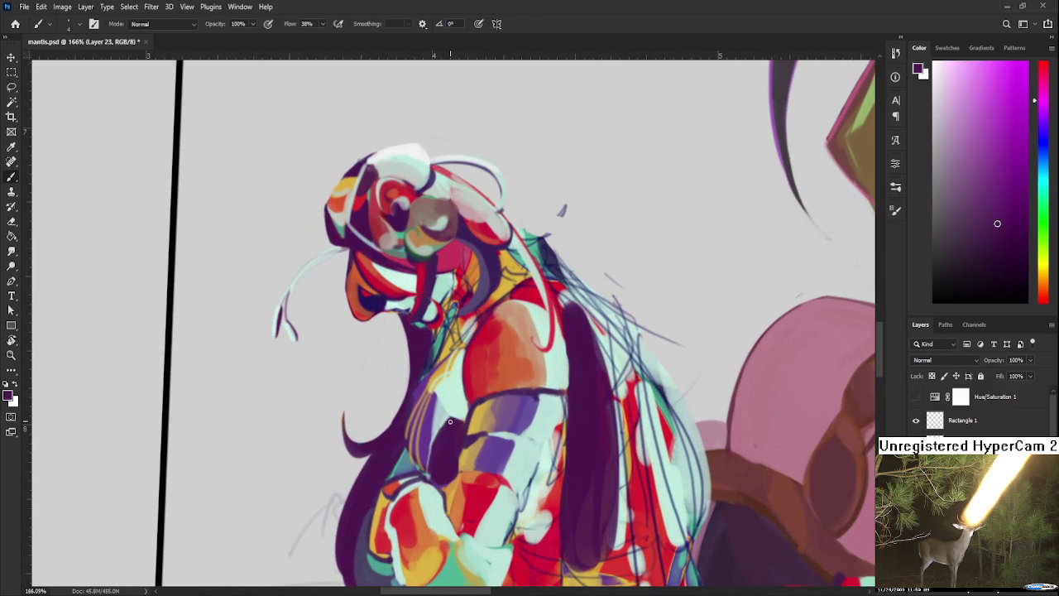
{"action": "left_click_drag", "start_coordinate": [436, 455], "coordinate": [446, 460]}
Move onto the head and torso, sample red, and tilt the view about 34°.
{"action": "scroll", "coordinate": [348, 327], "scroll_direction": "down", "scroll_amount": 3}
{"action": "scroll", "coordinate": [361, 331], "scroll_direction": "up", "scroll_amount": 4}
{"action": "scroll", "coordinate": [441, 341], "scroll_direction": "up", "scroll_amount": 1}
{"action": "left_click_drag", "start_coordinate": [441, 341], "coordinate": [413, 382]}
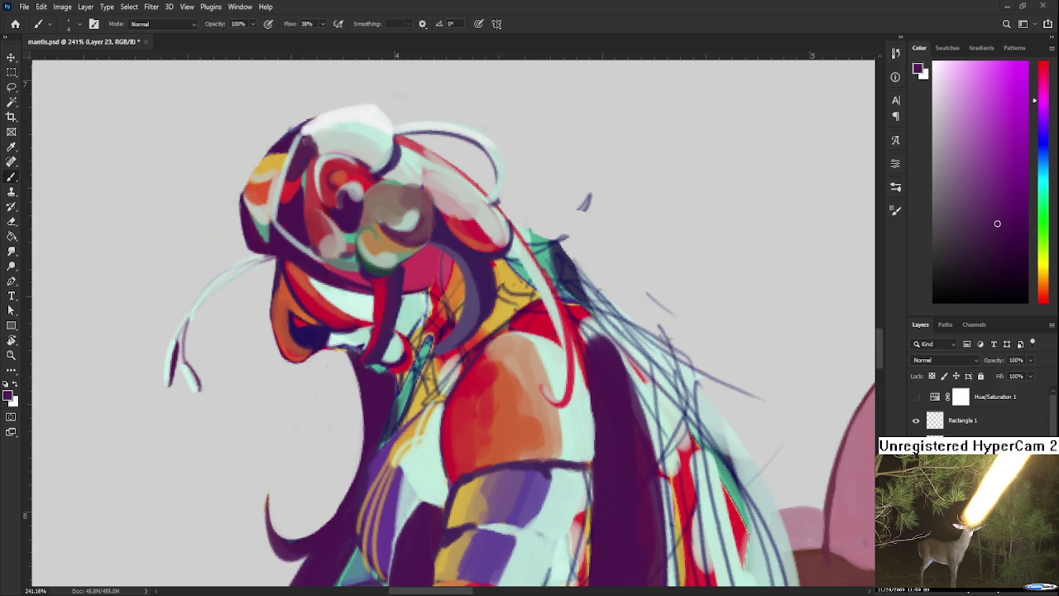
{"action": "left_click", "coordinate": [417, 319], "text": "alt"}
{"action": "left_click", "coordinate": [419, 276], "text": "alt"}
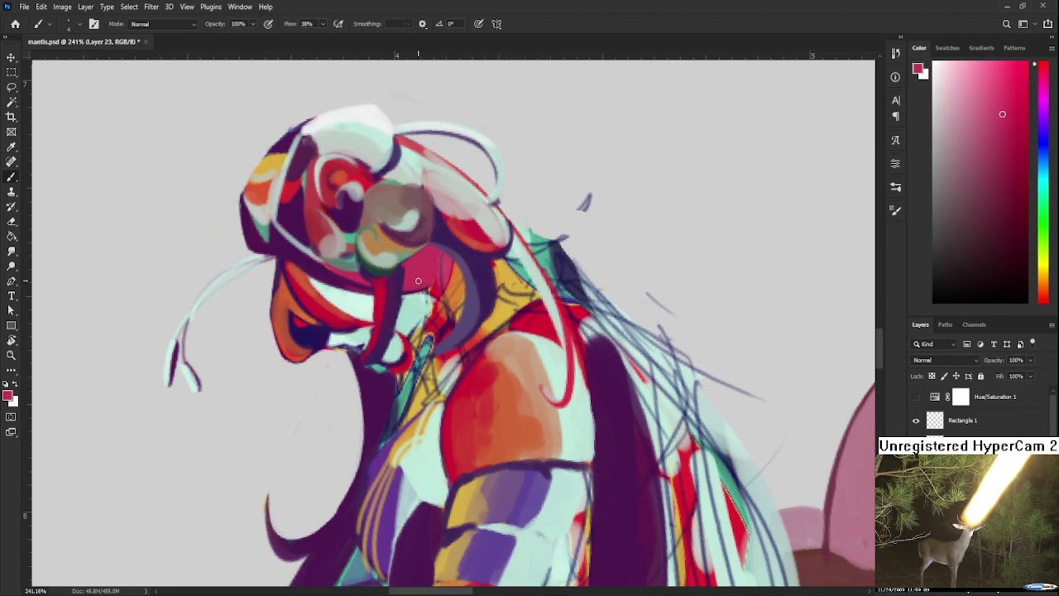
{"action": "key", "text": "r"}
{"action": "left_click_drag", "start_coordinate": [438, 278], "coordinate": [483, 337]}
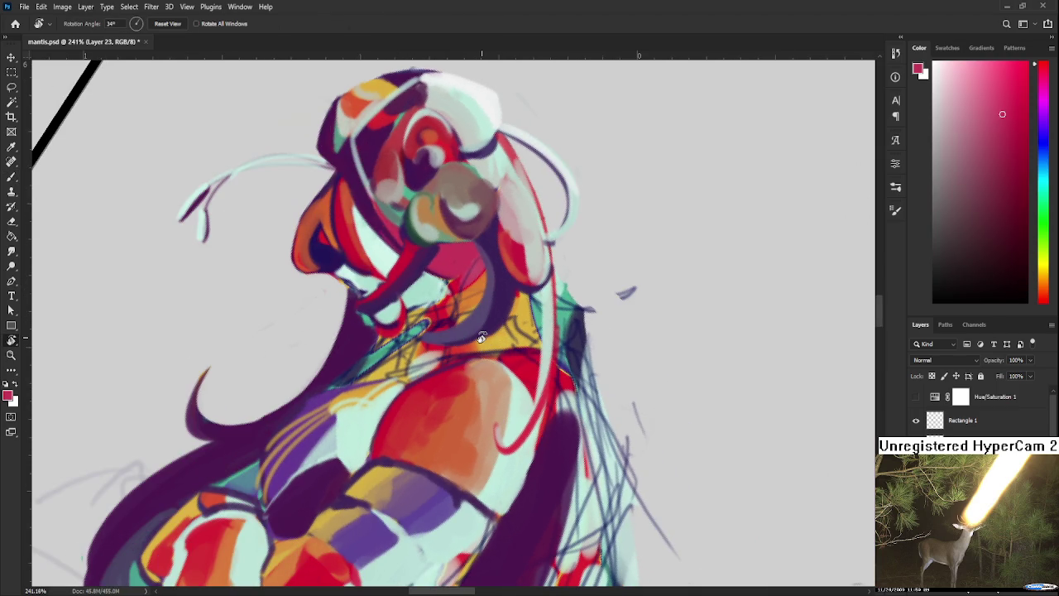
Return to the Brush, sample dark purple and light mint, and straighten the view.
{"action": "scroll", "coordinate": [482, 400], "scroll_direction": "down", "scroll_amount": 3}
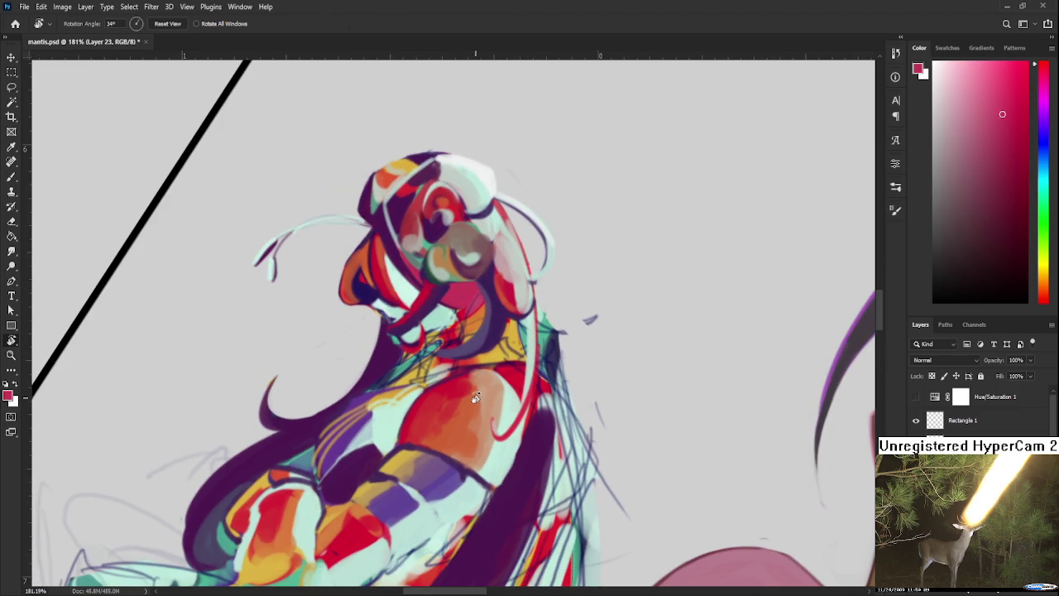
{"action": "scroll", "coordinate": [460, 378], "scroll_direction": "up", "scroll_amount": 3}
{"action": "scroll", "coordinate": [453, 346], "scroll_direction": "down", "scroll_amount": 5}
{"action": "scroll", "coordinate": [414, 331], "scroll_direction": "up", "scroll_amount": 2}
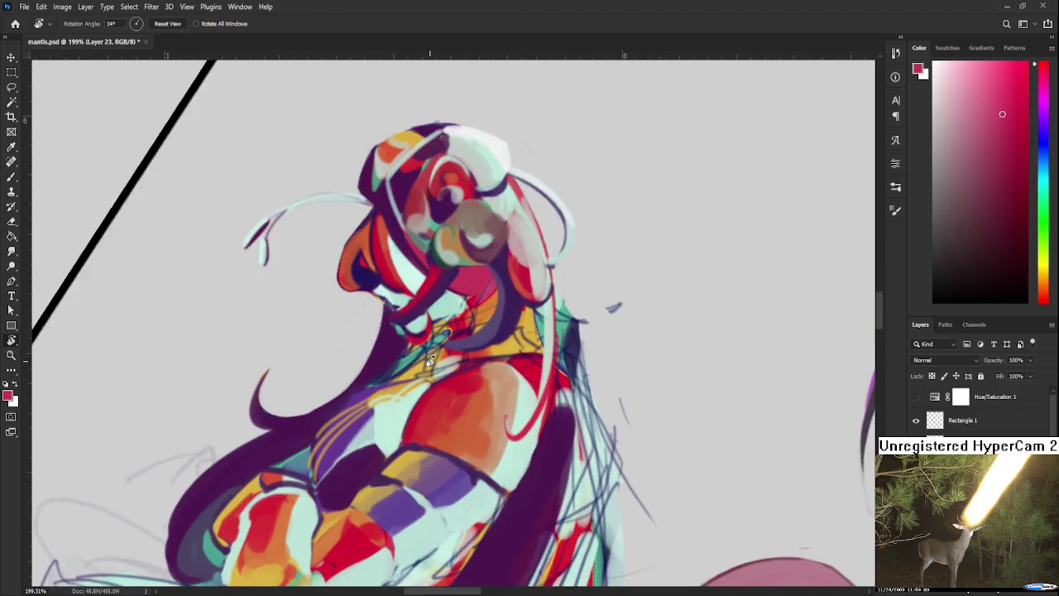
{"action": "scroll", "coordinate": [400, 321], "scroll_direction": "up", "scroll_amount": 2}
{"action": "key", "text": "b"}
{"action": "left_click", "coordinate": [397, 323], "text": "alt"}
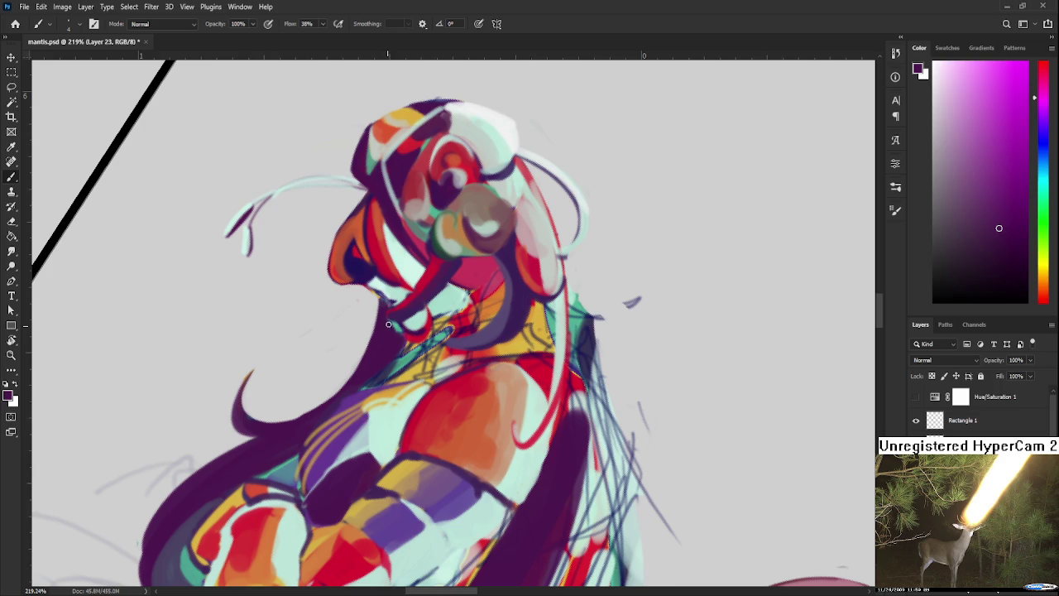
{"action": "mouse_move", "coordinate": [414, 379]}
{"action": "left_mouse_down"}
{"action": "mouse_move", "coordinate": [420, 387]}
{"action": "mouse_move", "coordinate": [449, 331]}
{"action": "left_mouse_up"}
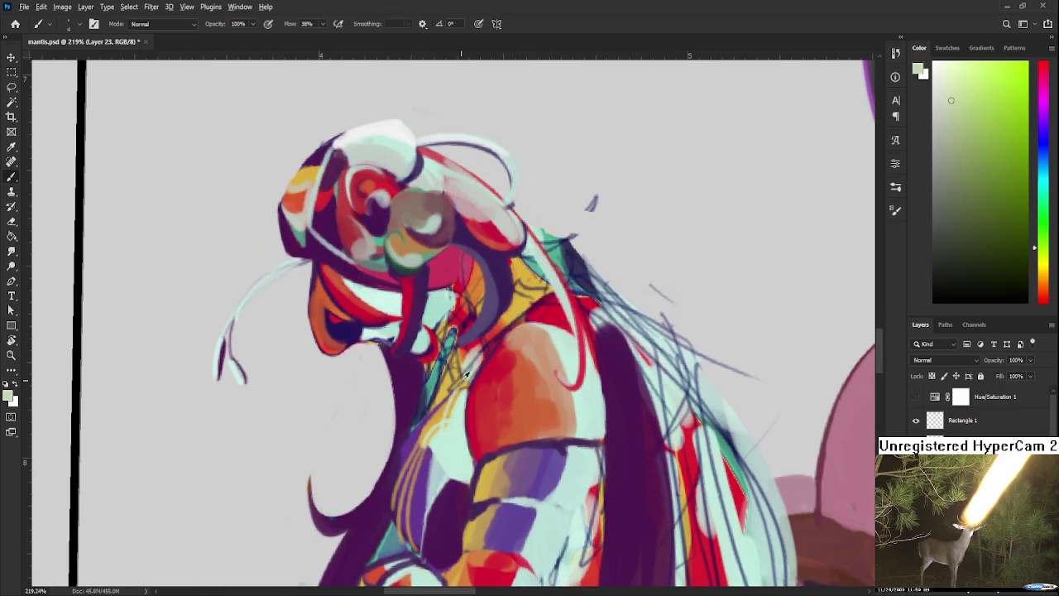
{"action": "left_click", "coordinate": [461, 382], "text": "alt"}
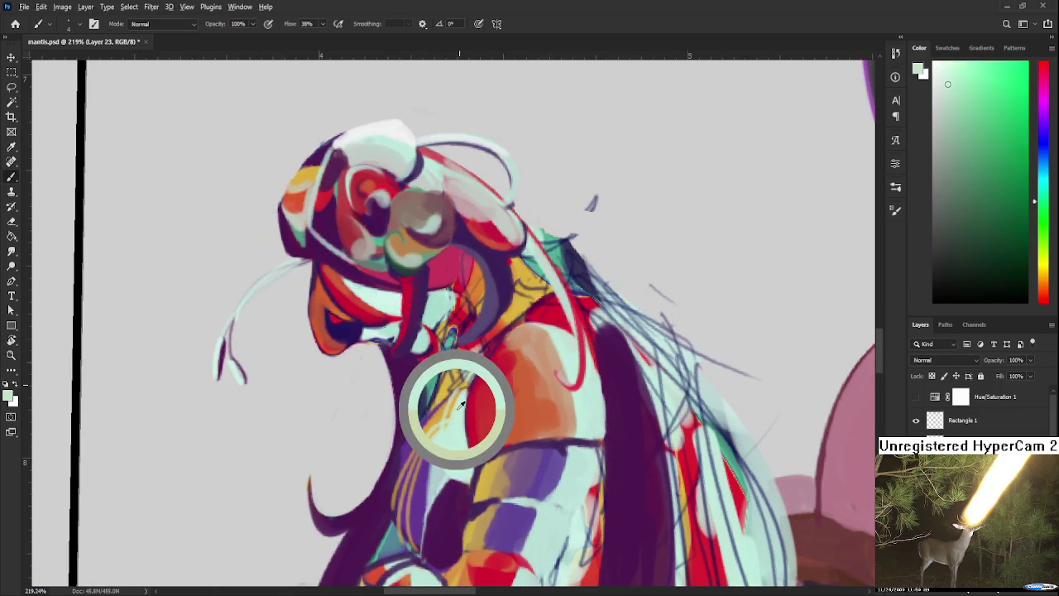
Sample red, deep crimson and golden yellow around the figure's neck and collar.
{"action": "left_click", "coordinate": [461, 316], "text": "alt"}
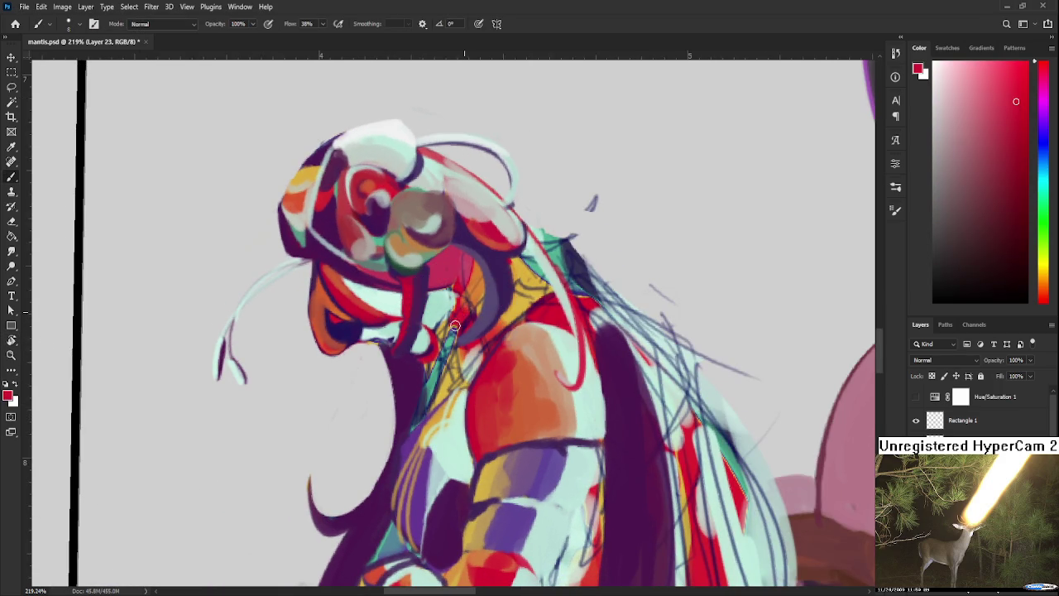
{"action": "left_click", "coordinate": [475, 294], "text": "alt"}
{"action": "left_click", "coordinate": [466, 310], "text": "alt"}
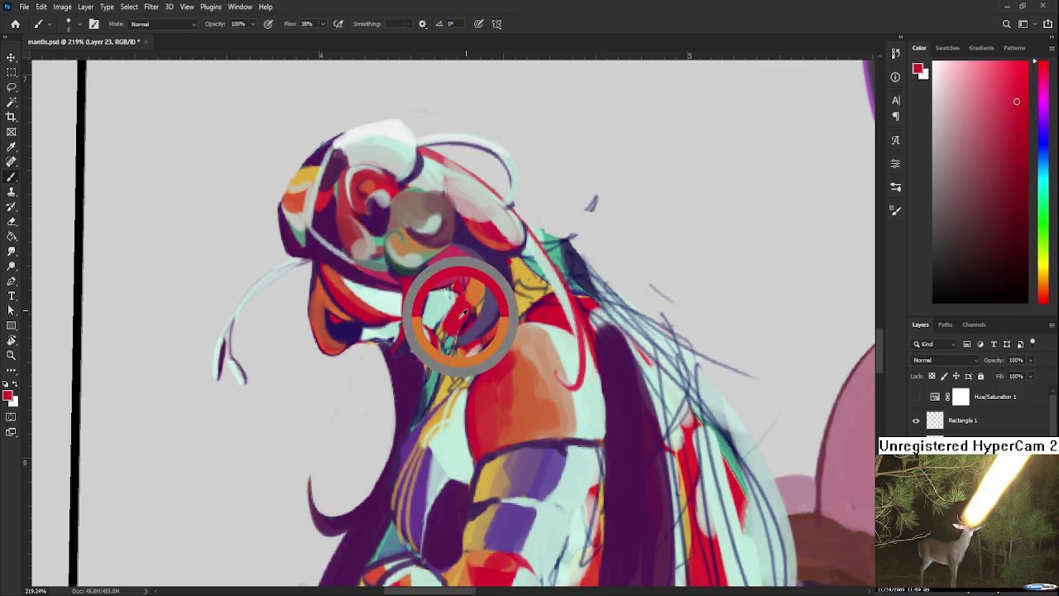
{"action": "left_click", "coordinate": [460, 316], "text": "alt"}
{"action": "left_click", "coordinate": [518, 303], "text": "alt"}
{"action": "left_click", "coordinate": [520, 301], "text": "alt"}
{"action": "left_click_drag", "start_coordinate": [530, 297], "coordinate": [497, 389]}
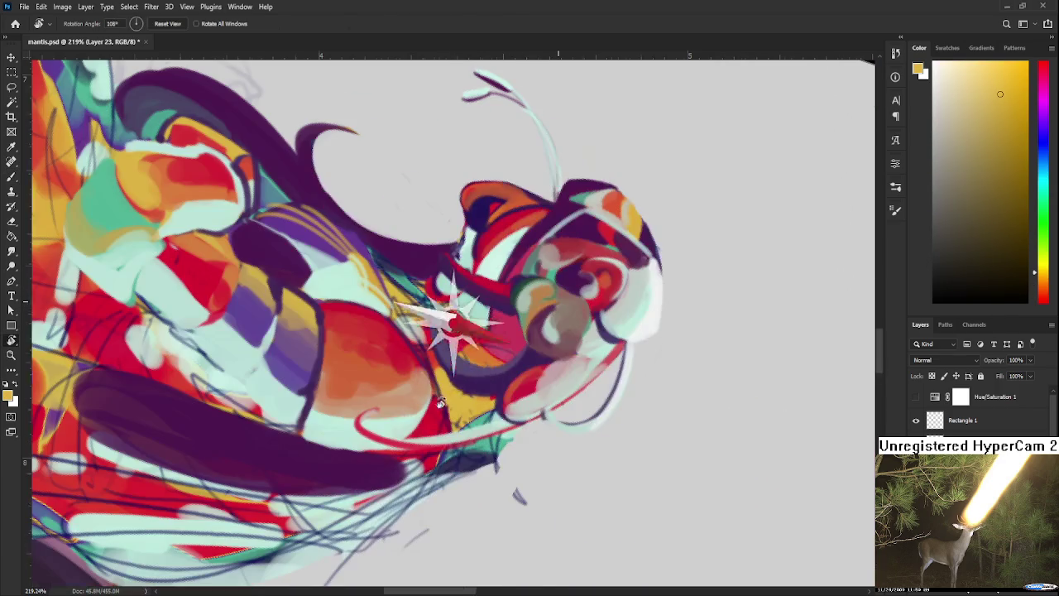
Sample dark purple, golden yellow and mint from the figure, rotating the view back upright.
{"action": "left_click", "coordinate": [496, 389], "text": "alt"}
{"action": "left_click", "coordinate": [466, 416], "text": "alt"}
{"action": "left_click", "coordinate": [393, 427], "text": "alt"}
{"action": "key", "text": "r"}
{"action": "left_click_drag", "start_coordinate": [405, 444], "coordinate": [418, 409]}
{"action": "key", "text": "b"}
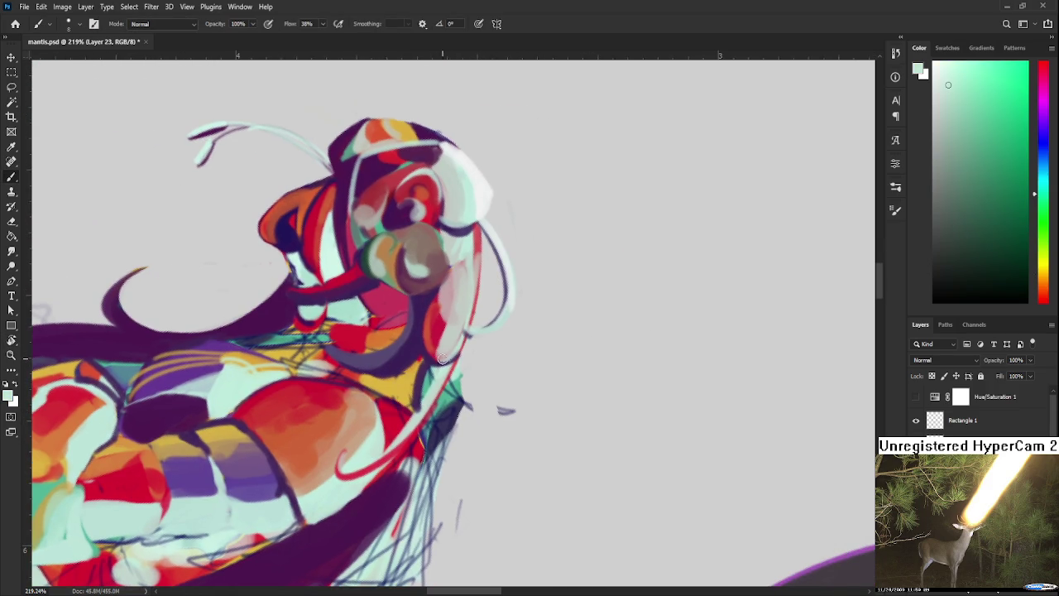
{"action": "left_click", "coordinate": [406, 393], "text": "alt"}
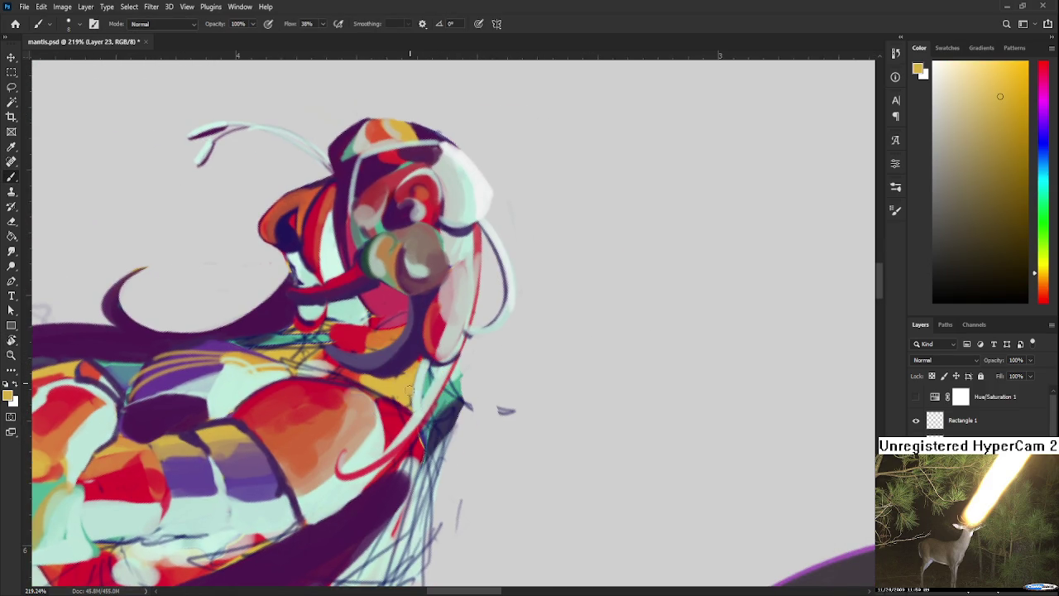
Tilt the canvas view slightly, then pick up red and yellow-orange from the painting.
{"action": "key", "text": "r"}
{"action": "left_click_drag", "start_coordinate": [409, 402], "coordinate": [522, 375]}
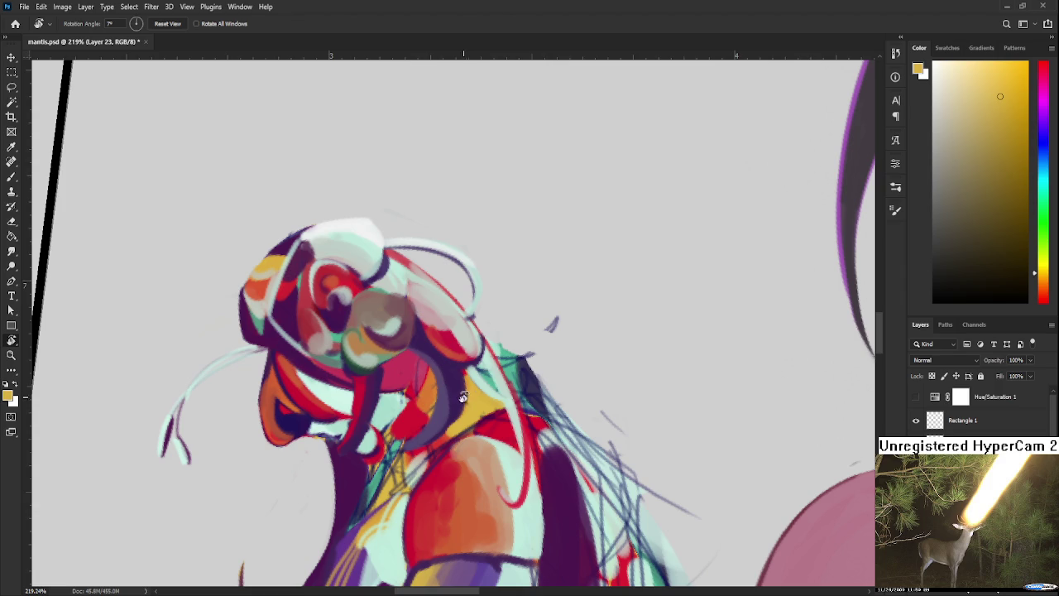
{"action": "key", "text": "b"}
{"action": "left_click", "coordinate": [424, 401], "text": "alt"}
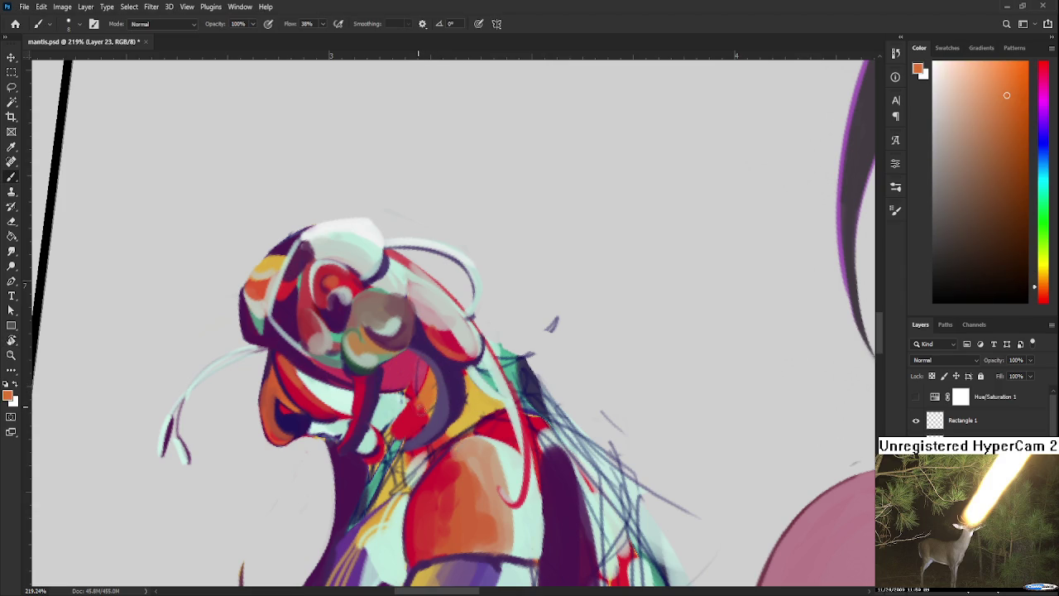
{"action": "left_click", "coordinate": [419, 424], "text": "alt"}
{"action": "left_click", "coordinate": [453, 429], "text": "alt"}
Alternate yellow-orange and dark purple samples around the neck, zooming to check.
{"action": "left_click", "coordinate": [433, 426], "text": "alt"}
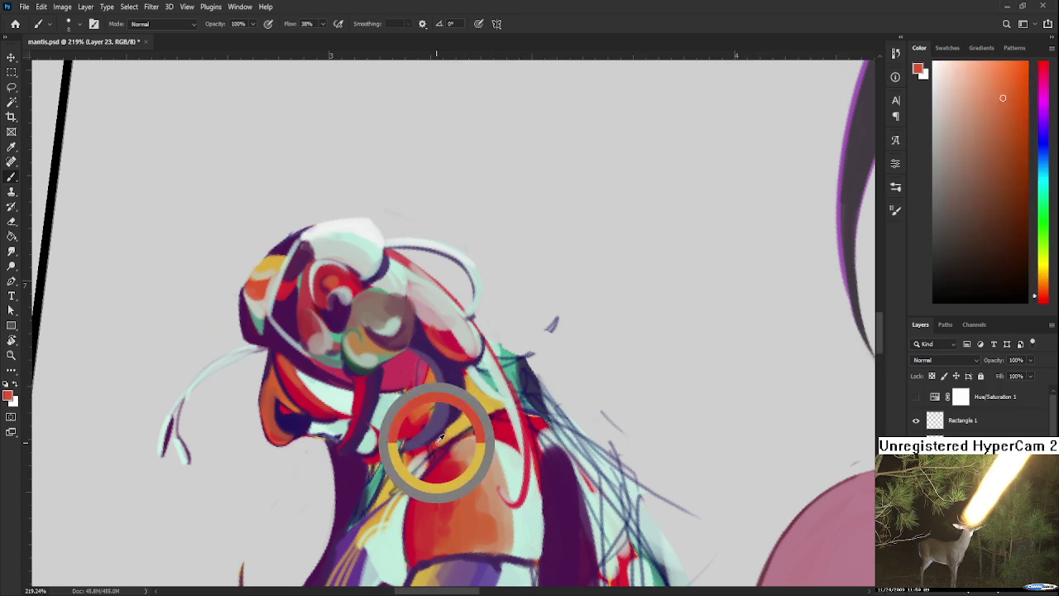
{"action": "left_click", "coordinate": [461, 422], "text": "alt"}
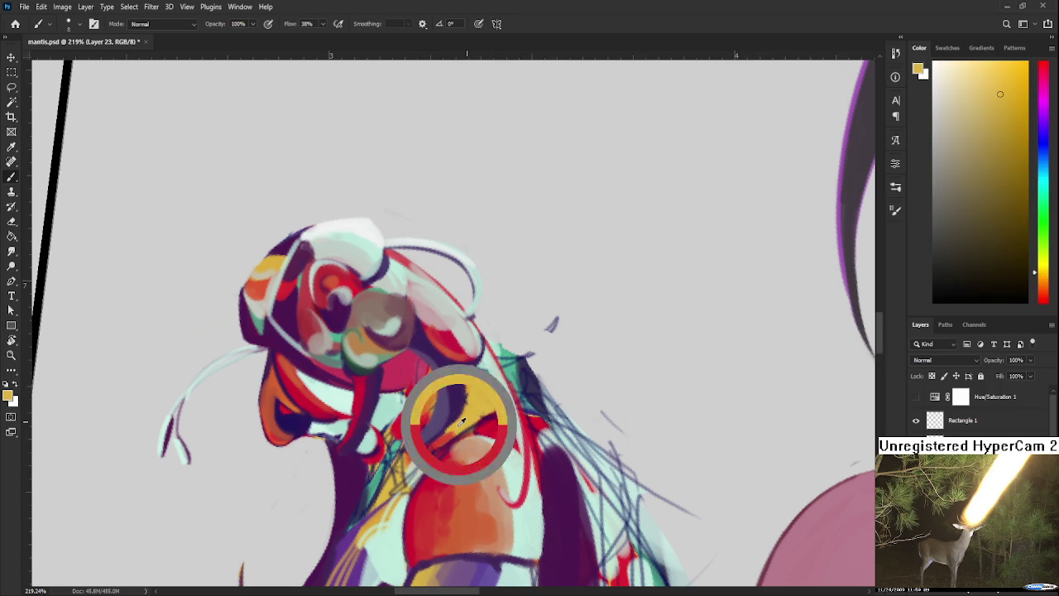
{"action": "left_click", "coordinate": [461, 372], "text": "alt"}
{"action": "left_click", "coordinate": [474, 407], "text": "alt"}
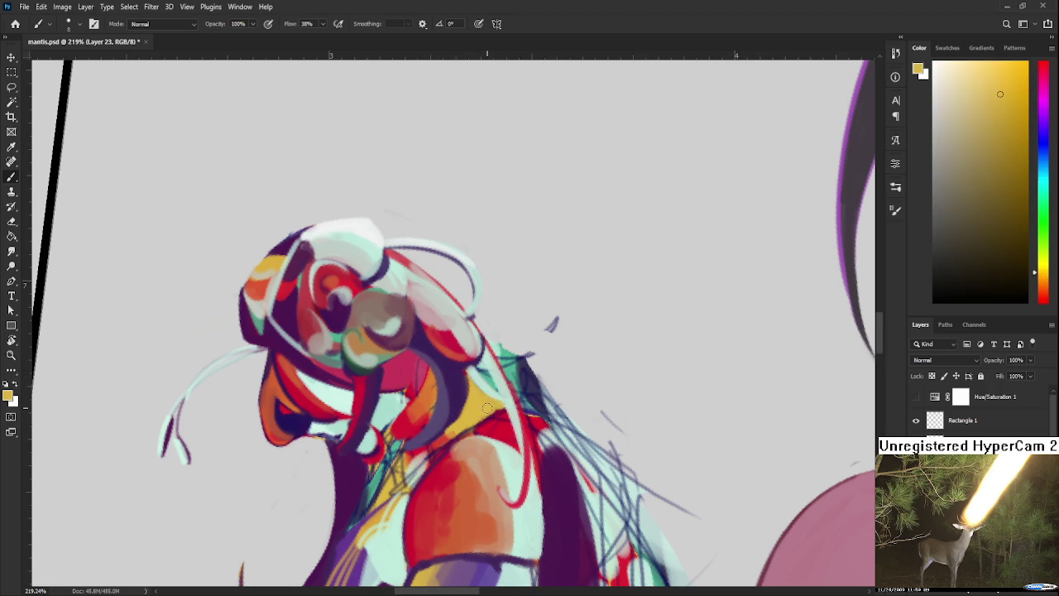
{"action": "scroll", "coordinate": [488, 408], "scroll_direction": "down", "scroll_amount": 8}
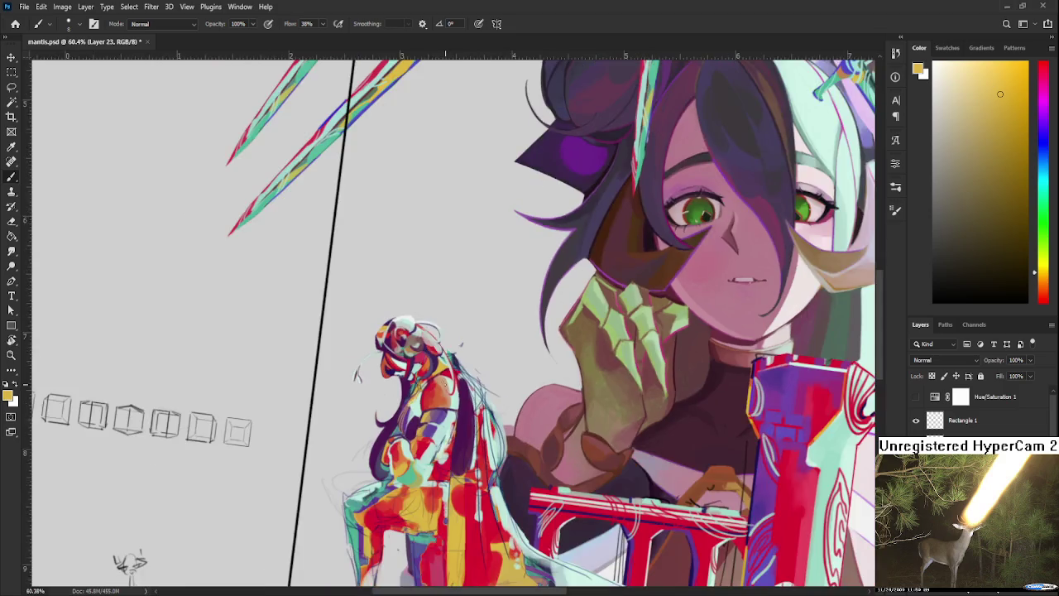
{"action": "scroll", "coordinate": [421, 364], "scroll_direction": "up", "scroll_amount": 8}
Widen the dark purple band beside the neck, then pick up red.
{"action": "left_click", "coordinate": [370, 414], "text": "alt"}
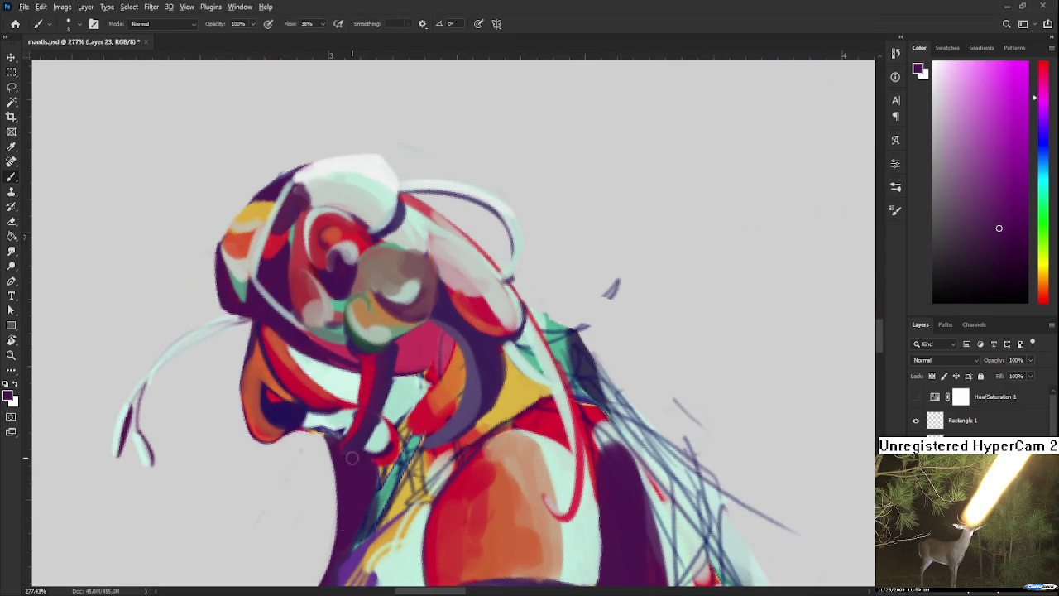
{"action": "left_click_drag", "start_coordinate": [461, 378], "coordinate": [463, 406]}
{"action": "left_click_drag", "start_coordinate": [418, 435], "coordinate": [459, 399]}
{"action": "left_click", "coordinate": [426, 416], "text": "alt"}
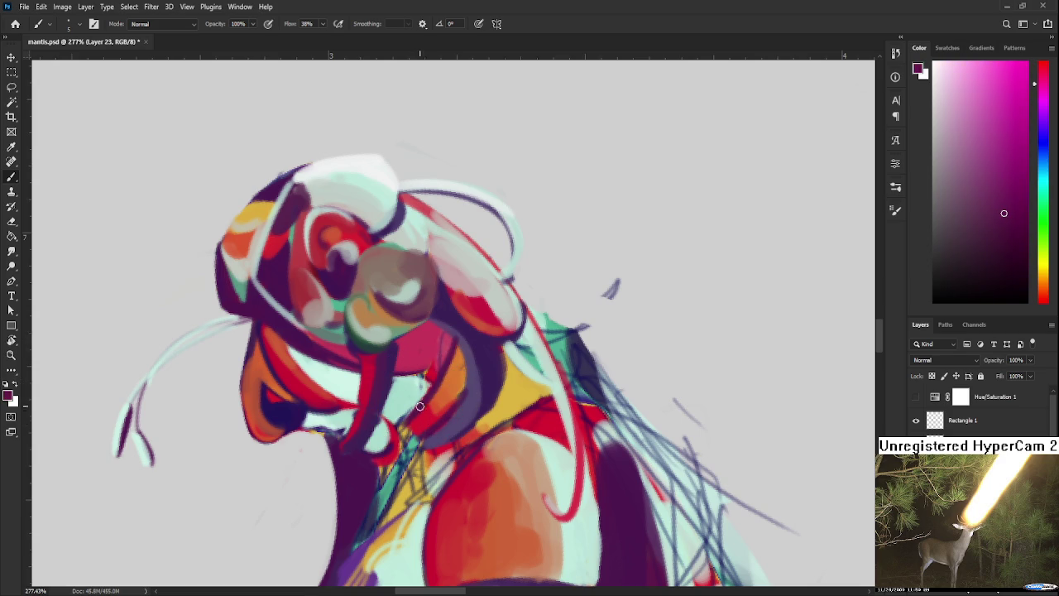
{"action": "left_click", "coordinate": [428, 416], "text": "alt"}
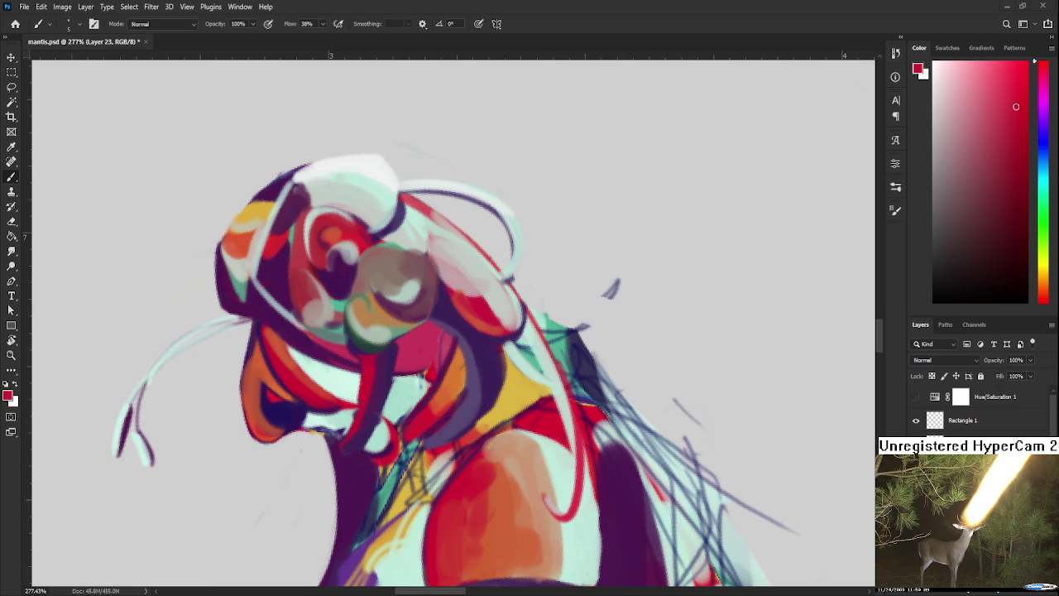
Paint a mint stroke down the neck and add small sampled touches.
{"action": "left_click_drag", "start_coordinate": [417, 396], "coordinate": [453, 349]}
{"action": "left_click", "coordinate": [436, 374], "text": "alt"}
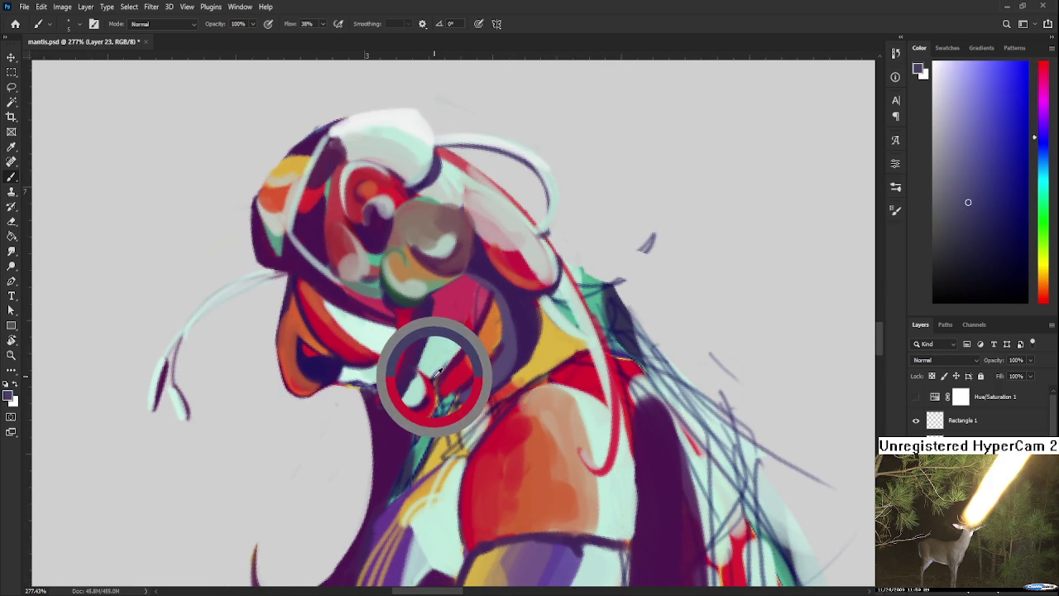
{"action": "left_click", "coordinate": [448, 344], "text": "alt"}
{"action": "mouse_move", "coordinate": [448, 344]}
{"action": "left_mouse_down"}
{"action": "mouse_move", "coordinate": [423, 394]}
{"action": "mouse_move", "coordinate": [459, 335]}
{"action": "mouse_move", "coordinate": [477, 391]}
{"action": "mouse_move", "coordinate": [493, 370]}
{"action": "mouse_move", "coordinate": [489, 329]}
{"action": "left_mouse_up"}
{"action": "left_click", "coordinate": [417, 394], "text": "alt"}
{"action": "left_click", "coordinate": [423, 404], "text": "alt"}
{"action": "left_click", "coordinate": [440, 362], "text": "alt"}
Sample crimson, yellow and purple while adjusting the canvas rotation.
{"action": "left_click", "coordinate": [466, 328], "text": "alt"}
{"action": "left_click", "coordinate": [450, 325], "text": "alt"}
{"action": "key", "text": "r"}
{"action": "key", "text": "b"}
{"action": "left_click", "coordinate": [495, 368], "text": "alt"}
{"action": "left_click", "coordinate": [509, 351], "text": "alt"}
{"action": "key", "text": "r"}
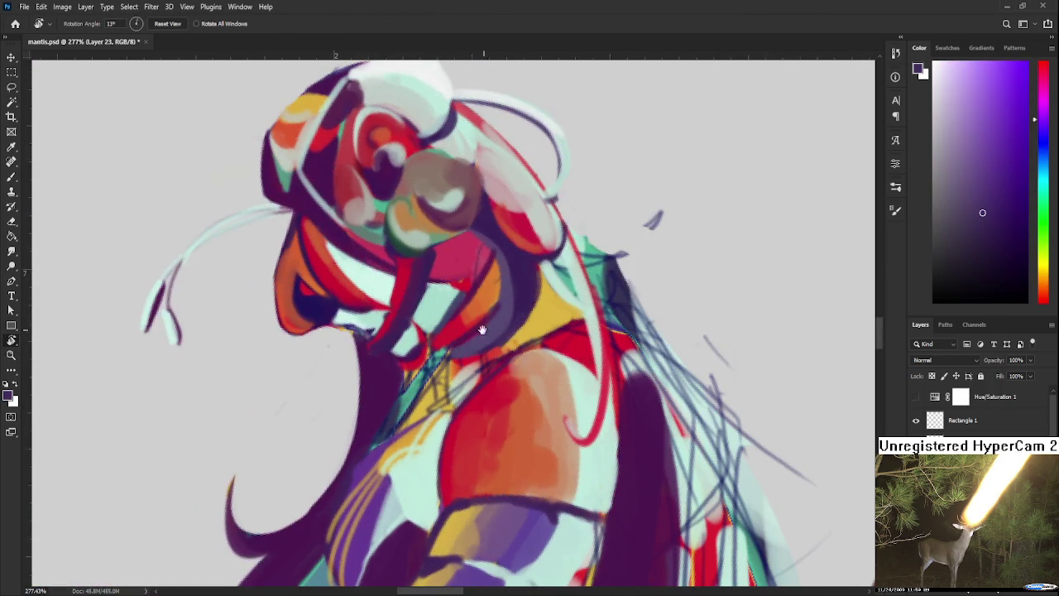
{"action": "key", "text": "b"}
Add red, dark purple and light mint touches over the collar.
{"action": "left_click", "coordinate": [464, 365], "text": "alt"}
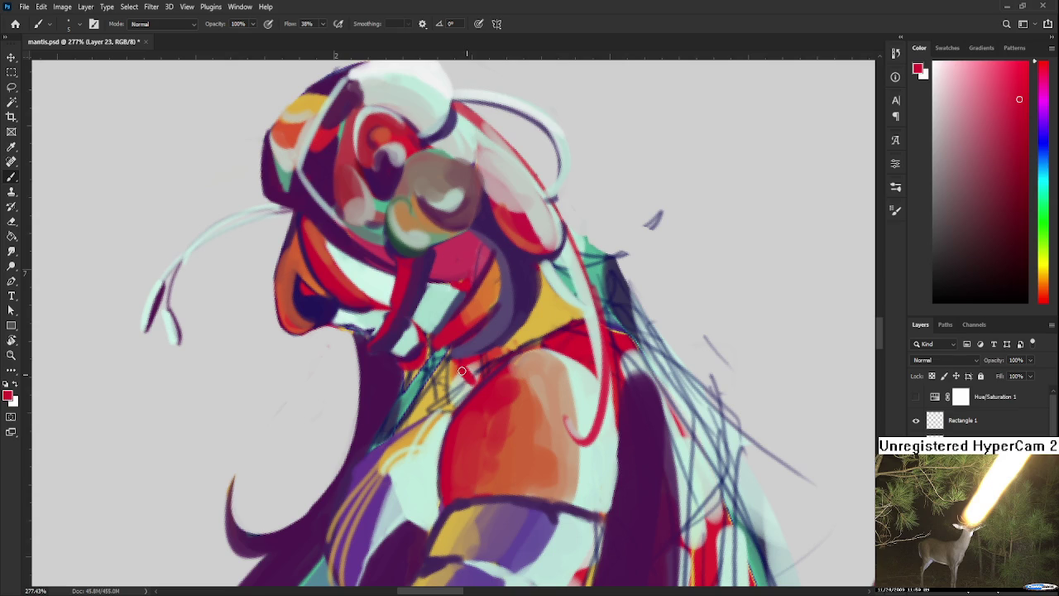
{"action": "left_click", "coordinate": [505, 344], "text": "alt"}
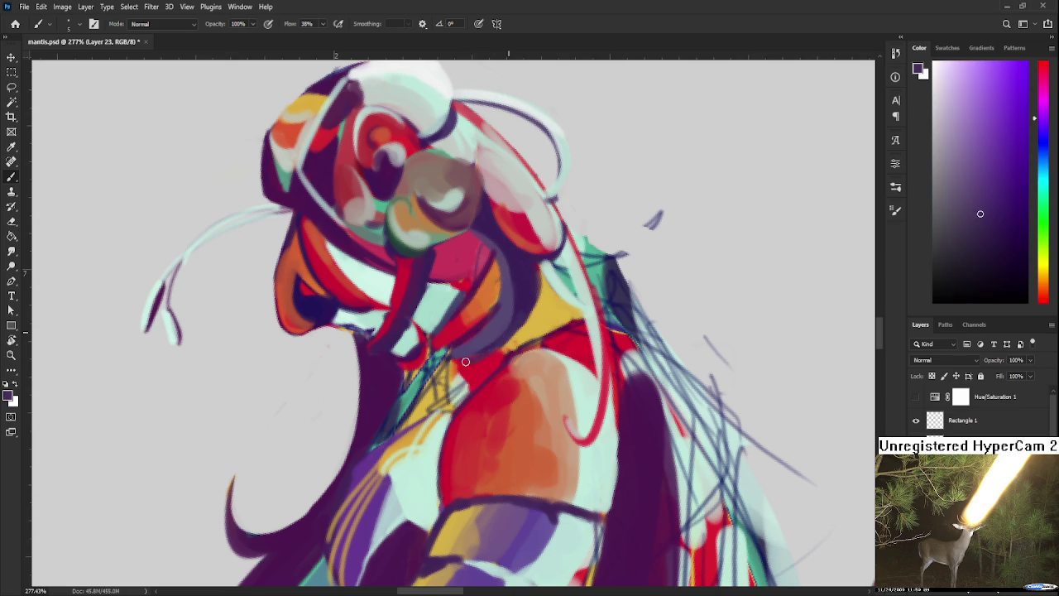
{"action": "left_click", "coordinate": [482, 365], "text": "alt"}
{"action": "left_click", "coordinate": [470, 377], "text": "alt"}
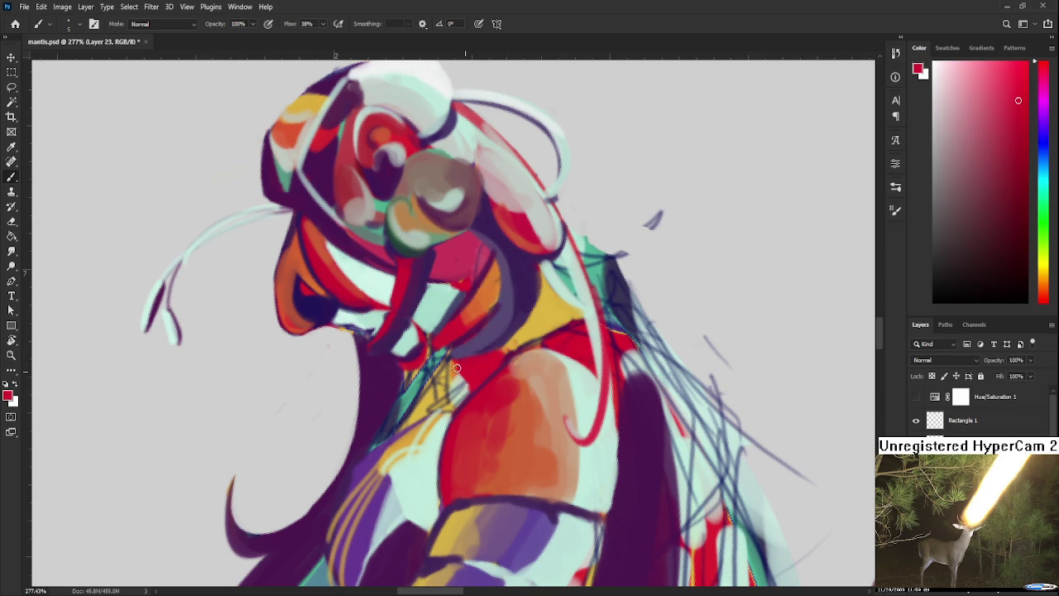
{"action": "left_click", "coordinate": [450, 412], "text": "alt"}
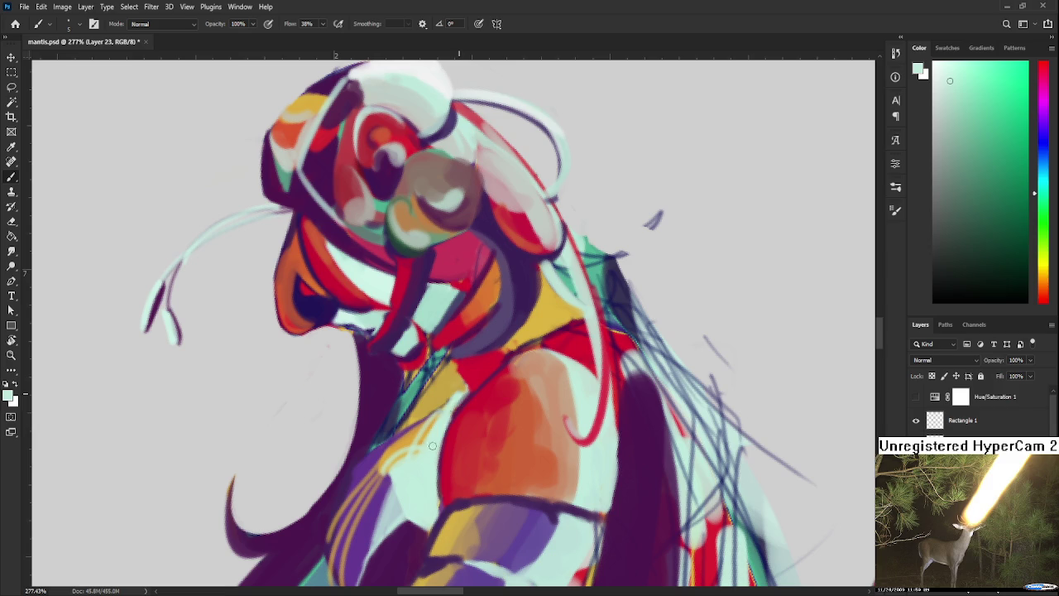
{"action": "left_click", "coordinate": [468, 382], "text": "alt"}
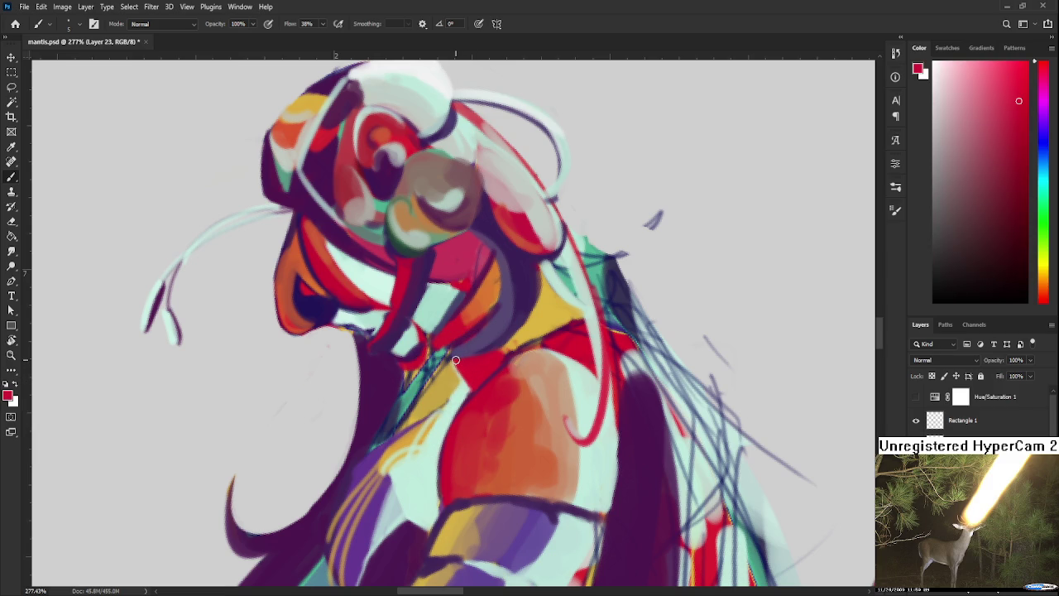
{"action": "scroll", "coordinate": [455, 360], "scroll_direction": "down", "scroll_amount": 3}
Zoom to the head and sample mint, dark navy and purple from the figure.
{"action": "scroll", "coordinate": [463, 340], "scroll_direction": "down", "scroll_amount": 3}
{"action": "scroll", "coordinate": [480, 307], "scroll_direction": "up", "scroll_amount": 2}
{"action": "scroll", "coordinate": [495, 277], "scroll_direction": "up", "scroll_amount": 3}
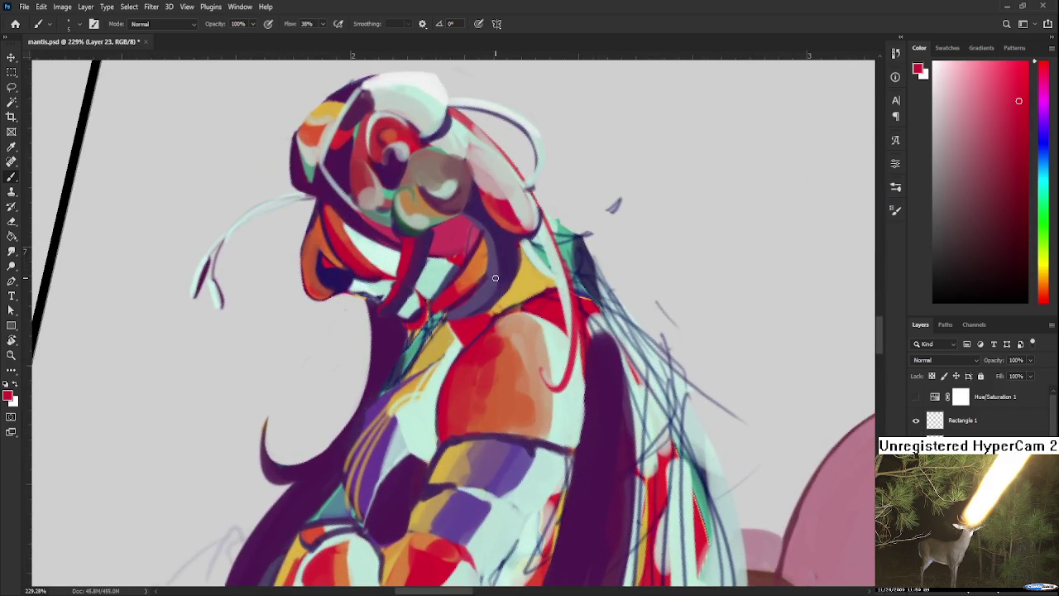
{"action": "left_click", "coordinate": [408, 361], "text": "alt"}
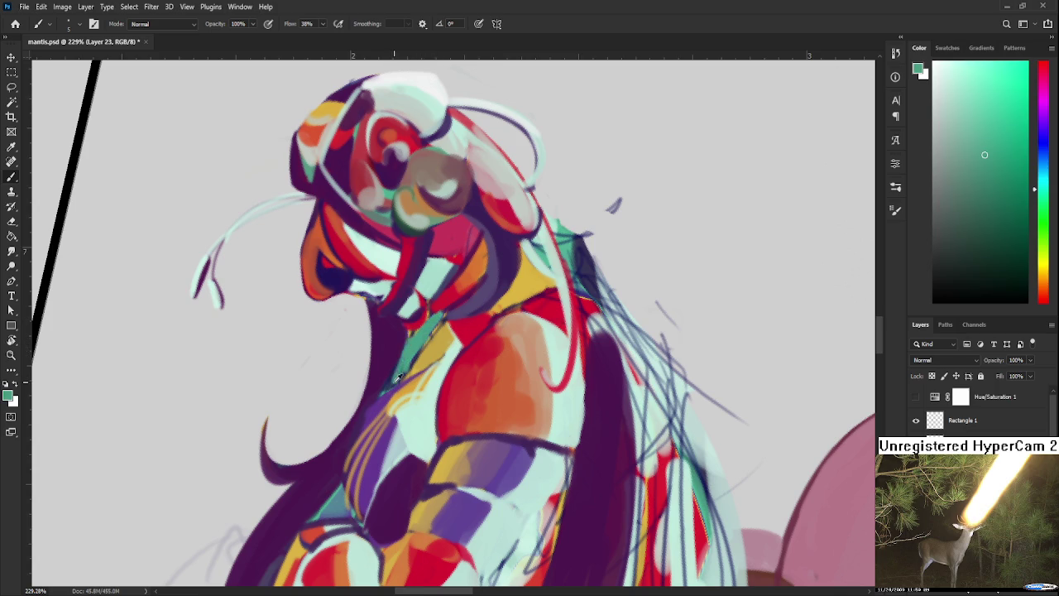
{"action": "left_click", "coordinate": [402, 355], "text": "alt"}
{"action": "left_click", "coordinate": [393, 356], "text": "alt"}
{"action": "left_click", "coordinate": [417, 341], "text": "alt"}
Sample red, yellow-gold, pale yellow-green and mint around the neck.
{"action": "left_click", "coordinate": [419, 325], "text": "alt"}
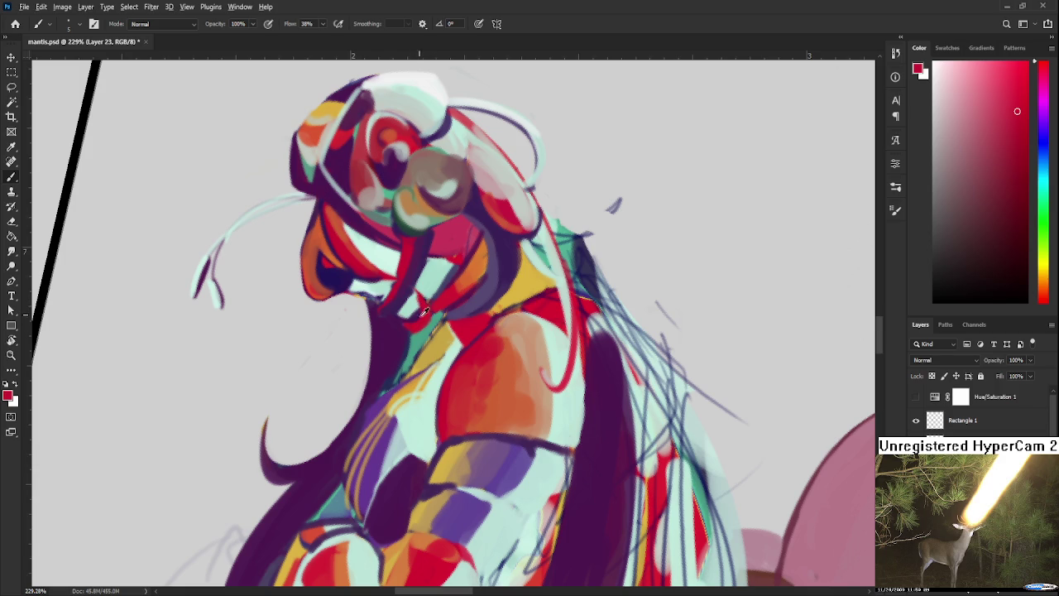
{"action": "left_click", "coordinate": [424, 329], "text": "alt"}
{"action": "left_click", "coordinate": [428, 354], "text": "alt"}
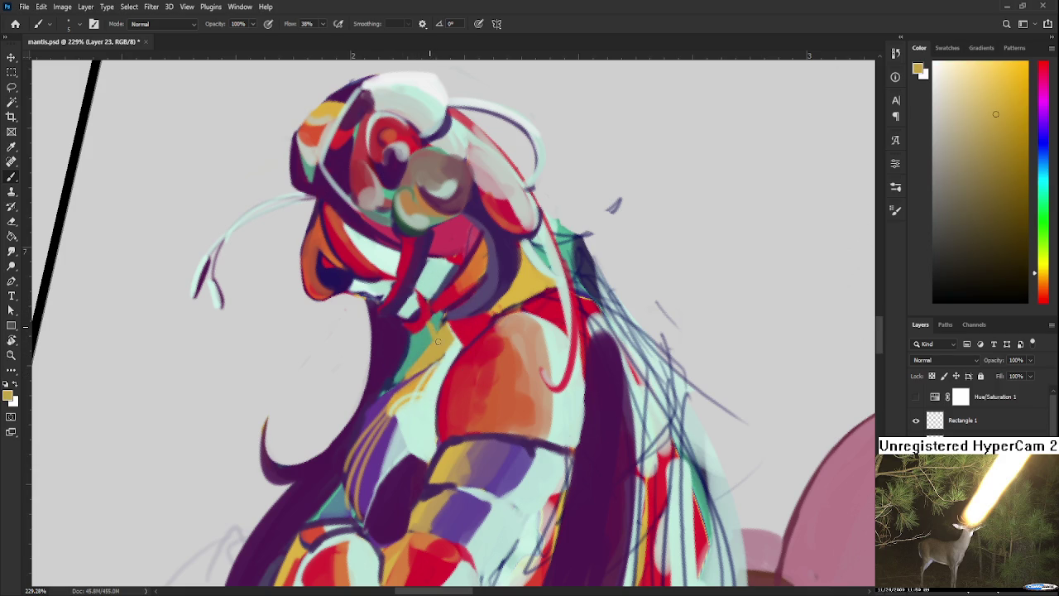
{"action": "left_click", "coordinate": [445, 340], "text": "alt"}
{"action": "left_click", "coordinate": [437, 367], "text": "alt"}
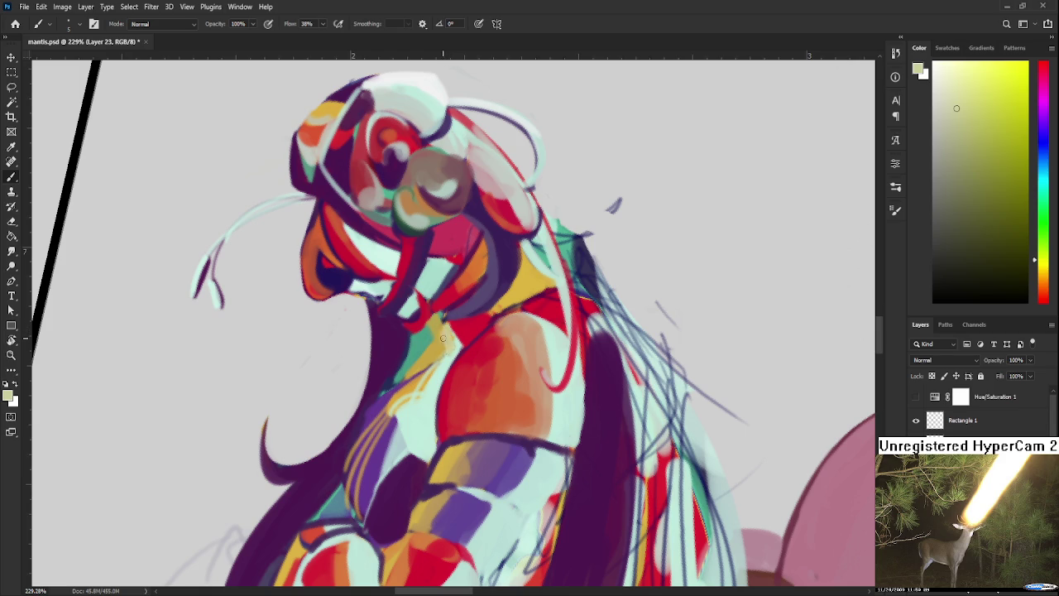
{"action": "left_click", "coordinate": [444, 350], "text": "alt"}
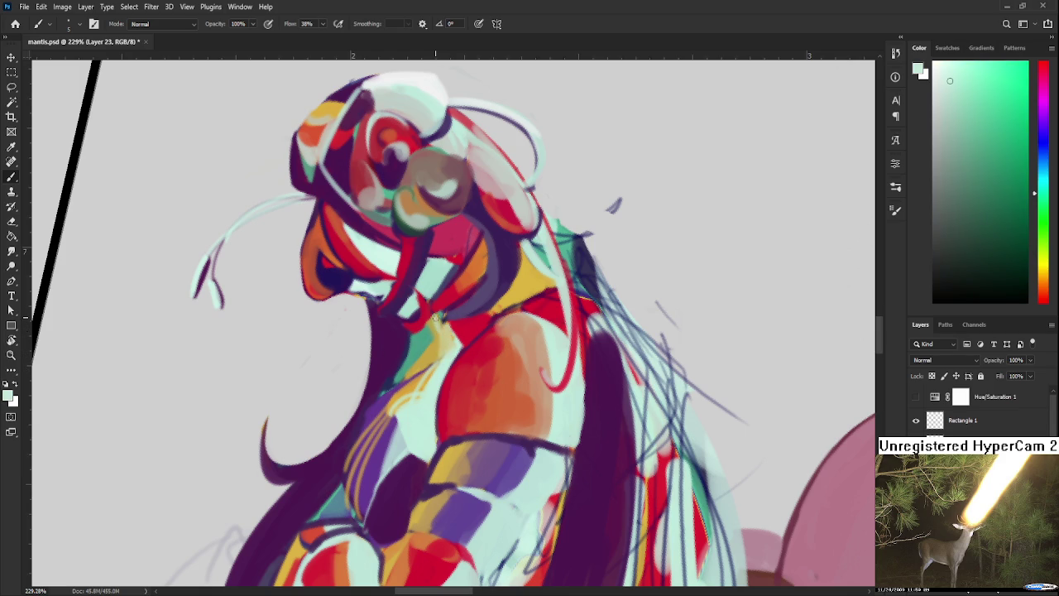
{"action": "left_click", "coordinate": [441, 315], "text": "alt"}
Paint a dark purple stroke beside the neck.
{"action": "left_click_drag", "start_coordinate": [550, 339], "coordinate": [525, 370]}
{"action": "left_click", "coordinate": [415, 344], "text": "alt"}
{"action": "left_click", "coordinate": [431, 335], "text": "alt"}
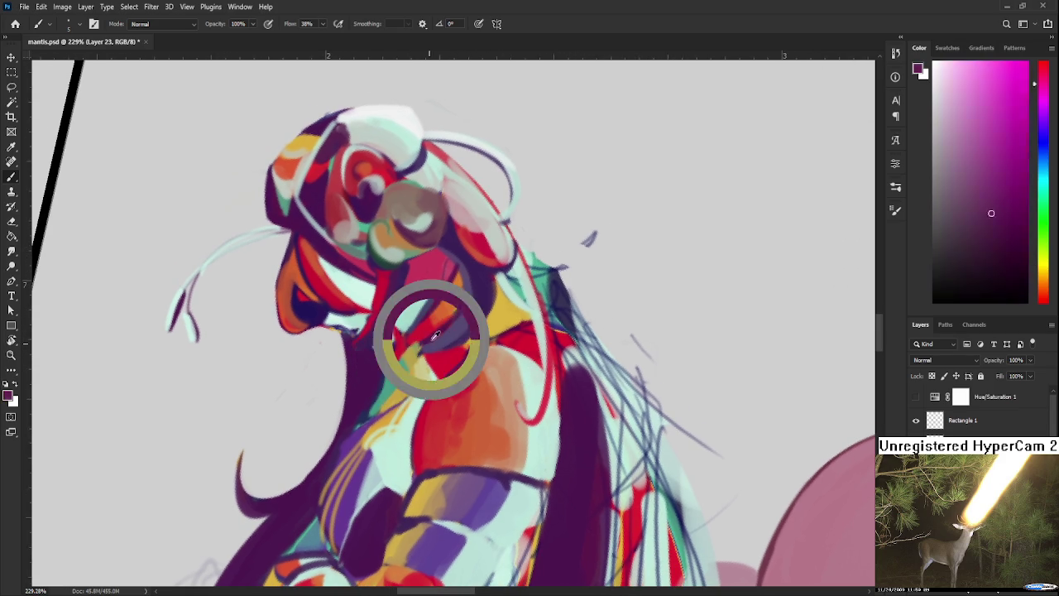
{"action": "left_click", "coordinate": [474, 314], "text": "alt"}
{"action": "left_click_drag", "start_coordinate": [472, 330], "coordinate": [420, 352]}
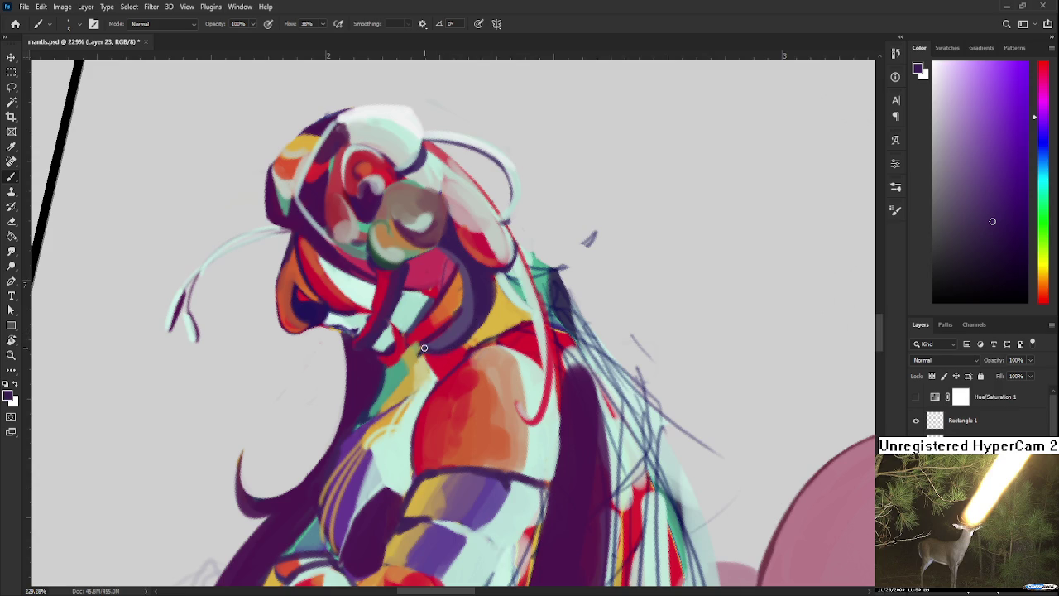
Paint a red stroke across the neck.
{"action": "left_click", "coordinate": [438, 331], "text": "alt"}
{"action": "left_click", "coordinate": [430, 322], "text": "alt"}
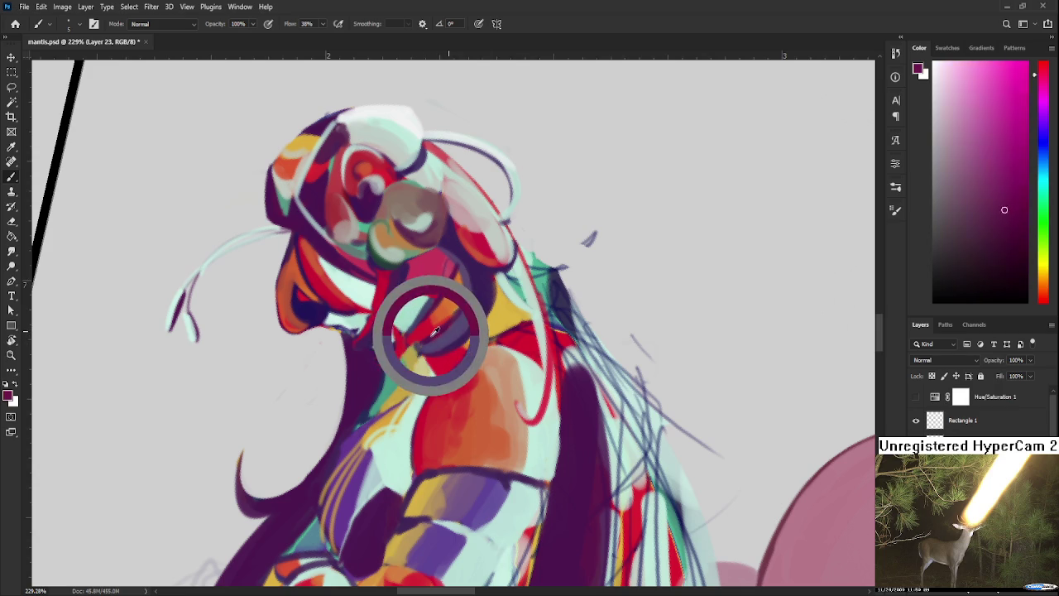
{"action": "left_click", "coordinate": [426, 326], "text": "alt"}
{"action": "left_click_drag", "start_coordinate": [447, 323], "coordinate": [393, 354]}
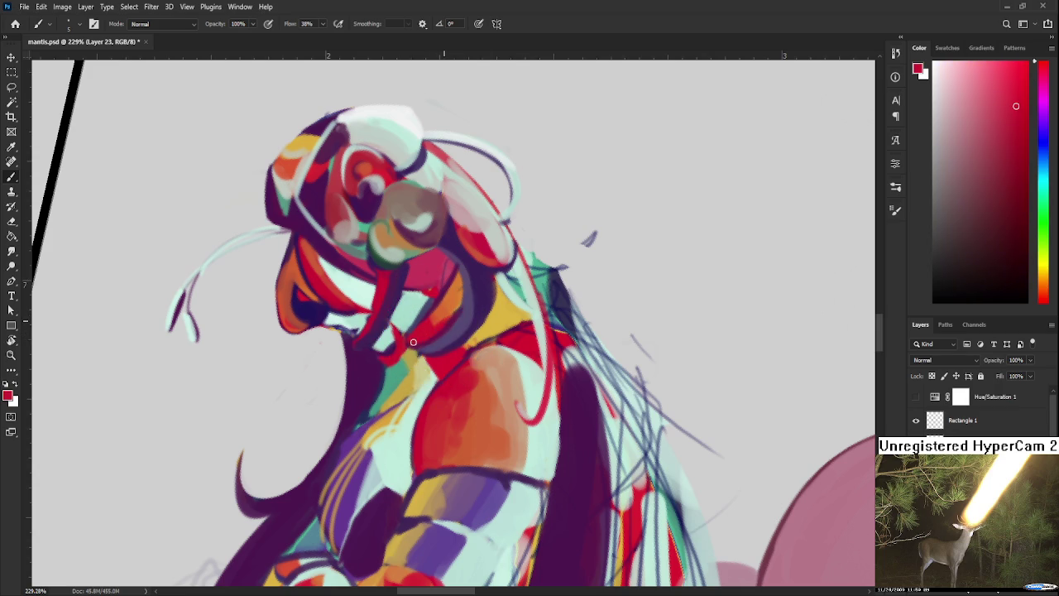
Sample orange, purple and light pink around the helmet while repositioning the view.
{"action": "left_click", "coordinate": [452, 324], "text": "alt"}
{"action": "left_click", "coordinate": [458, 286], "text": "alt"}
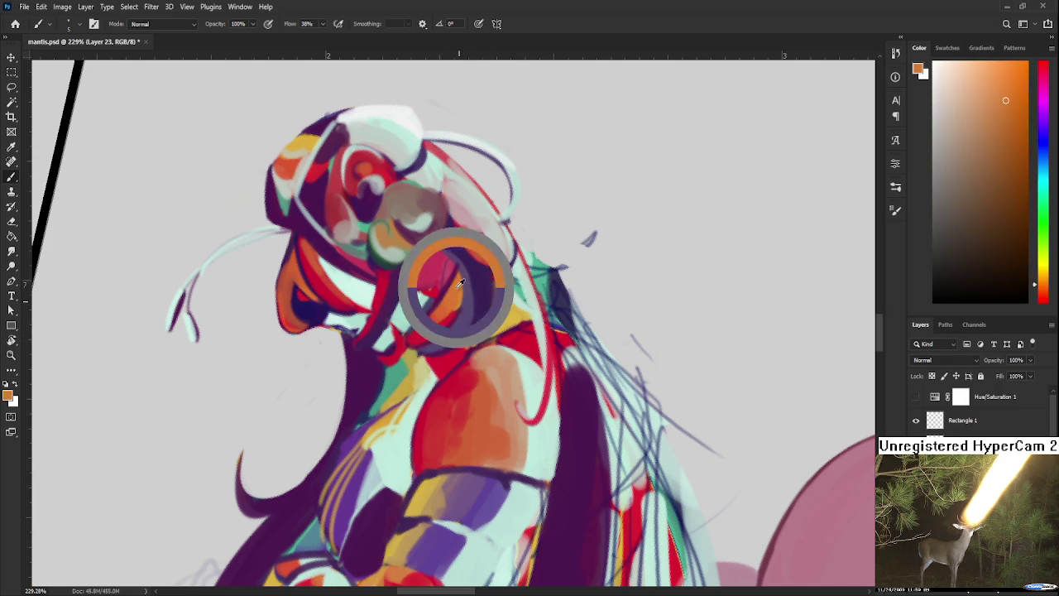
{"action": "left_click", "coordinate": [463, 300], "text": "alt"}
{"action": "left_click_drag", "start_coordinate": [488, 270], "coordinate": [446, 307]}
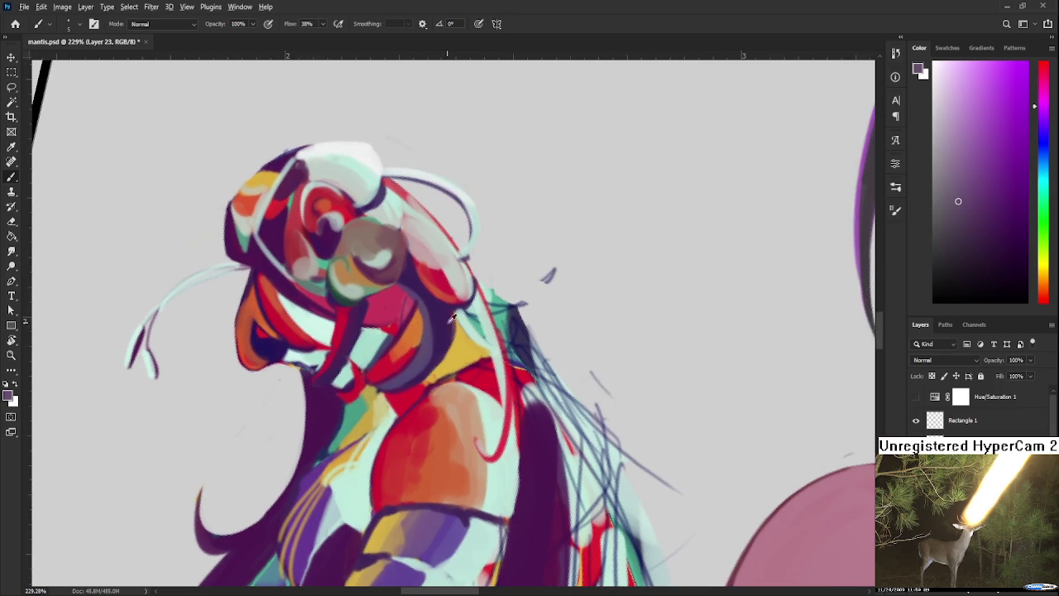
{"action": "left_click", "coordinate": [447, 307], "text": "alt"}
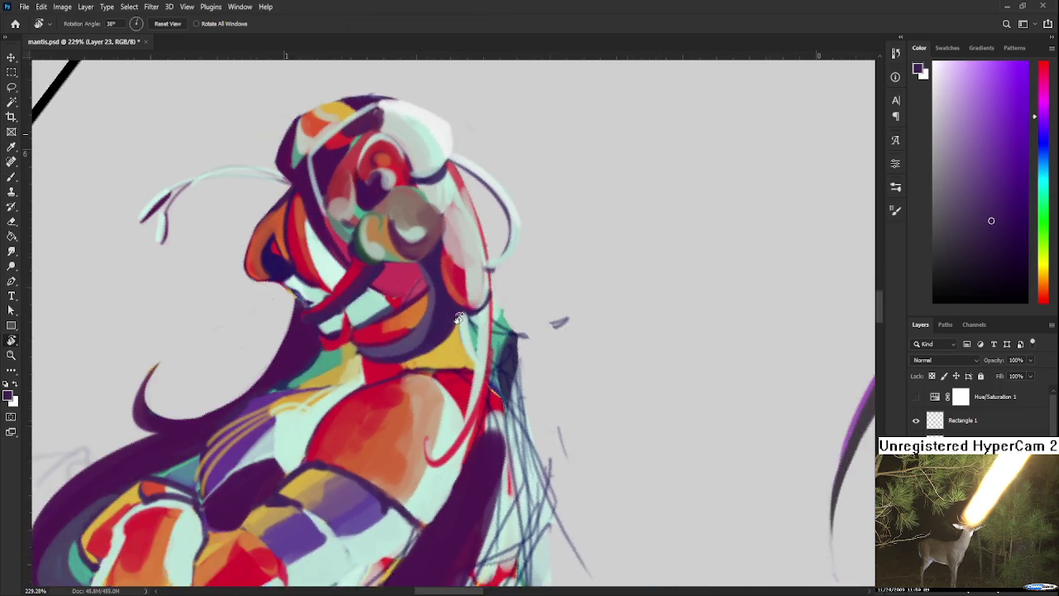
{"action": "left_click_drag", "start_coordinate": [474, 289], "coordinate": [434, 333]}
{"action": "left_click", "coordinate": [444, 329], "text": "alt"}
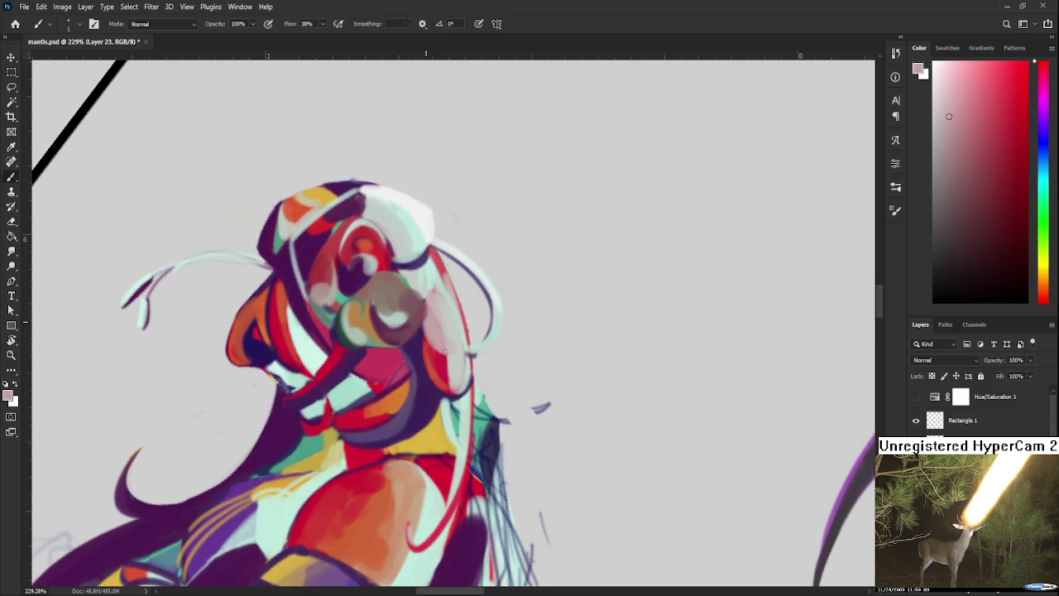
{"action": "left_click_drag", "start_coordinate": [425, 327], "coordinate": [428, 372]}
{"action": "left_click", "coordinate": [428, 371], "text": "alt"}
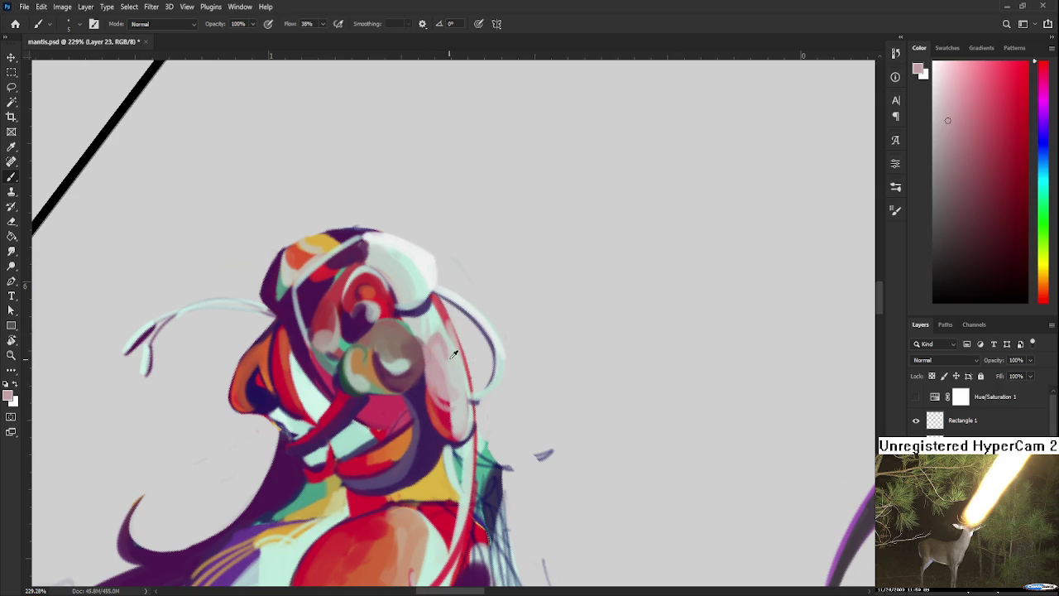
Paint light mint strokes along the hair strand right of the face.
{"action": "left_click", "coordinate": [439, 323], "text": "alt"}
{"action": "left_click", "coordinate": [445, 320], "text": "alt"}
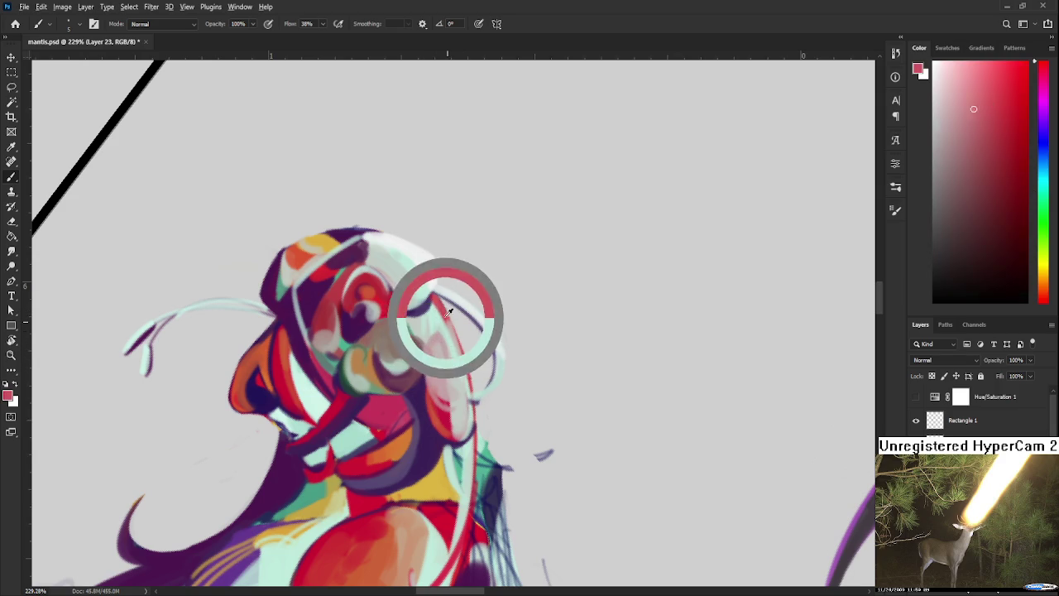
{"action": "left_click", "coordinate": [443, 329], "text": "alt"}
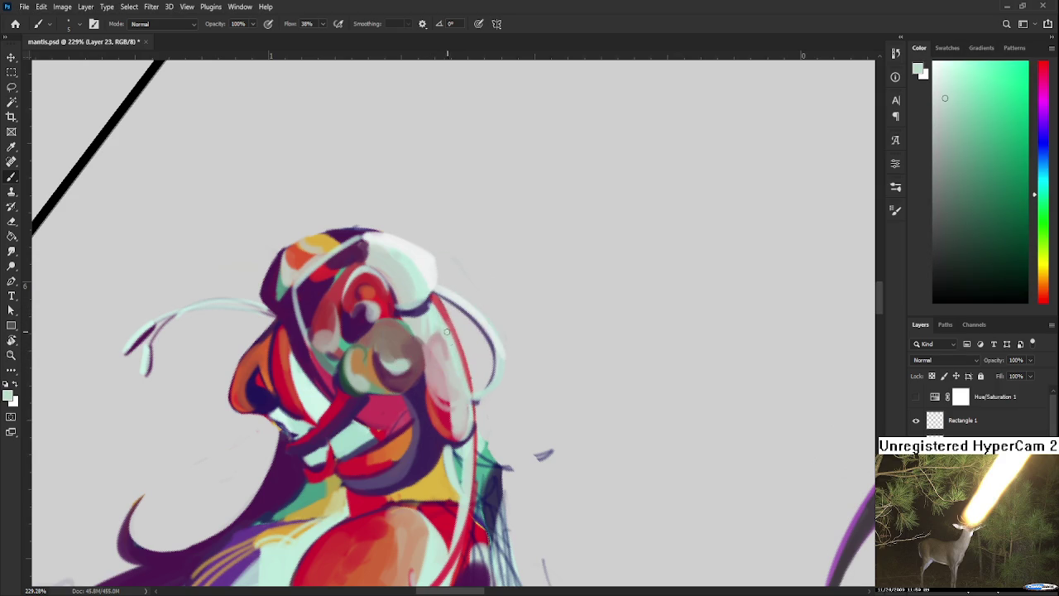
{"action": "left_click_drag", "start_coordinate": [435, 313], "coordinate": [472, 412]}
{"action": "left_click_drag", "start_coordinate": [459, 356], "coordinate": [463, 370]}
{"action": "scroll", "coordinate": [439, 327], "scroll_direction": "down", "scroll_amount": 3}
{"action": "scroll", "coordinate": [455, 303], "scroll_direction": "down", "scroll_amount": 2}
{"action": "scroll", "coordinate": [457, 340], "scroll_direction": "down", "scroll_amount": 3}
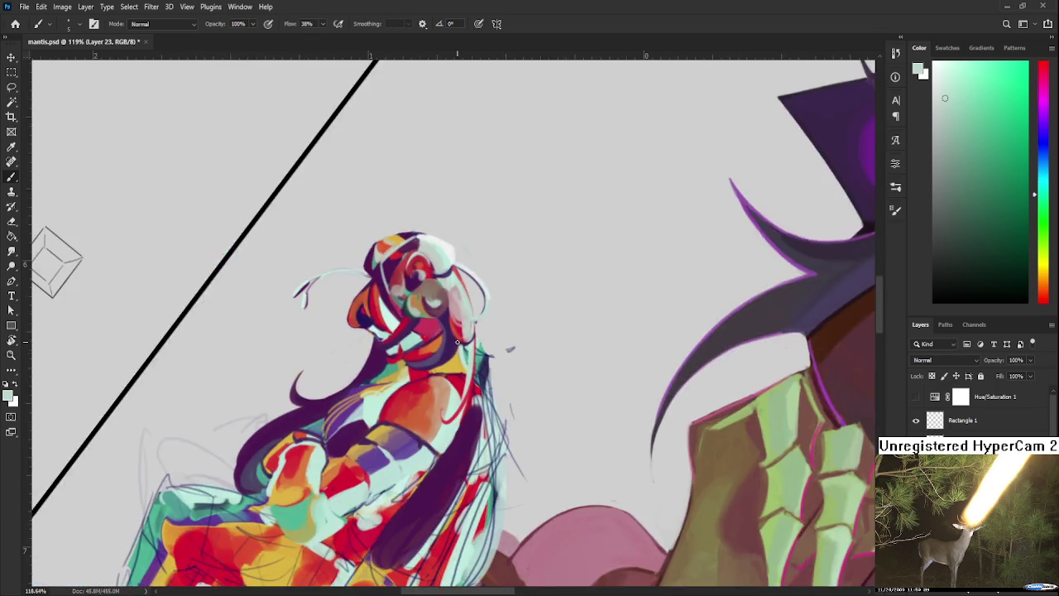
Sample several oranges from the figure's face.
{"action": "scroll", "coordinate": [457, 341], "scroll_direction": "up", "scroll_amount": 2}
{"action": "scroll", "coordinate": [420, 342], "scroll_direction": "up", "scroll_amount": 2}
{"action": "left_click", "coordinate": [437, 341], "text": "alt"}
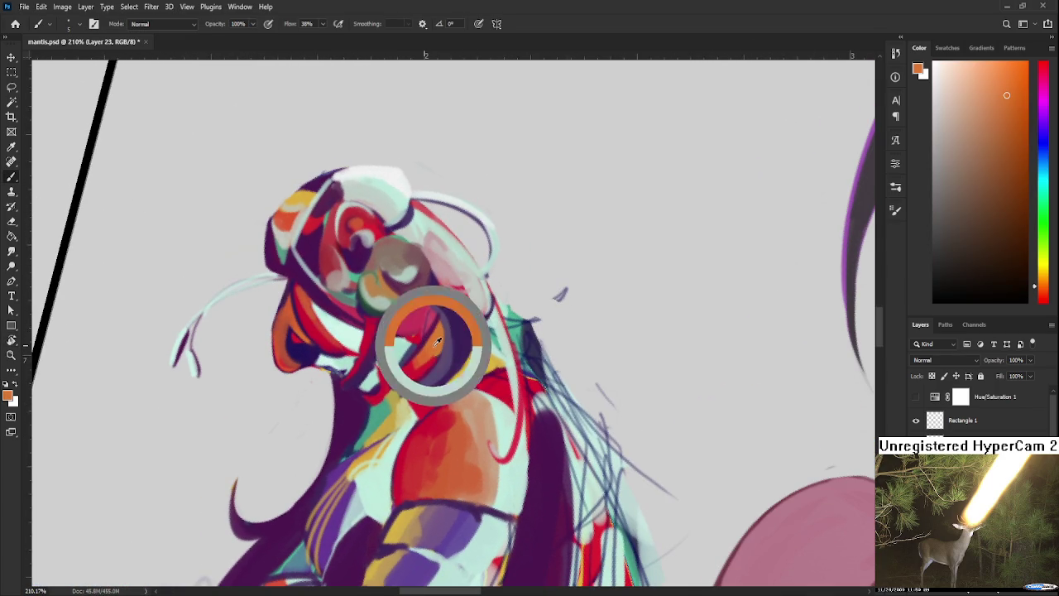
{"action": "left_click", "coordinate": [418, 366], "text": "alt"}
{"action": "left_click", "coordinate": [414, 338], "text": "alt"}
{"action": "left_click", "coordinate": [451, 350], "text": "alt"}
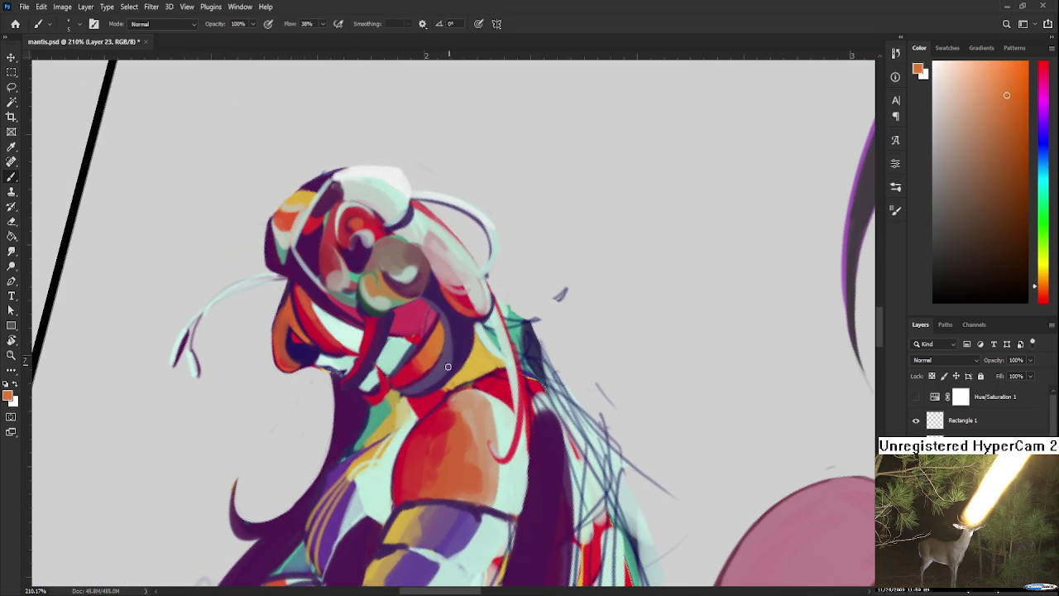
{"action": "left_click_drag", "start_coordinate": [454, 352], "coordinate": [458, 332]}
Try alternative orange and yellow-gold shades from the figure.
{"action": "left_click", "coordinate": [437, 374], "text": "alt"}
{"action": "left_click", "coordinate": [438, 340], "text": "alt"}
{"action": "left_click", "coordinate": [463, 311], "text": "alt"}
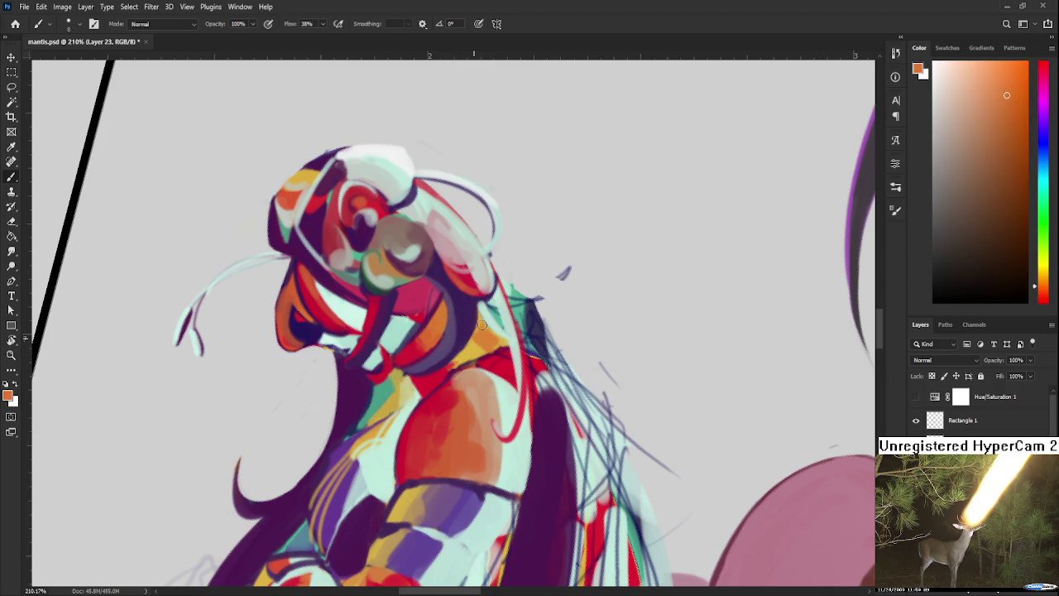
{"action": "left_click", "coordinate": [490, 335], "text": "alt"}
{"action": "left_click", "coordinate": [483, 345], "text": "alt"}
{"action": "left_click", "coordinate": [473, 353], "text": "alt"}
{"action": "left_click", "coordinate": [443, 369], "text": "alt"}
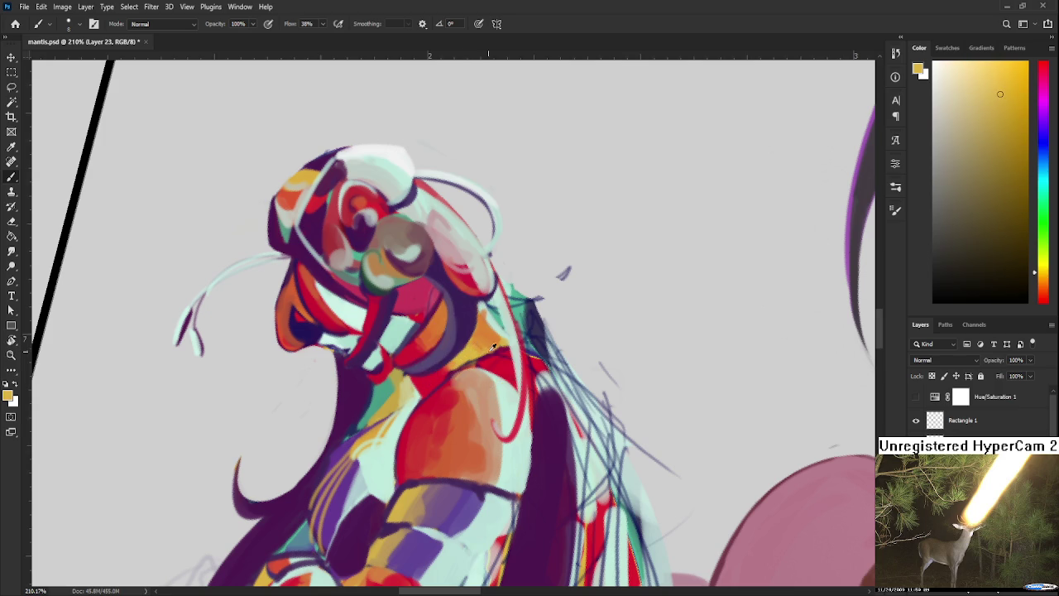
{"action": "left_click", "coordinate": [479, 352], "text": "alt"}
Sample pale mint and a final colour from the figure while zooming to check.
{"action": "left_click", "coordinate": [495, 321], "text": "alt"}
{"action": "scroll", "coordinate": [490, 331], "scroll_direction": "down", "scroll_amount": 5}
{"action": "scroll", "coordinate": [490, 331], "scroll_direction": "down", "scroll_amount": 3}
{"action": "scroll", "coordinate": [480, 348], "scroll_direction": "up", "scroll_amount": 2}
{"action": "scroll", "coordinate": [476, 356], "scroll_direction": "up", "scroll_amount": 5}
{"action": "left_click_drag", "start_coordinate": [475, 356], "coordinate": [321, 336]}
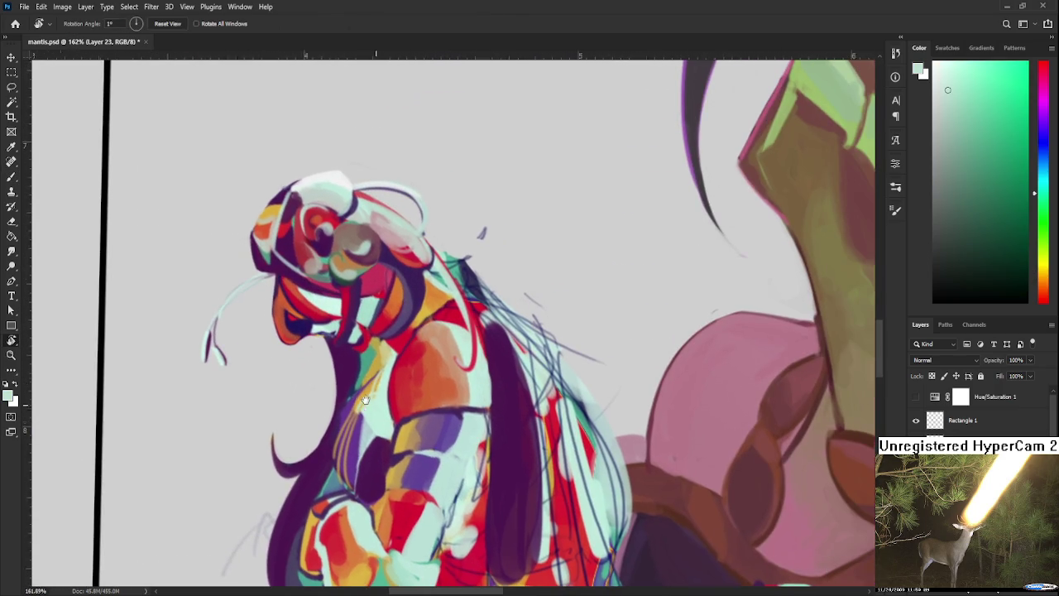
{"action": "left_click", "coordinate": [393, 447], "text": "alt"}
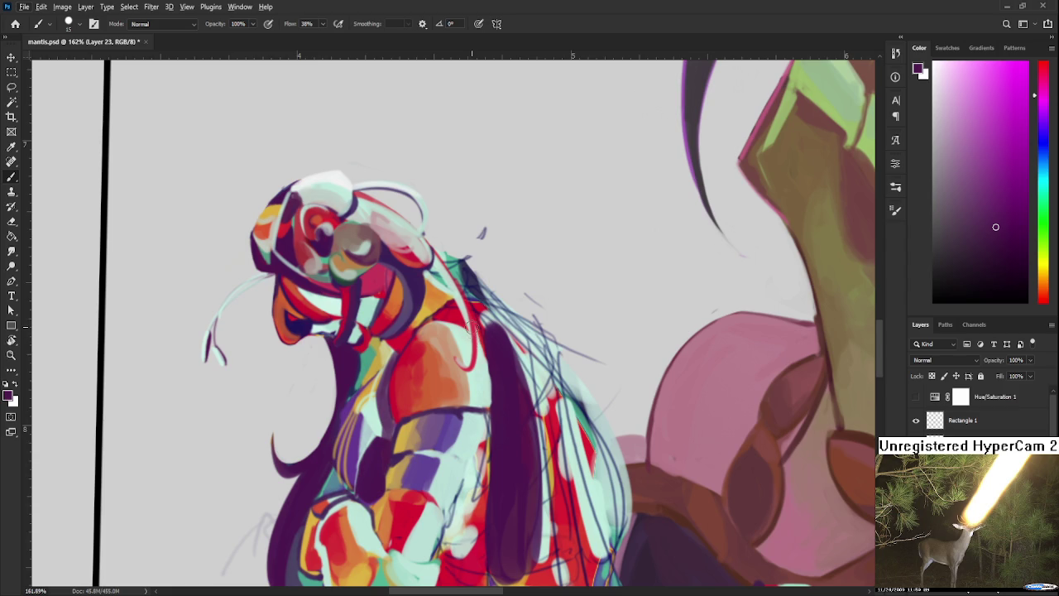
{"action": "scroll", "coordinate": [479, 301], "scroll_direction": "down", "scroll_amount": 5}
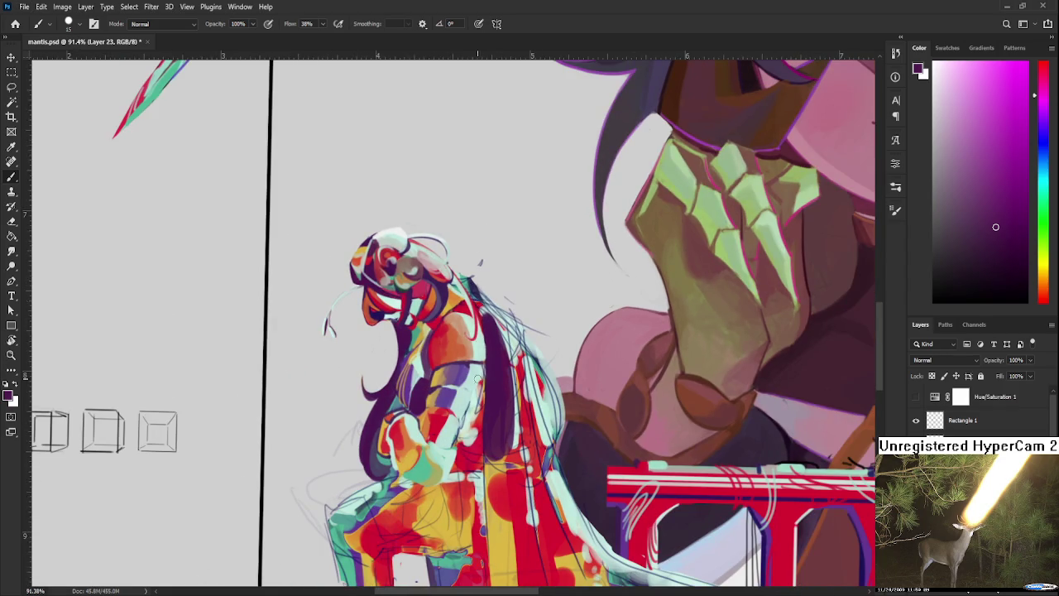
Bring the torso into view and paint a short dark purple stroke on the body.
{"action": "scroll", "coordinate": [478, 381], "scroll_direction": "up", "scroll_amount": 3}
{"action": "scroll", "coordinate": [479, 381], "scroll_direction": "up", "scroll_amount": 3}
{"action": "left_click_drag", "start_coordinate": [472, 394], "coordinate": [509, 395]}
{"action": "scroll", "coordinate": [509, 395], "scroll_direction": "down", "scroll_amount": 2}
{"action": "scroll", "coordinate": [509, 389], "scroll_direction": "down", "scroll_amount": 3}
{"action": "scroll", "coordinate": [514, 365], "scroll_direction": "down", "scroll_amount": 4}
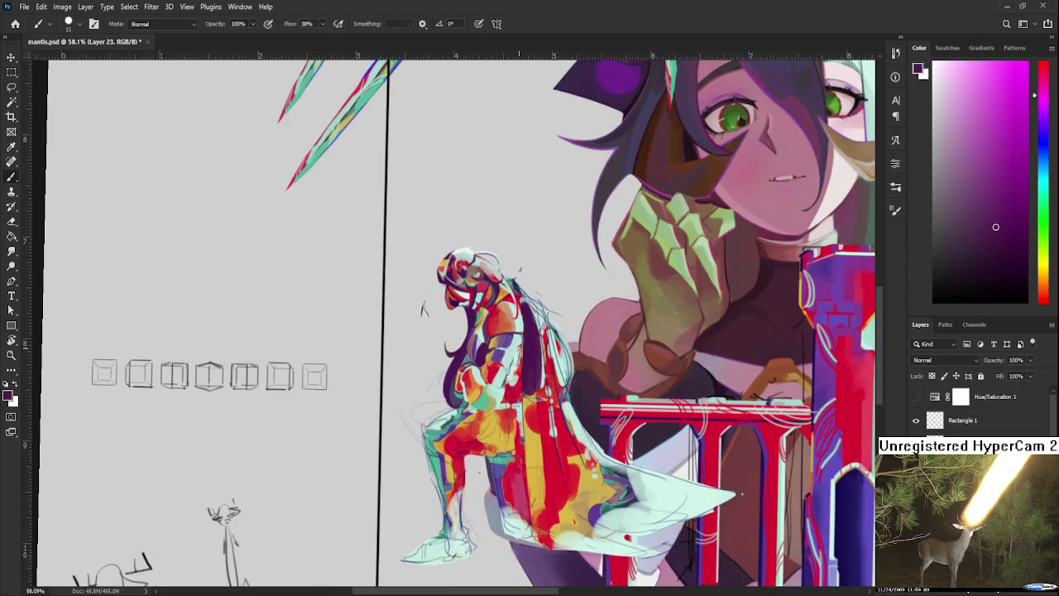
{"action": "scroll", "coordinate": [513, 356], "scroll_direction": "down", "scroll_amount": 1}
{"action": "scroll", "coordinate": [520, 348], "scroll_direction": "down", "scroll_amount": 2}
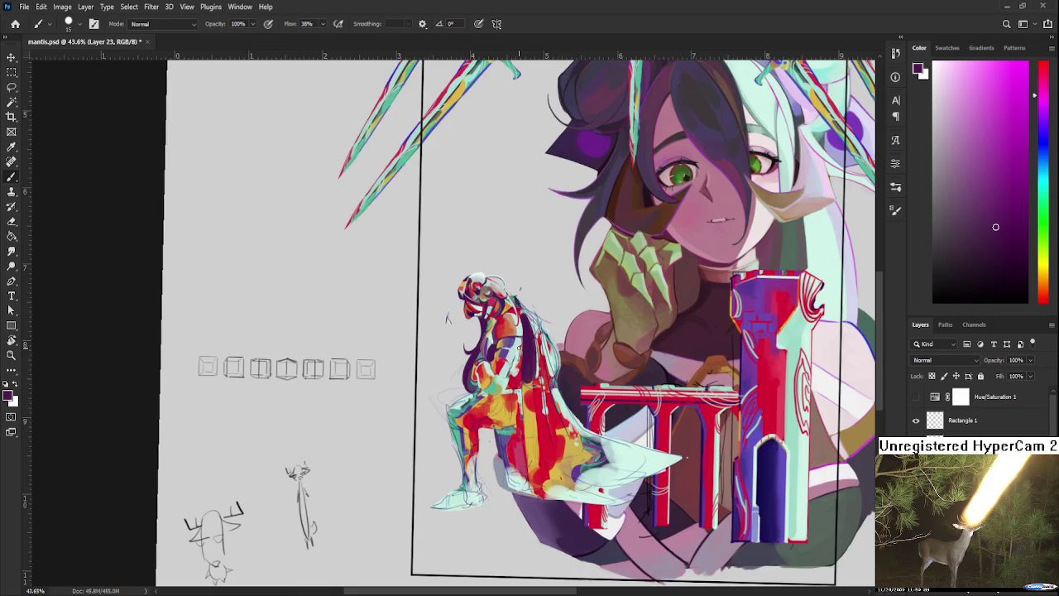
{"action": "scroll", "coordinate": [520, 351], "scroll_direction": "up", "scroll_amount": 6}
{"action": "scroll", "coordinate": [519, 351], "scroll_direction": "up", "scroll_amount": 6}
{"action": "scroll", "coordinate": [417, 358], "scroll_direction": "down", "scroll_amount": 3}
{"action": "left_click", "coordinate": [401, 363], "text": "alt"}
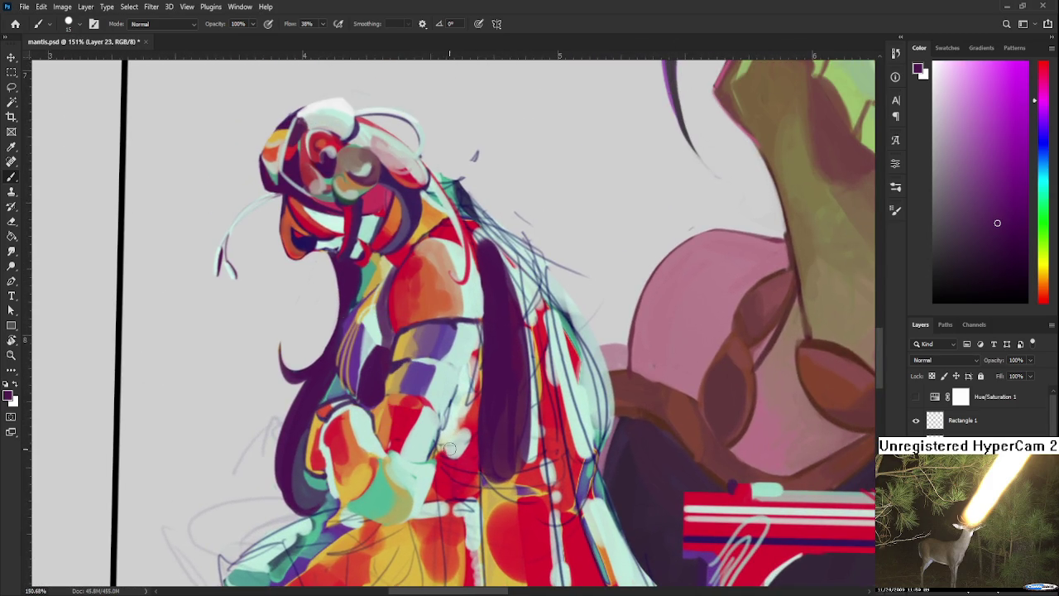
{"action": "left_click_drag", "start_coordinate": [445, 444], "coordinate": [451, 422]}
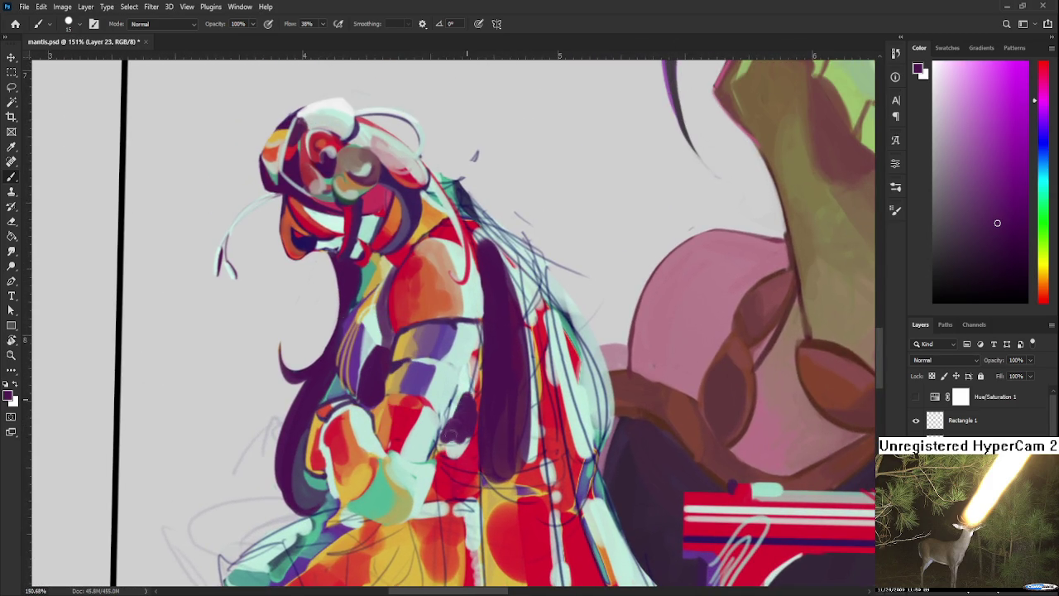
Cover the light torso strip with dark purple, briefly sampling mint.
{"action": "left_click_drag", "start_coordinate": [470, 371], "coordinate": [478, 362]}
{"action": "left_click_drag", "start_coordinate": [442, 456], "coordinate": [460, 454]}
{"action": "left_click", "coordinate": [432, 401], "text": "alt"}
{"action": "left_click", "coordinate": [451, 413], "text": "alt"}
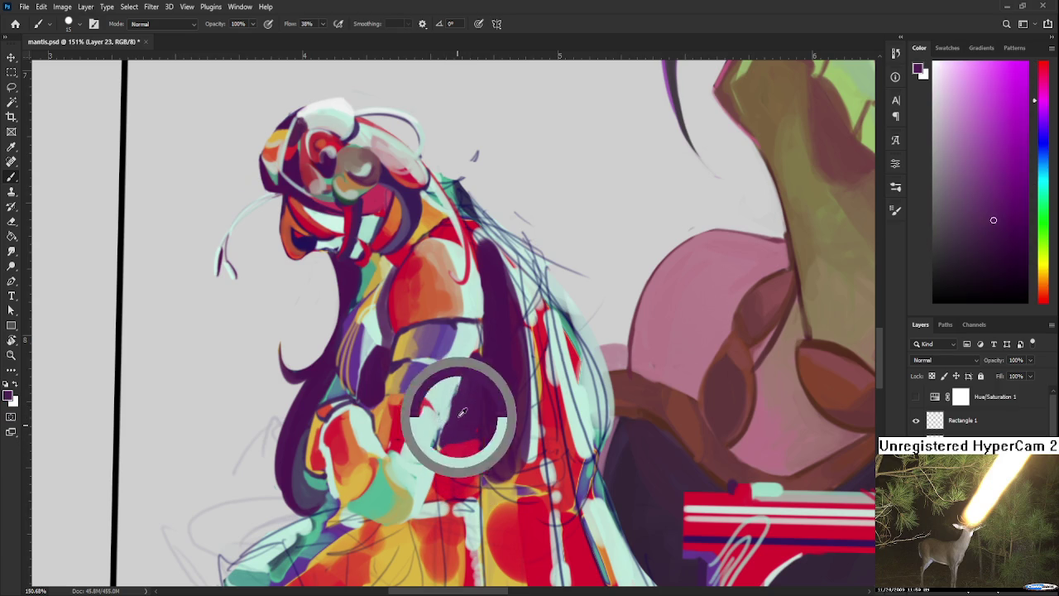
{"action": "left_click_drag", "start_coordinate": [444, 412], "coordinate": [467, 368]}
Sample mint, red and a darker shade, ending on dark purple.
{"action": "left_click", "coordinate": [448, 396], "text": "alt"}
{"action": "left_click", "coordinate": [468, 368], "text": "alt"}
{"action": "mouse_move", "coordinate": [378, 386]}
{"action": "left_mouse_down"}
{"action": "mouse_move", "coordinate": [405, 409]}
{"action": "mouse_move", "coordinate": [478, 424]}
{"action": "left_mouse_up"}
{"action": "left_click", "coordinate": [485, 422], "text": "alt"}
{"action": "left_click", "coordinate": [451, 441], "text": "alt"}
{"action": "left_click", "coordinate": [467, 412], "text": "alt"}
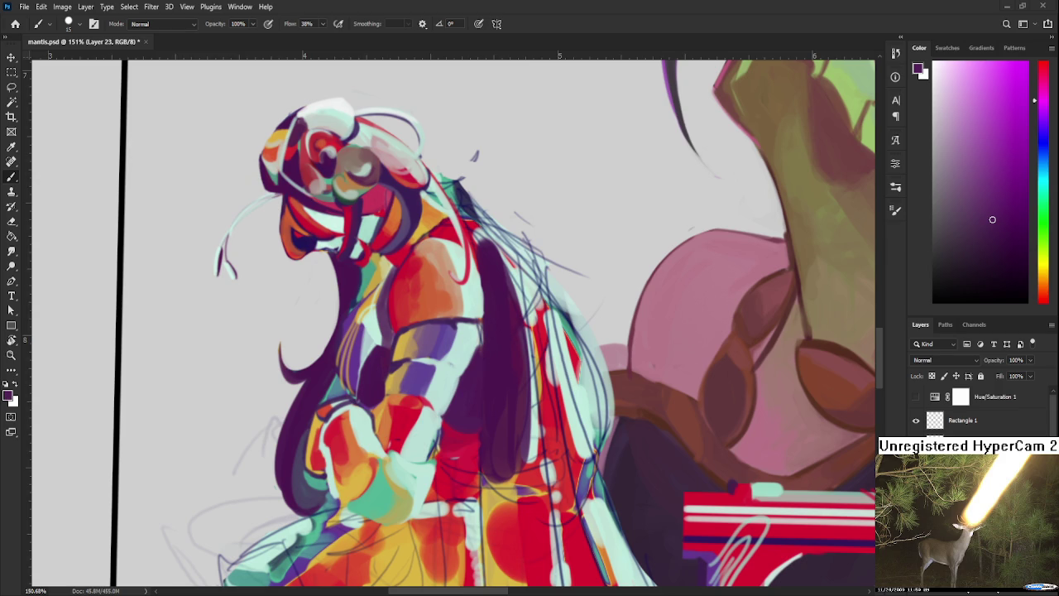
Zoom out to check the darkened chest shadow.
{"action": "scroll", "coordinate": [273, 265], "scroll_direction": "down", "scroll_amount": 4}
Tilt the canvas view about 15 degrees, move to the practice sketches, then level the rotation.
{"action": "scroll", "coordinate": [290, 274], "scroll_direction": "down", "scroll_amount": 4}
{"action": "scroll", "coordinate": [299, 277], "scroll_direction": "down", "scroll_amount": 3}
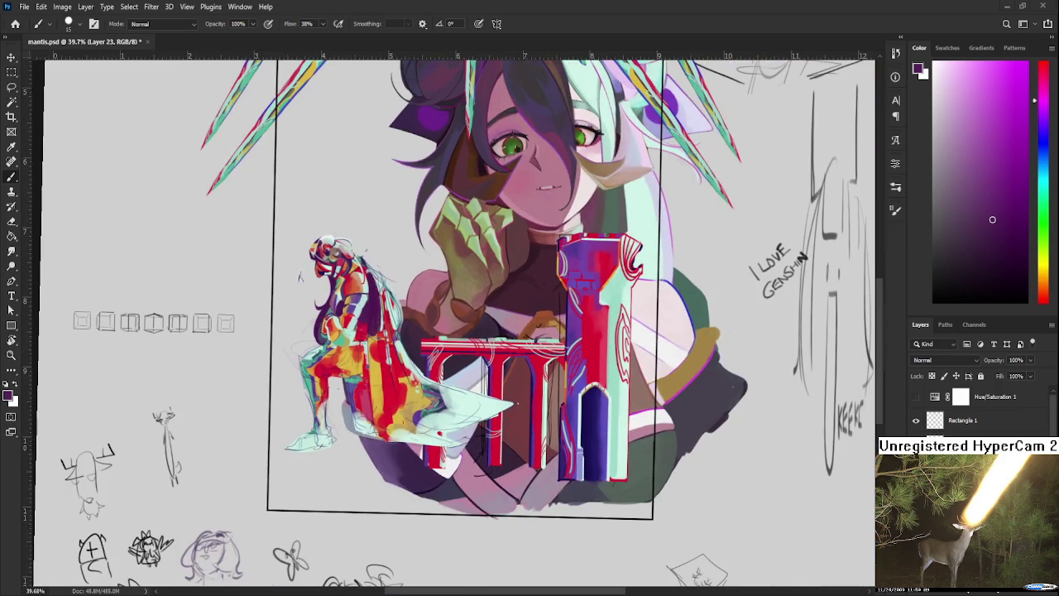
{"action": "scroll", "coordinate": [357, 414], "scroll_direction": "up", "scroll_amount": 3}
{"action": "scroll", "coordinate": [357, 413], "scroll_direction": "up", "scroll_amount": 3}
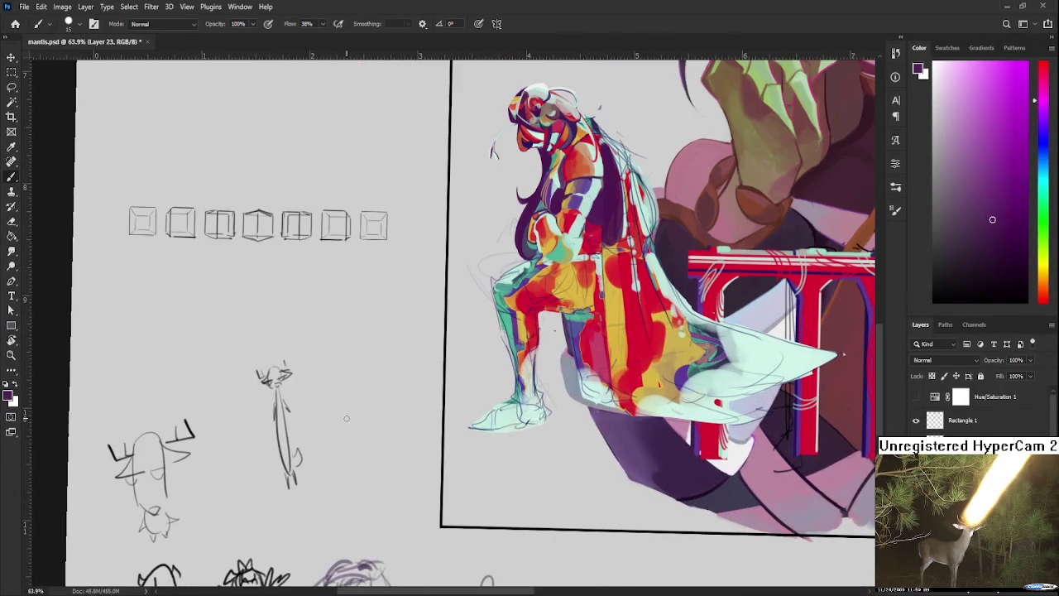
{"action": "key", "text": "r"}
{"action": "left_click_drag", "start_coordinate": [389, 423], "coordinate": [710, 367]}
{"action": "key", "text": "d"}
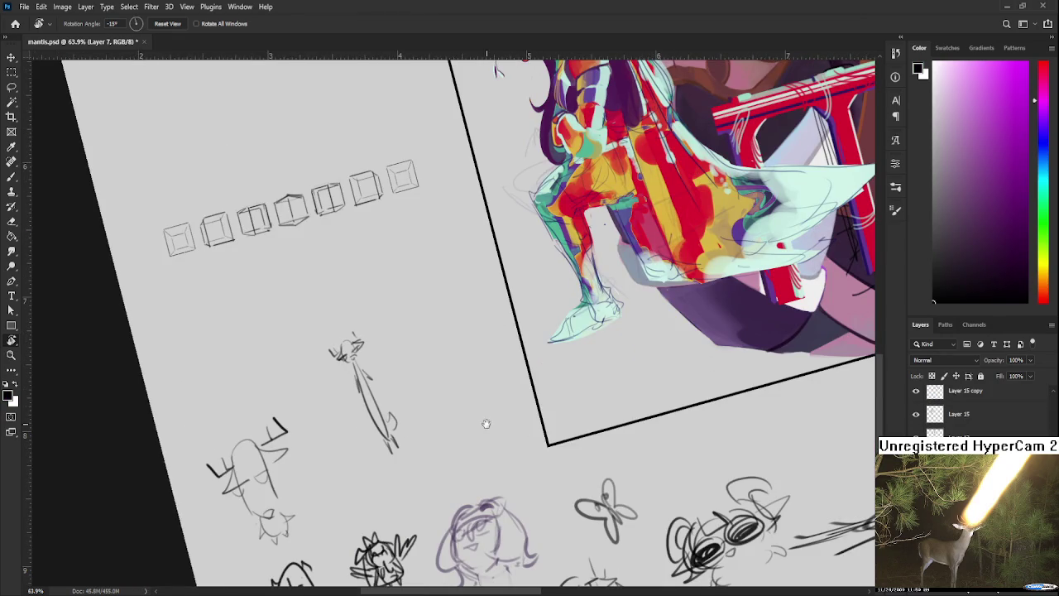
{"action": "left_click_drag", "start_coordinate": [492, 426], "coordinate": [579, 475]}
{"action": "key", "text": "Escape"}
Brush a rough sunglasses head doodle with hair arcs in the sketch area.
{"action": "key", "text": "b"}
{"action": "mouse_move", "coordinate": [402, 333]}
{"action": "left_mouse_down"}
{"action": "mouse_move", "coordinate": [387, 373]}
{"action": "mouse_move", "coordinate": [419, 360]}
{"action": "mouse_move", "coordinate": [363, 361]}
{"action": "mouse_move", "coordinate": [424, 345]}
{"action": "mouse_move", "coordinate": [387, 379]}
{"action": "mouse_move", "coordinate": [402, 359]}
{"action": "mouse_move", "coordinate": [395, 372]}
{"action": "mouse_move", "coordinate": [415, 384]}
{"action": "mouse_move", "coordinate": [394, 389]}
{"action": "mouse_move", "coordinate": [404, 359]}
{"action": "mouse_move", "coordinate": [435, 380]}
{"action": "left_mouse_up"}
{"action": "key", "text": "ctrl+z"}
{"action": "mouse_move", "coordinate": [383, 360]}
{"action": "left_mouse_down"}
{"action": "mouse_move", "coordinate": [394, 356]}
{"action": "mouse_move", "coordinate": [364, 401]}
{"action": "mouse_move", "coordinate": [352, 391]}
{"action": "mouse_move", "coordinate": [369, 390]}
{"action": "left_mouse_up"}
{"action": "left_click_drag", "start_coordinate": [429, 354], "coordinate": [447, 380]}
{"action": "key", "text": "ctrl+z"}
{"action": "key", "text": "ctrl+z"}
{"action": "key", "text": "ctrl+z"}
Add looping curls around the sides and top of the sunglasses doodle, undoing stray strokes.
{"action": "left_click_drag", "start_coordinate": [374, 361], "coordinate": [351, 398]}
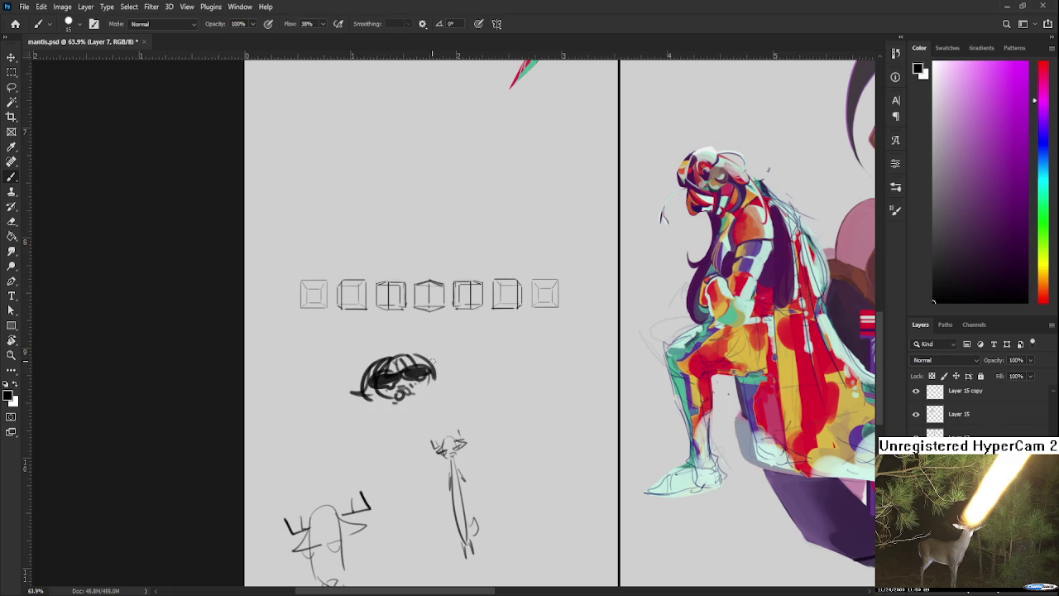
{"action": "left_click_drag", "start_coordinate": [420, 355], "coordinate": [442, 377]}
{"action": "left_click_drag", "start_coordinate": [436, 369], "coordinate": [465, 363]}
{"action": "mouse_move", "coordinate": [367, 384]}
{"action": "left_mouse_down"}
{"action": "mouse_move", "coordinate": [340, 394]}
{"action": "mouse_move", "coordinate": [397, 357]}
{"action": "mouse_move", "coordinate": [355, 387]}
{"action": "mouse_move", "coordinate": [376, 373]}
{"action": "left_mouse_up"}
{"action": "key", "text": "ctrl+z"}
{"action": "mouse_move", "coordinate": [403, 358]}
{"action": "left_mouse_down"}
{"action": "mouse_move", "coordinate": [414, 353]}
{"action": "mouse_move", "coordinate": [439, 374]}
{"action": "mouse_move", "coordinate": [437, 364]}
{"action": "mouse_move", "coordinate": [374, 371]}
{"action": "left_mouse_up"}
{"action": "key", "text": "ctrl+z"}
{"action": "left_click_drag", "start_coordinate": [379, 334], "coordinate": [390, 364]}
{"action": "mouse_move", "coordinate": [404, 323]}
{"action": "left_mouse_down"}
{"action": "mouse_move", "coordinate": [414, 355]}
{"action": "mouse_move", "coordinate": [385, 387]}
{"action": "mouse_move", "coordinate": [391, 401]}
{"action": "mouse_move", "coordinate": [407, 356]}
{"action": "left_mouse_up"}
{"action": "key", "text": "ctrl+z"}
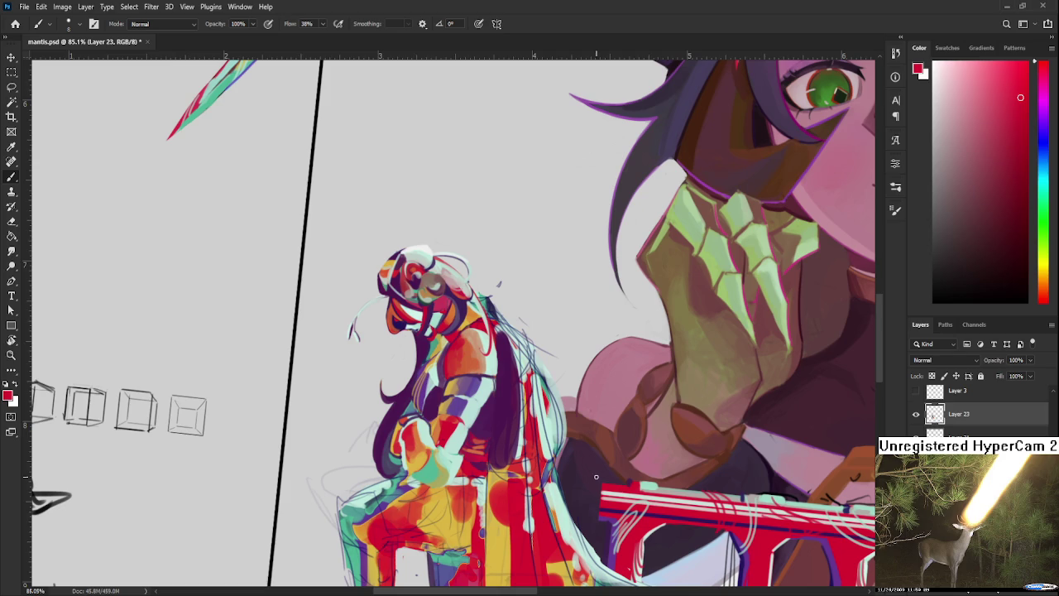
Sample several slightly different reds from the armoured figure.
{"action": "scroll", "coordinate": [497, 459], "scroll_direction": "up", "scroll_amount": 2}
{"action": "scroll", "coordinate": [497, 460], "scroll_direction": "up", "scroll_amount": 2}
{"action": "scroll", "coordinate": [465, 459], "scroll_direction": "up", "scroll_amount": 2}
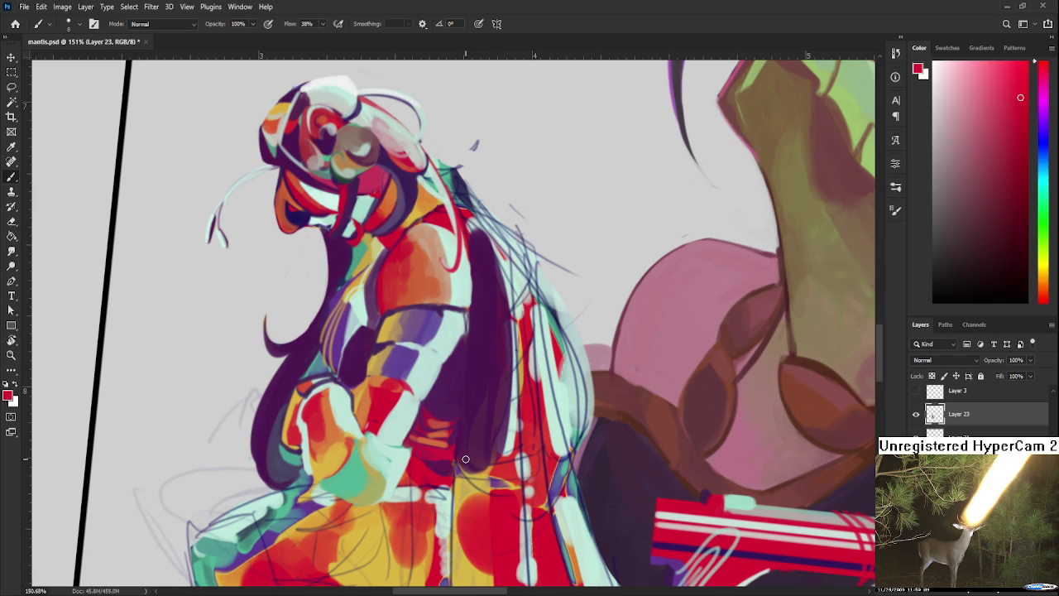
{"action": "left_click", "coordinate": [430, 440], "text": "alt"}
{"action": "left_click", "coordinate": [447, 453], "text": "alt"}
{"action": "left_click", "coordinate": [453, 471], "text": "alt"}
{"action": "left_click", "coordinate": [438, 469], "text": "alt"}
Pick up pale mint from the figure and paint a thin mint line along the hair.
{"action": "scroll", "coordinate": [486, 487], "scroll_direction": "down", "scroll_amount": 3}
{"action": "scroll", "coordinate": [497, 484], "scroll_direction": "down", "scroll_amount": 3}
{"action": "scroll", "coordinate": [512, 480], "scroll_direction": "up", "scroll_amount": 3}
{"action": "scroll", "coordinate": [496, 489], "scroll_direction": "up", "scroll_amount": 2}
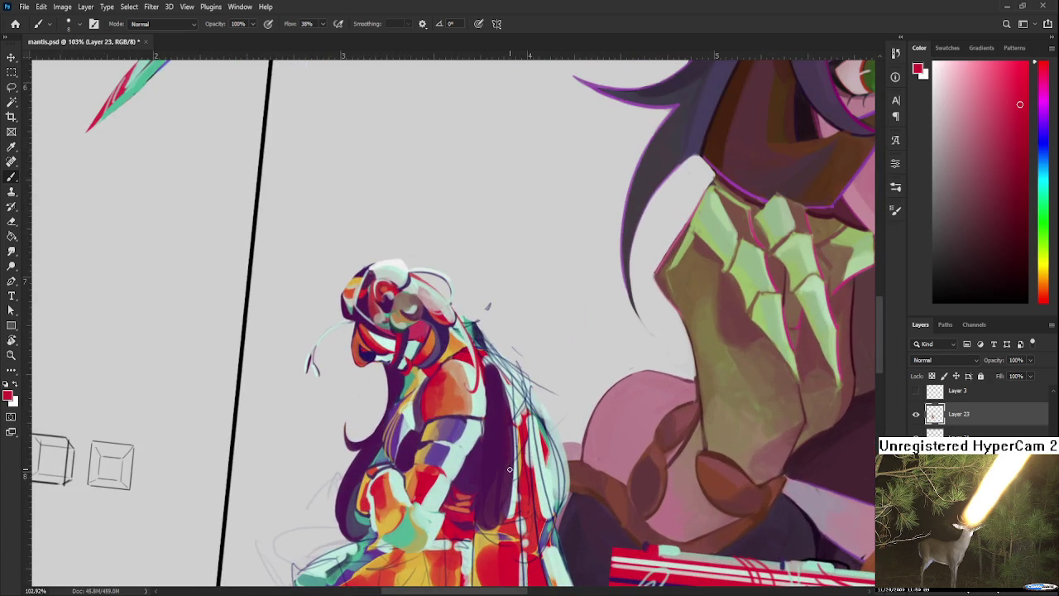
{"action": "left_click", "coordinate": [469, 454], "text": "alt"}
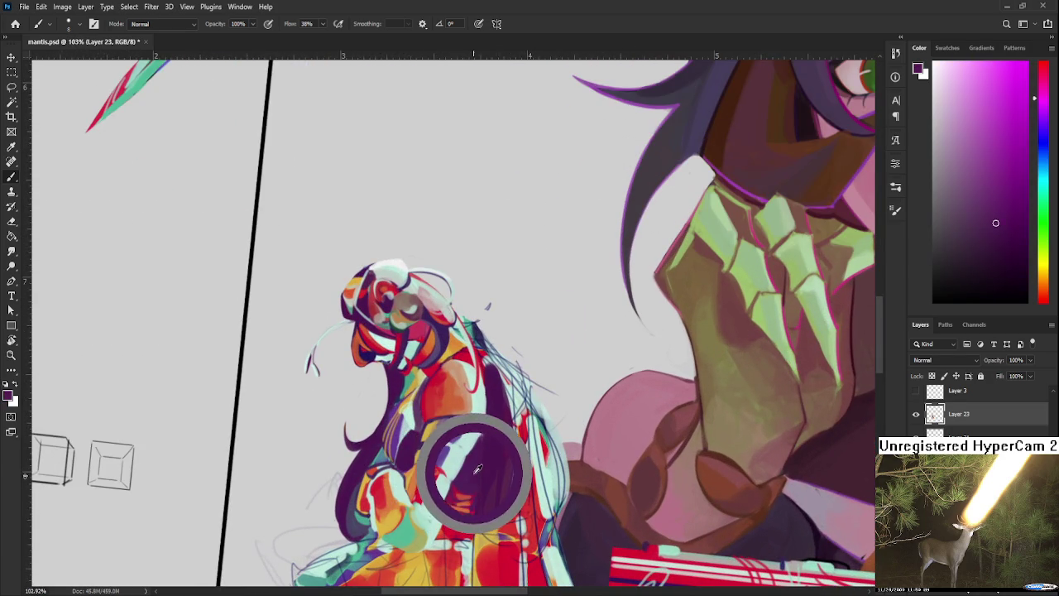
{"action": "left_click", "coordinate": [454, 442], "text": "alt"}
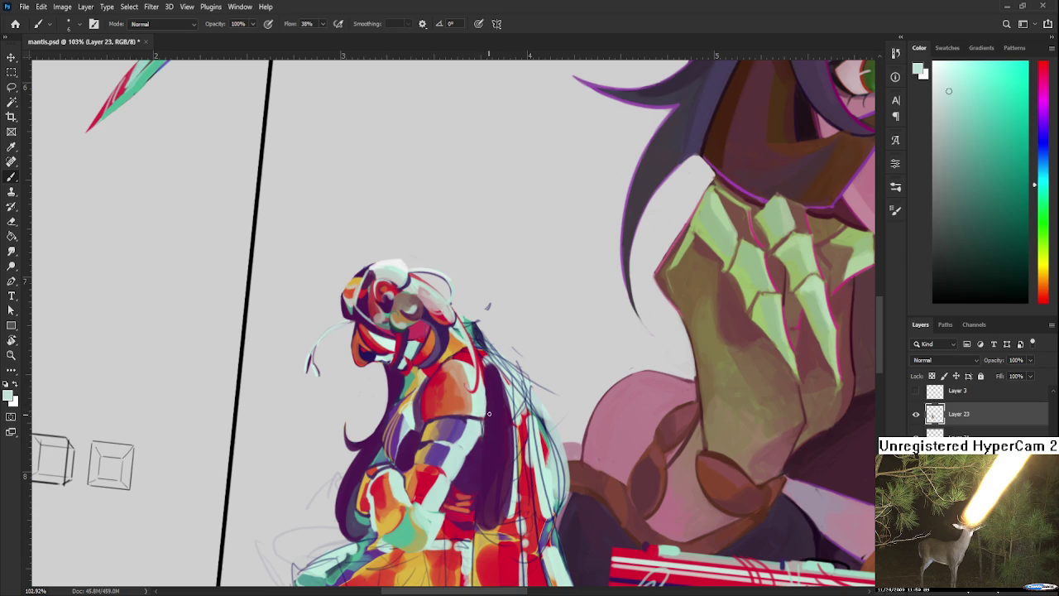
{"action": "left_click_drag", "start_coordinate": [483, 451], "coordinate": [482, 515]}
Sample dark purple, bluish grey and mint from the figure, ending on dark purple.
{"action": "left_click", "coordinate": [461, 419], "text": "alt"}
{"action": "left_click", "coordinate": [449, 425], "text": "alt"}
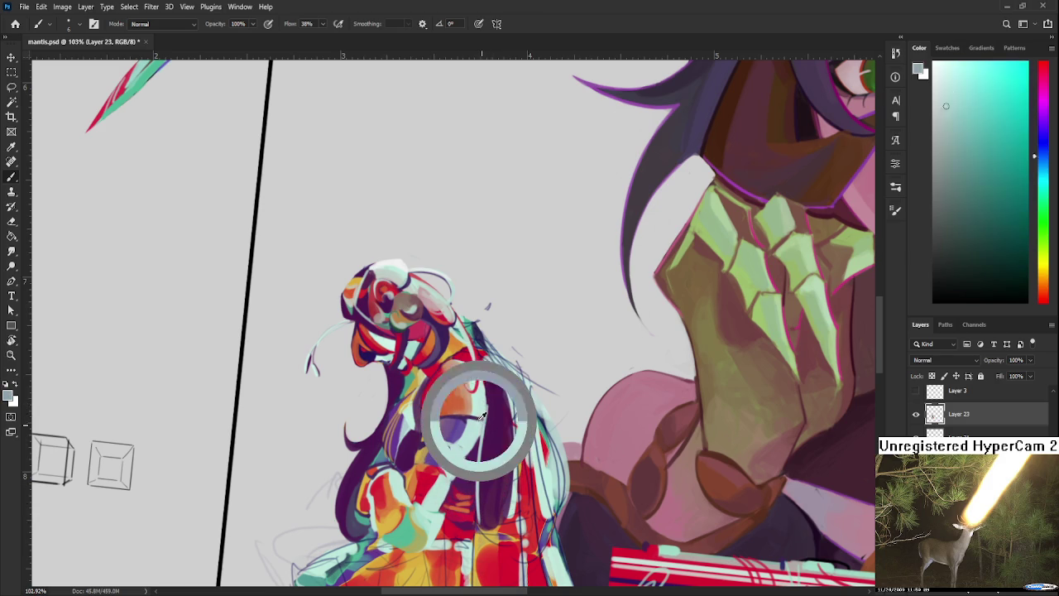
{"action": "left_click", "coordinate": [477, 418], "text": "alt"}
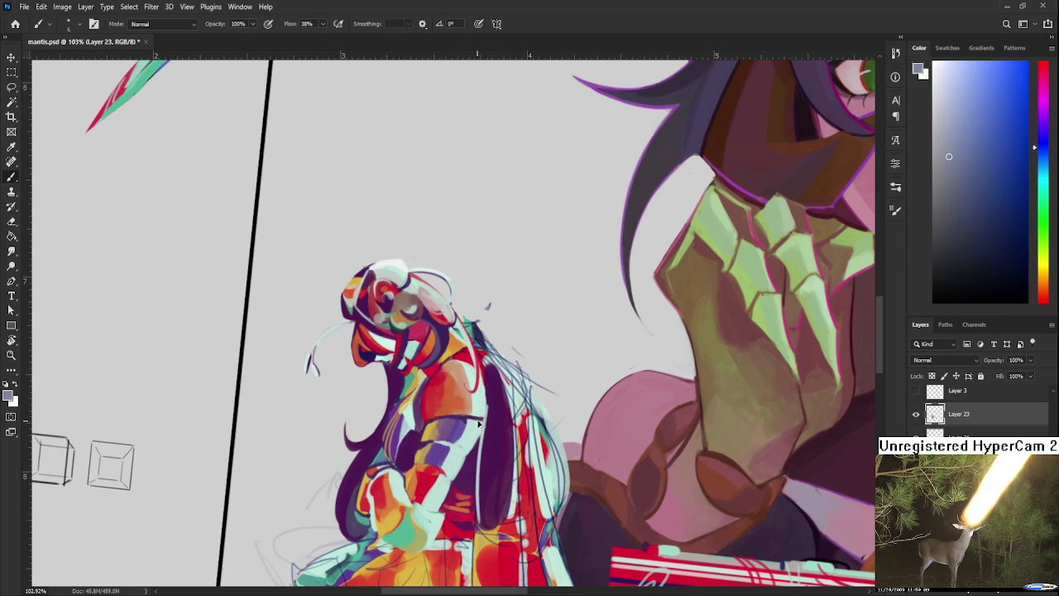
{"action": "left_click", "coordinate": [478, 419], "text": "alt"}
{"action": "left_click", "coordinate": [477, 420], "text": "alt"}
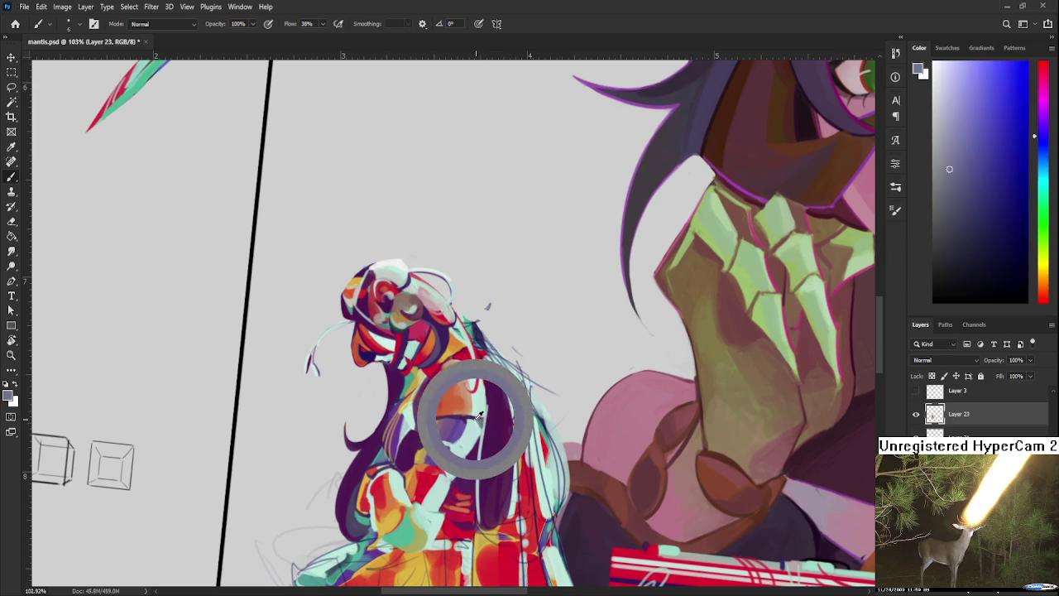
{"action": "left_click", "coordinate": [478, 421], "text": "alt"}
{"action": "left_click", "coordinate": [492, 411], "text": "alt"}
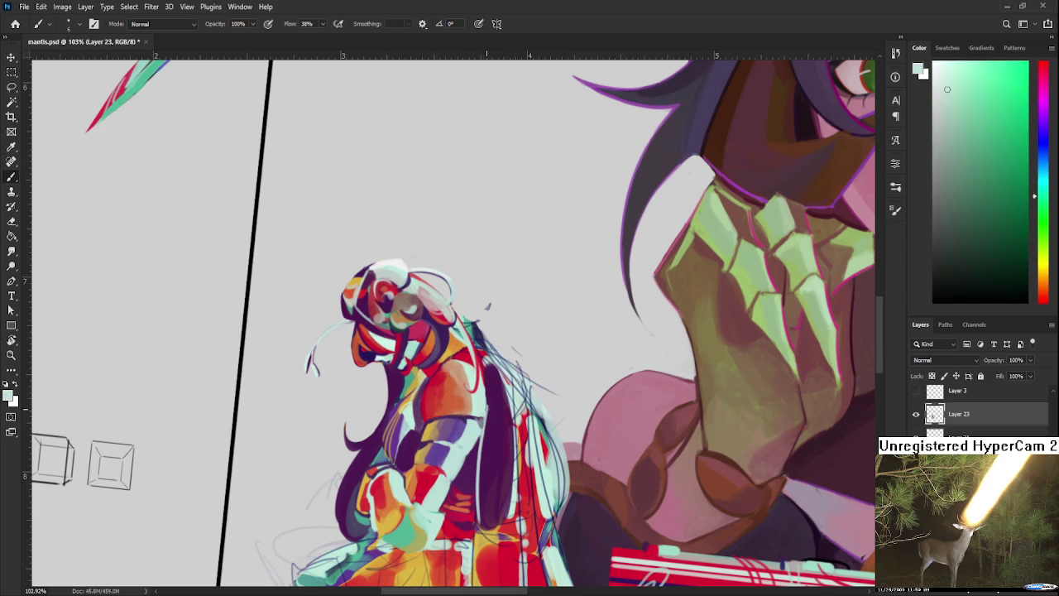
{"action": "left_click", "coordinate": [493, 411], "text": "alt"}
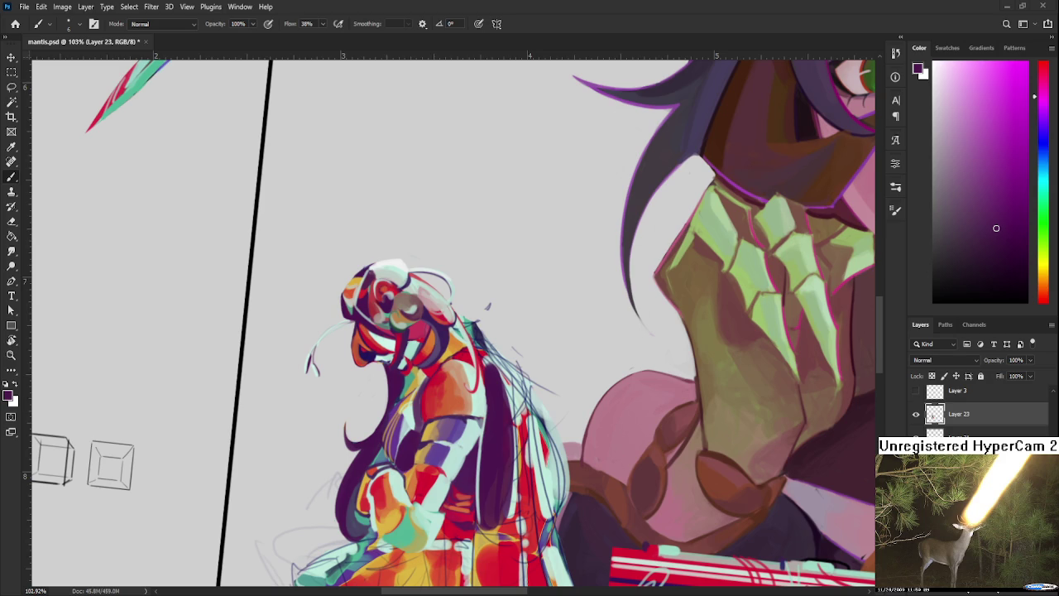
{"action": "scroll", "coordinate": [513, 254], "scroll_direction": "down", "scroll_amount": 3}
{"action": "scroll", "coordinate": [513, 254], "scroll_direction": "down", "scroll_amount": 2}
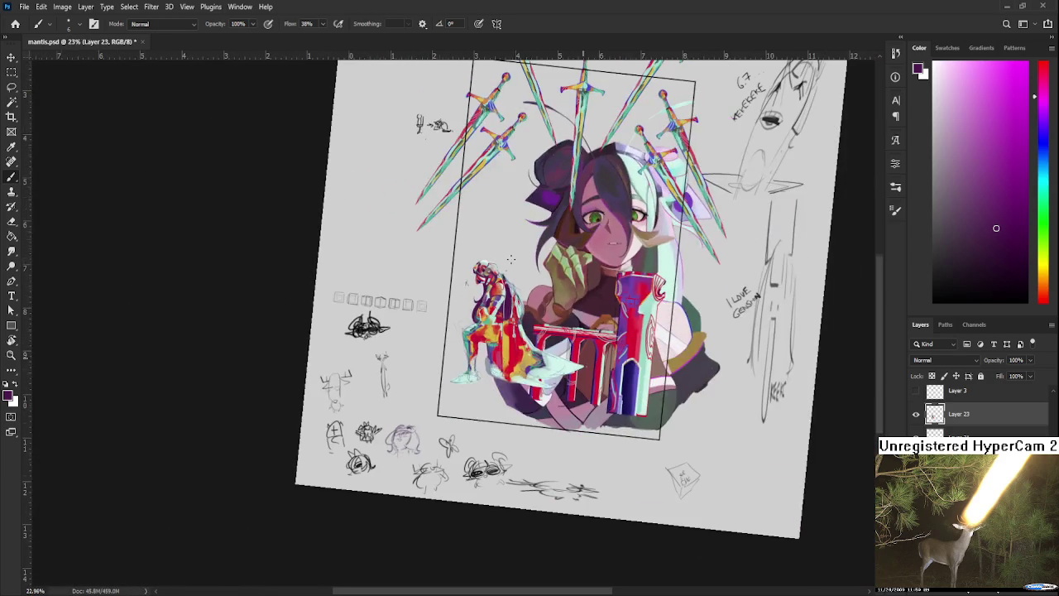
{"action": "scroll", "coordinate": [512, 254], "scroll_direction": "up", "scroll_amount": 1}
{"action": "scroll", "coordinate": [505, 302], "scroll_direction": "up", "scroll_amount": 2}
{"action": "scroll", "coordinate": [505, 302], "scroll_direction": "up", "scroll_amount": 2}
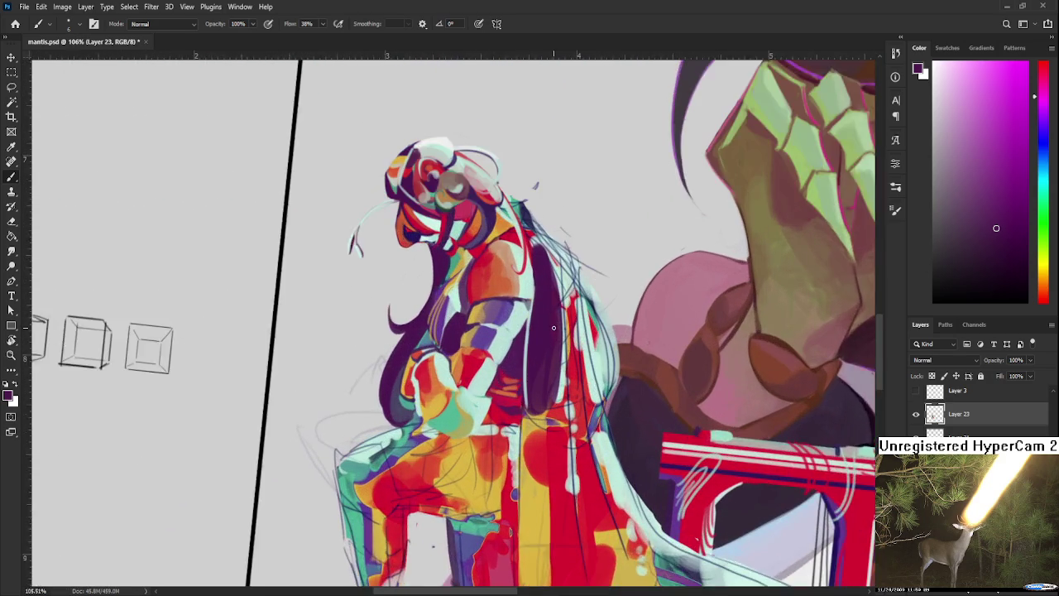
{"action": "scroll", "coordinate": [506, 303], "scroll_direction": "up", "scroll_amount": 1}
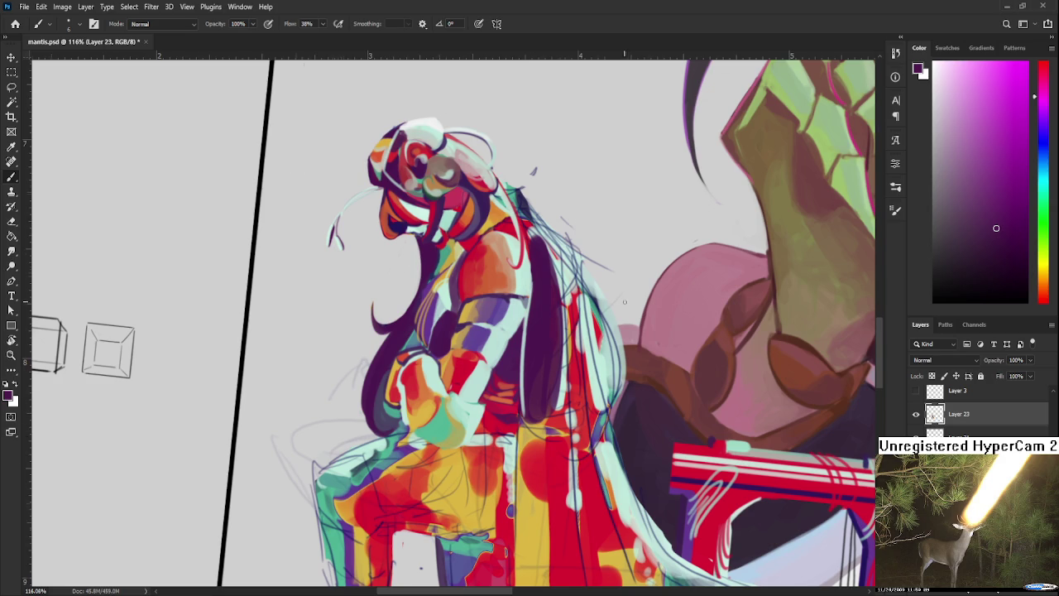
{"action": "scroll", "coordinate": [622, 300], "scroll_direction": "down", "scroll_amount": 5}
{"action": "key", "text": "r"}
{"action": "mouse_move", "coordinate": [622, 300]}
{"action": "left_mouse_down"}
{"action": "mouse_move", "coordinate": [677, 267]}
{"action": "mouse_move", "coordinate": [571, 375]}
{"action": "left_mouse_up"}
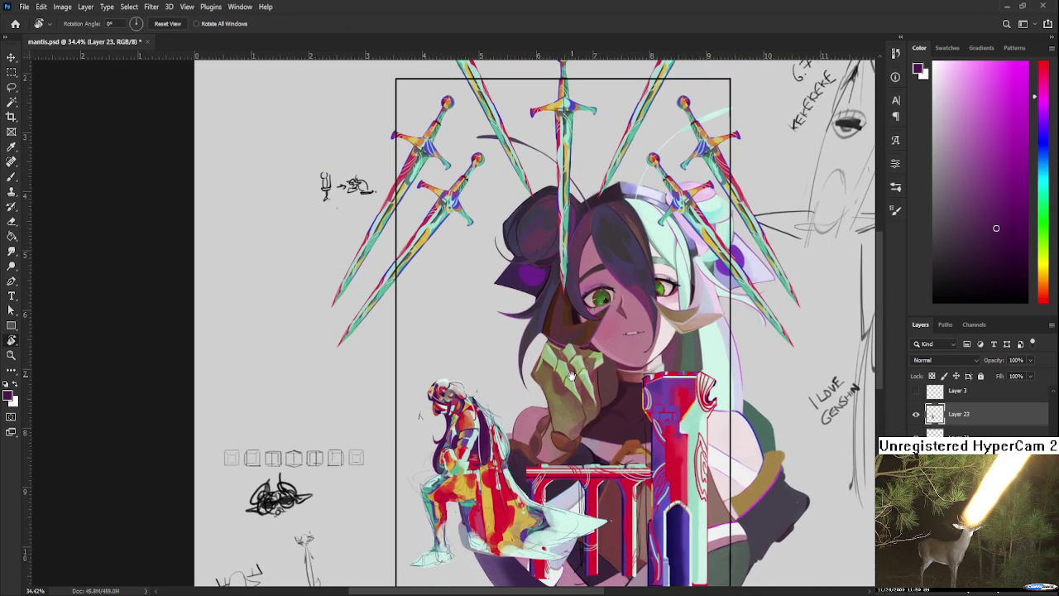
{"action": "scroll", "coordinate": [576, 379], "scroll_direction": "up", "scroll_amount": 3}
{"action": "scroll", "coordinate": [583, 386], "scroll_direction": "up", "scroll_amount": 2}
{"action": "scroll", "coordinate": [584, 387], "scroll_direction": "down", "scroll_amount": 3}
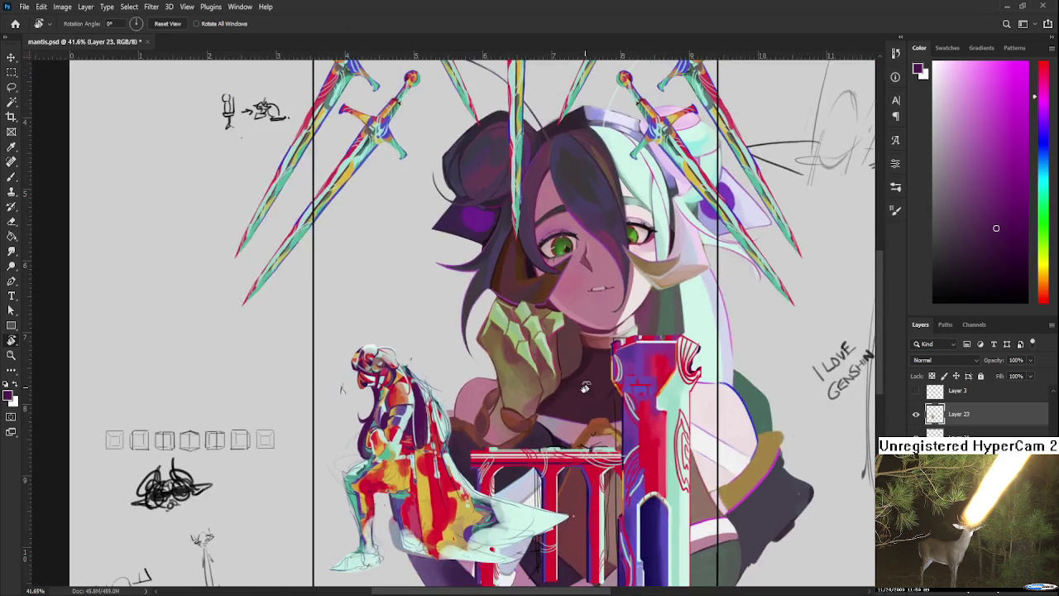
{"action": "scroll", "coordinate": [584, 387], "scroll_direction": "down", "scroll_amount": 2}
{"action": "scroll", "coordinate": [584, 388], "scroll_direction": "down", "scroll_amount": 1}
{"action": "scroll", "coordinate": [584, 387], "scroll_direction": "up", "scroll_amount": 1}
{"action": "scroll", "coordinate": [585, 387], "scroll_direction": "up", "scroll_amount": 2}
{"action": "scroll", "coordinate": [585, 388], "scroll_direction": "up", "scroll_amount": 2}
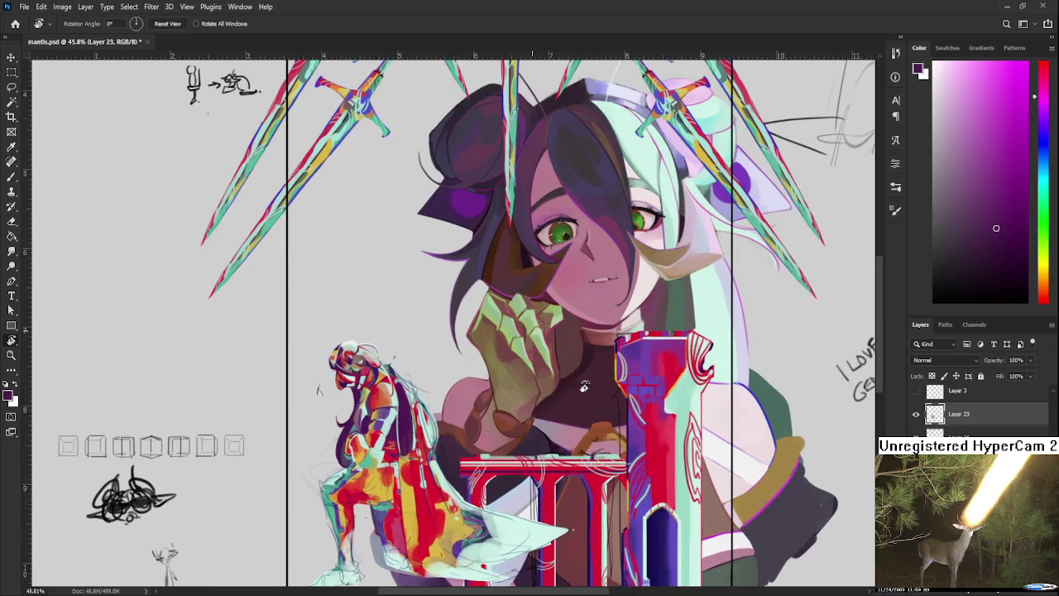
{"action": "scroll", "coordinate": [547, 430], "scroll_direction": "down", "scroll_amount": 1}
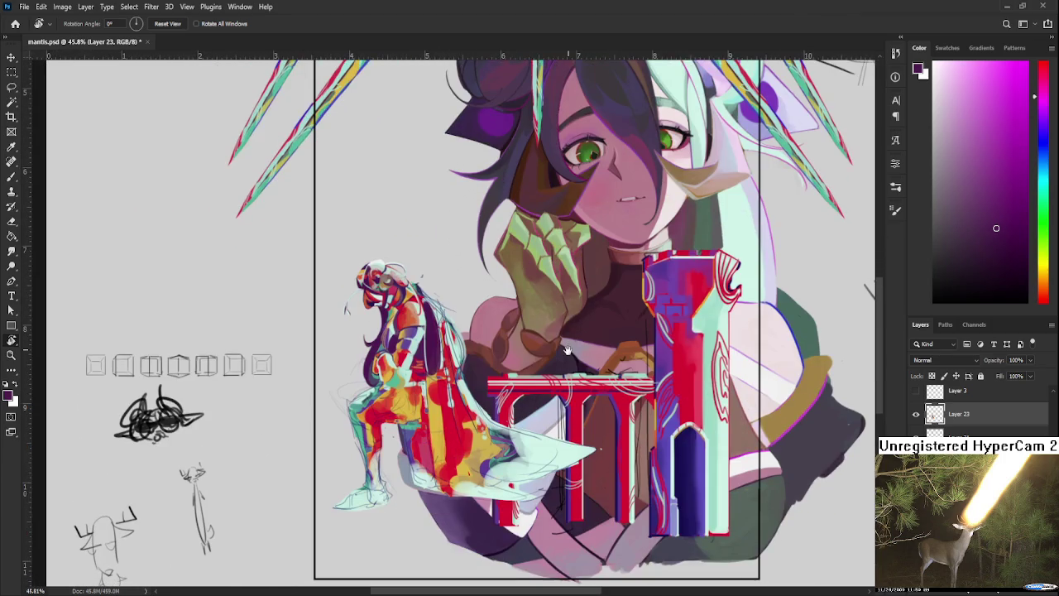
{"action": "scroll", "coordinate": [563, 414], "scroll_direction": "up", "scroll_amount": 1}
{"action": "scroll", "coordinate": [562, 448], "scroll_direction": "down", "scroll_amount": 1}
{"action": "scroll", "coordinate": [562, 448], "scroll_direction": "down", "scroll_amount": 1}
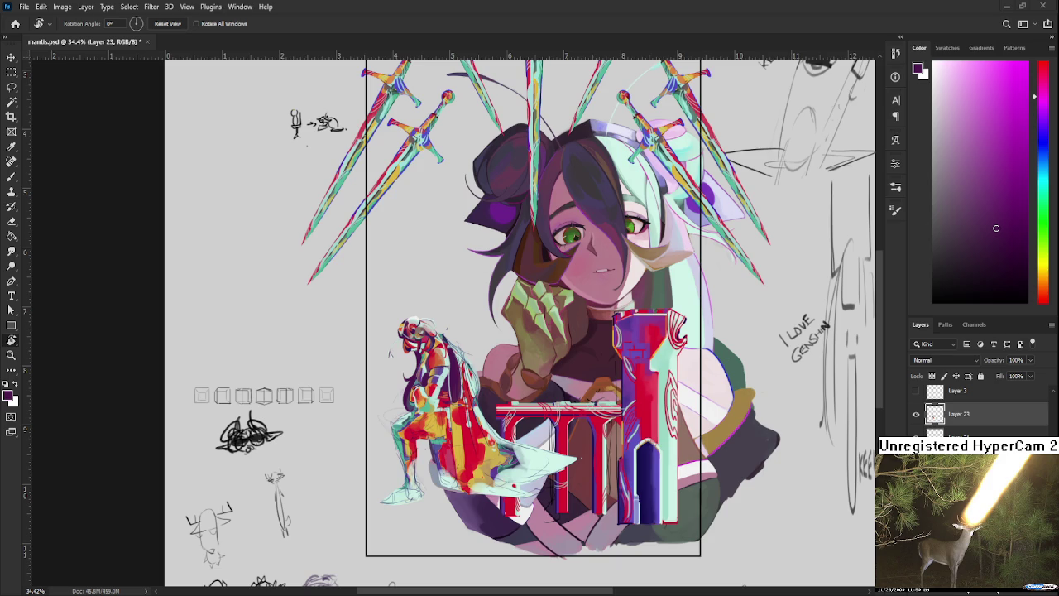
Sample the light teal from the armoured figure and dab highlights onto its body.
{"action": "scroll", "coordinate": [436, 370], "scroll_direction": "up", "scroll_amount": 5}
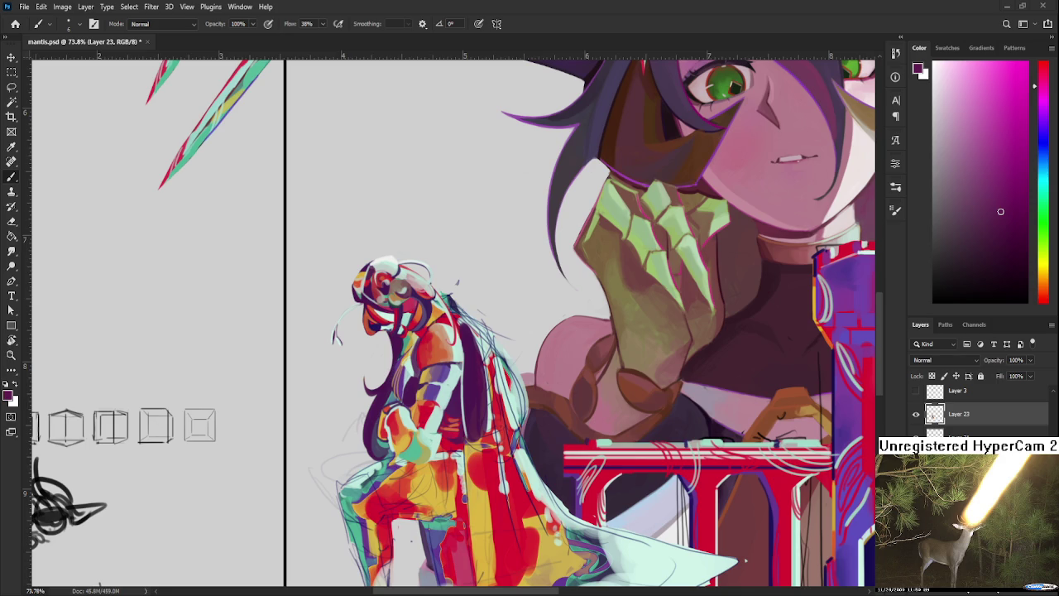
{"action": "left_click", "coordinate": [429, 436], "text": "alt"}
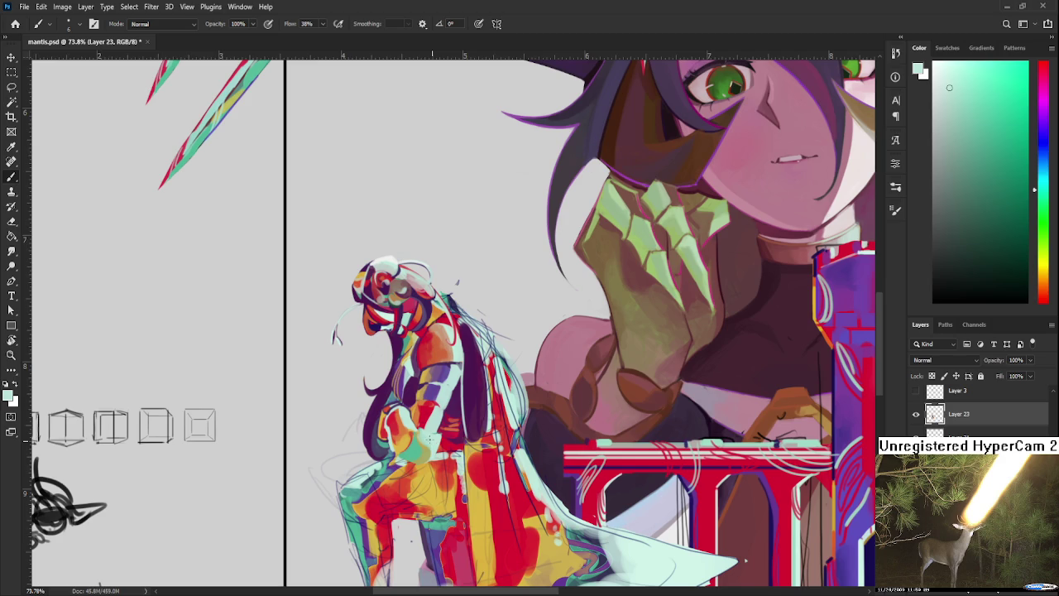
{"action": "left_click", "coordinate": [437, 422], "text": "alt"}
{"action": "left_click_drag", "start_coordinate": [444, 402], "coordinate": [451, 392]}
{"action": "scroll", "coordinate": [499, 399], "scroll_direction": "down", "scroll_amount": 2}
{"action": "scroll", "coordinate": [499, 401], "scroll_direction": "down", "scroll_amount": 2}
{"action": "scroll", "coordinate": [499, 404], "scroll_direction": "up", "scroll_amount": 2}
Lasso a selection around the small figure's head and torso.
{"action": "scroll", "coordinate": [488, 404], "scroll_direction": "up", "scroll_amount": 3}
{"action": "scroll", "coordinate": [477, 405], "scroll_direction": "up", "scroll_amount": 1}
{"action": "scroll", "coordinate": [476, 401], "scroll_direction": "up", "scroll_amount": 1}
{"action": "scroll", "coordinate": [475, 399], "scroll_direction": "down", "scroll_amount": 4}
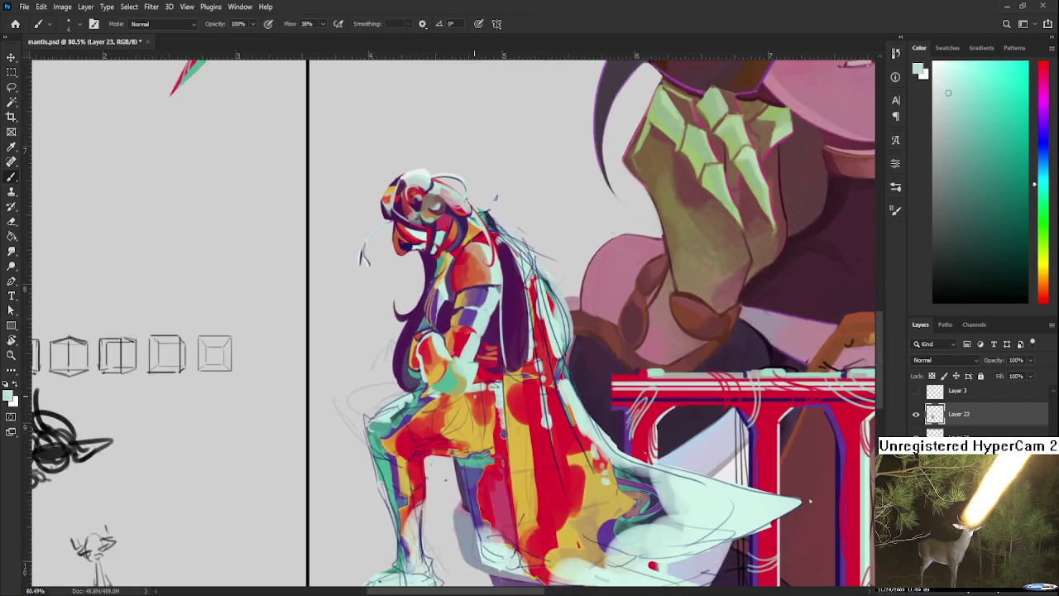
{"action": "scroll", "coordinate": [475, 398], "scroll_direction": "down", "scroll_amount": 2}
{"action": "scroll", "coordinate": [476, 398], "scroll_direction": "down", "scroll_amount": 1}
{"action": "scroll", "coordinate": [476, 399], "scroll_direction": "up", "scroll_amount": 1}
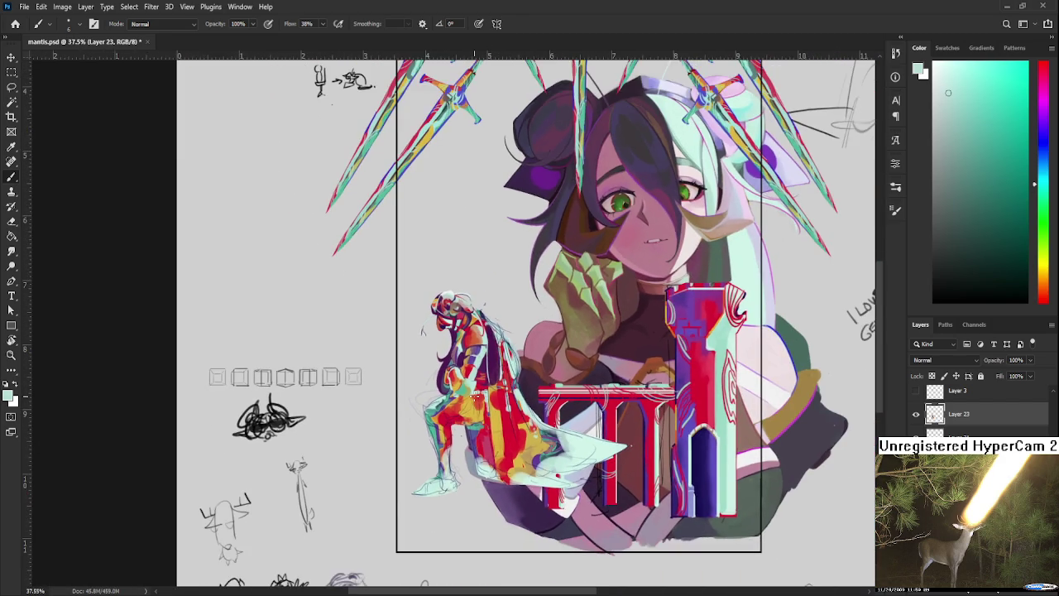
{"action": "scroll", "coordinate": [472, 396], "scroll_direction": "up", "scroll_amount": 1}
{"action": "scroll", "coordinate": [464, 390], "scroll_direction": "up", "scroll_amount": 1}
{"action": "key", "text": "l"}
{"action": "mouse_move", "coordinate": [414, 416]}
{"action": "left_mouse_down"}
{"action": "mouse_move", "coordinate": [557, 416]}
{"action": "mouse_move", "coordinate": [434, 417]}
{"action": "left_mouse_up"}
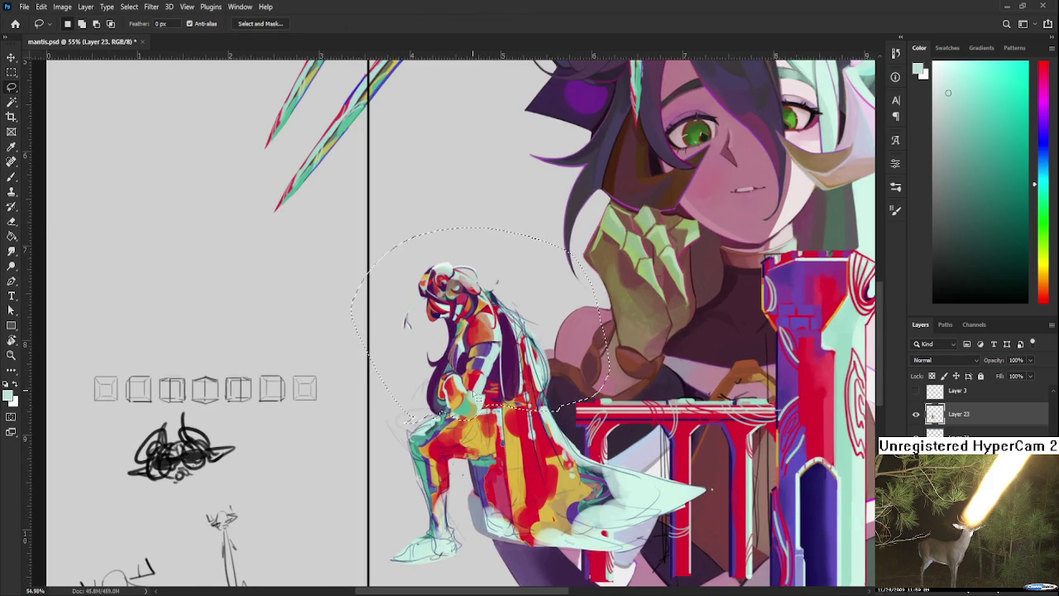
Scale the selected head and torso to about 96%, nudge it left, apply and deselect.
{"action": "scroll", "coordinate": [438, 410], "scroll_direction": "up", "scroll_amount": 5}
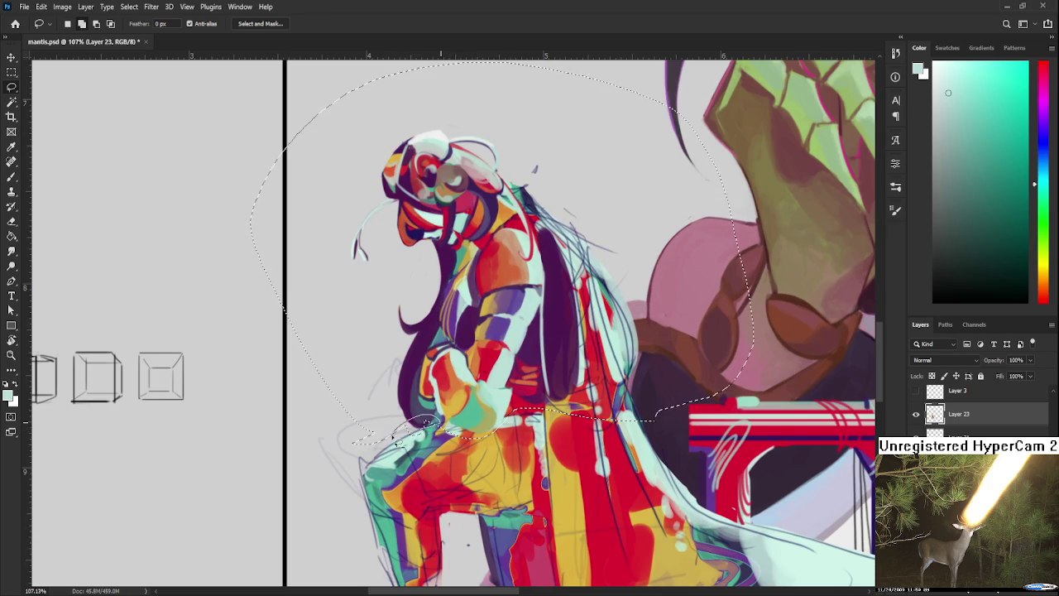
{"action": "key", "text": "ctrl+t"}
{"action": "scroll", "coordinate": [465, 404], "scroll_direction": "down", "scroll_amount": 5}
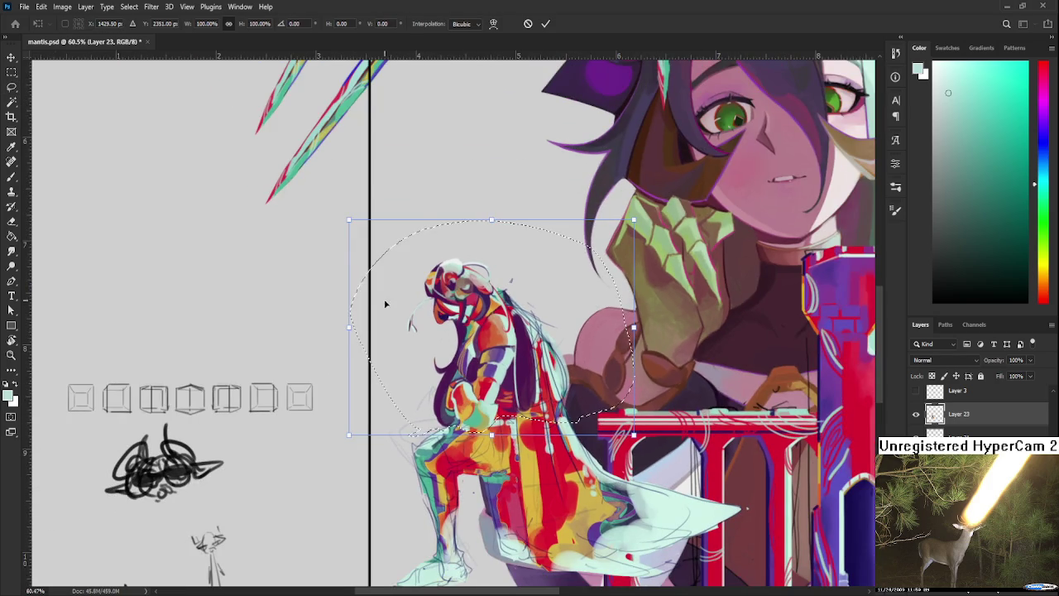
{"action": "left_click_drag", "start_coordinate": [351, 222], "coordinate": [359, 232]}
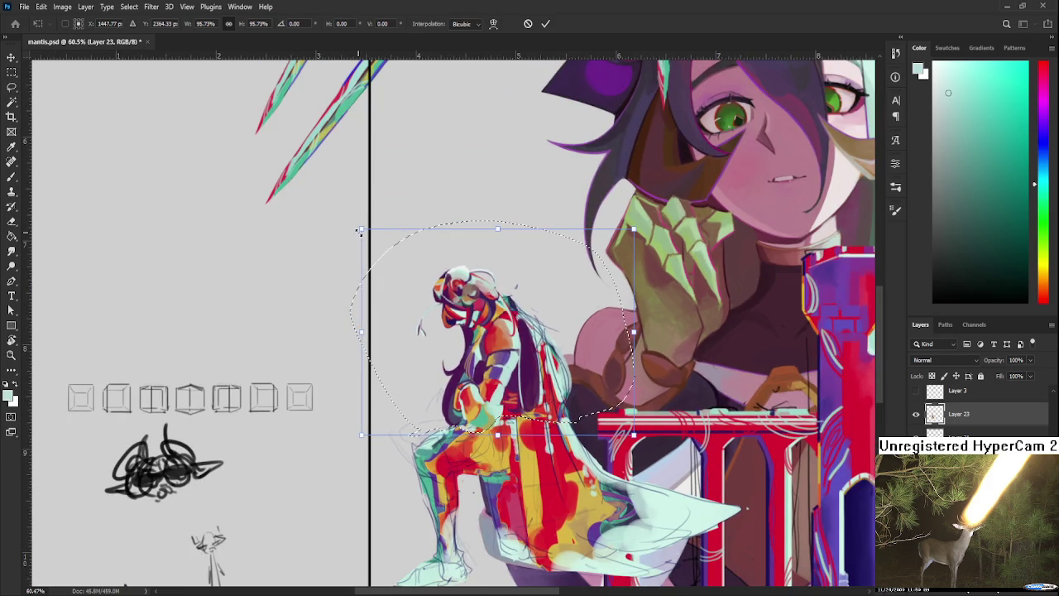
{"action": "key", "text": "shift+Left"}
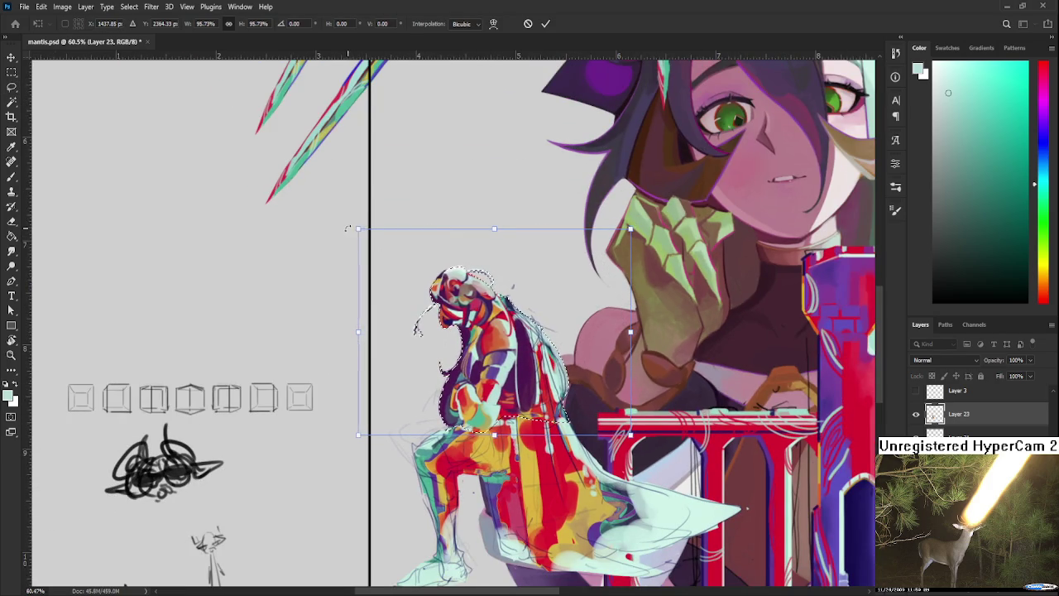
{"action": "left_click_drag", "start_coordinate": [358, 229], "coordinate": [357, 228]}
{"action": "key", "text": "Return"}
{"action": "key", "text": "ctrl+d"}
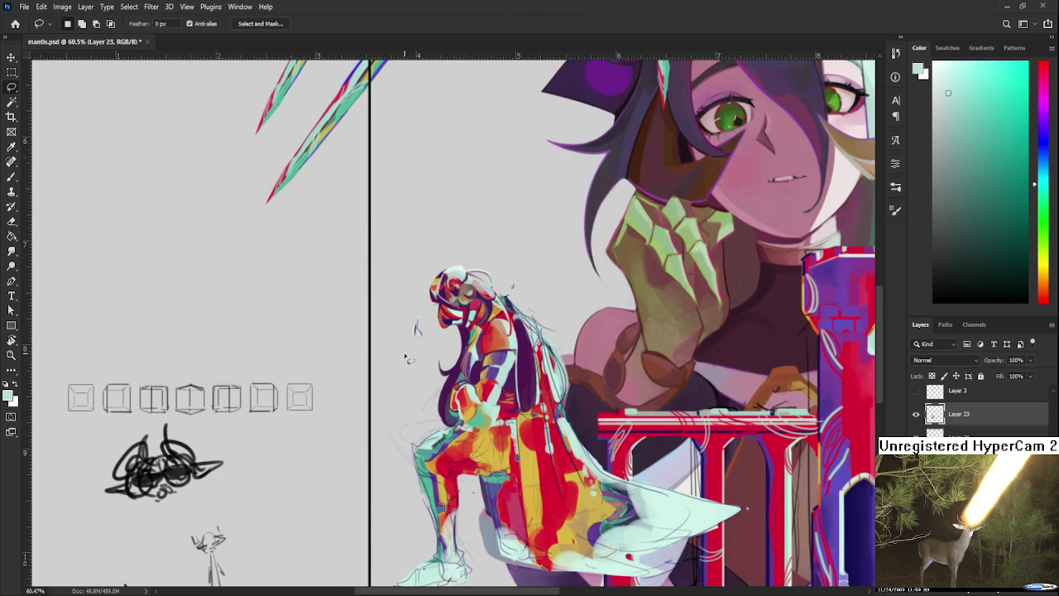
{"action": "scroll", "coordinate": [409, 359], "scroll_direction": "down", "scroll_amount": 3}
{"action": "scroll", "coordinate": [417, 393], "scroll_direction": "down", "scroll_amount": 1}
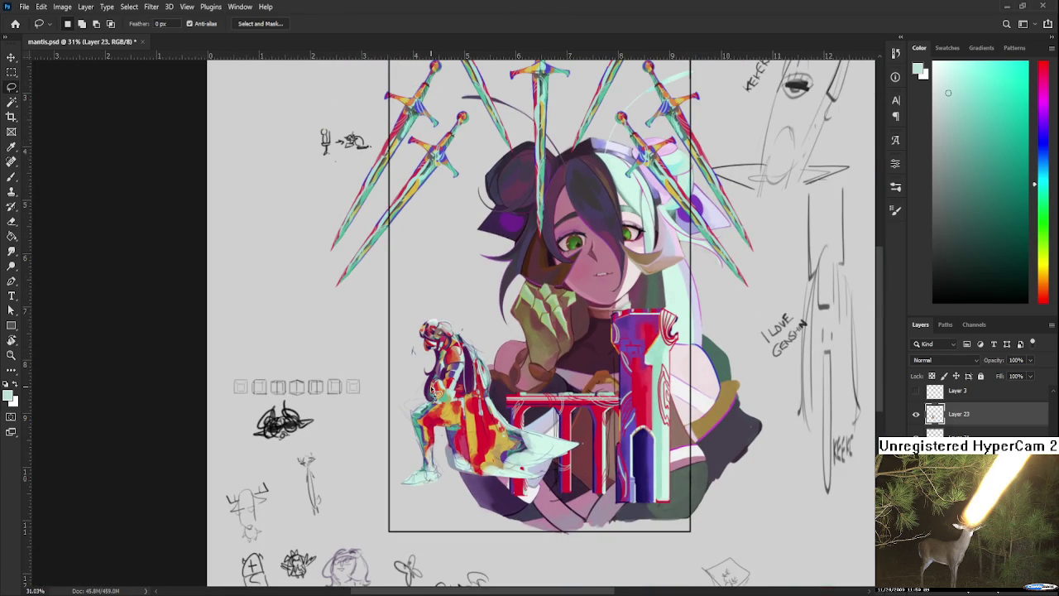
Lasso the seated figure's legs and shift them slightly right and up.
{"action": "scroll", "coordinate": [431, 395], "scroll_direction": "up", "scroll_amount": 2}
{"action": "scroll", "coordinate": [351, 405], "scroll_direction": "up", "scroll_amount": 2}
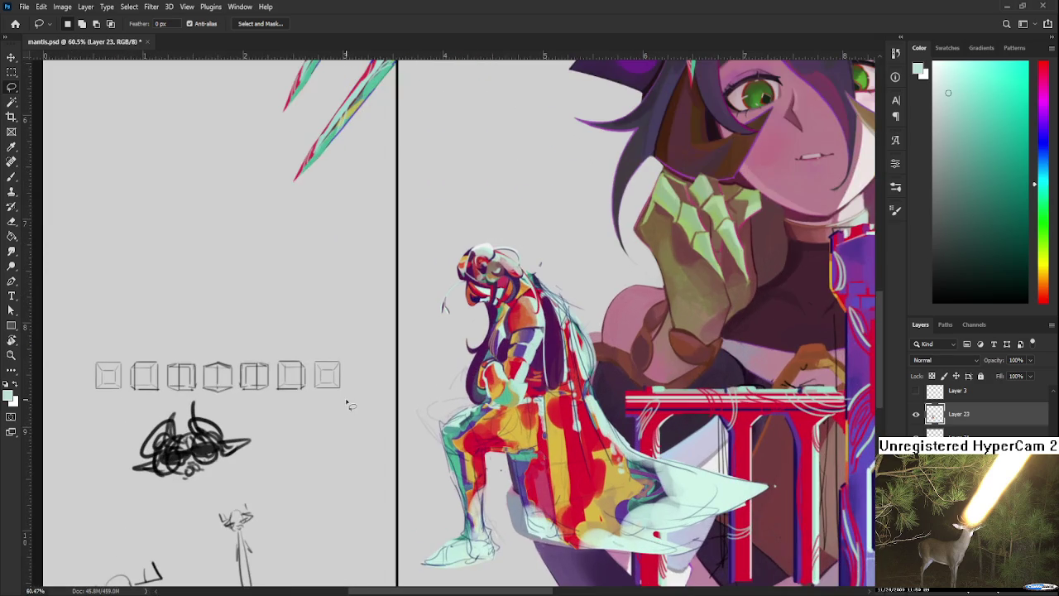
{"action": "left_click_drag", "start_coordinate": [351, 405], "coordinate": [344, 375]}
{"action": "mouse_move", "coordinate": [414, 452]}
{"action": "left_mouse_down"}
{"action": "mouse_move", "coordinate": [479, 409]}
{"action": "mouse_move", "coordinate": [446, 361]}
{"action": "left_mouse_up"}
{"action": "key", "text": "ctrl+t"}
{"action": "left_click_drag", "start_coordinate": [454, 493], "coordinate": [454, 495]}
{"action": "key", "text": "Return"}
Lasso the figure's foot and shrink it to about 89%.
{"action": "mouse_move", "coordinate": [487, 545]}
{"action": "left_mouse_down"}
{"action": "mouse_move", "coordinate": [504, 530]}
{"action": "mouse_move", "coordinate": [452, 544]}
{"action": "left_mouse_up"}
{"action": "key", "text": "ctrl+t"}
{"action": "key", "text": "Return"}
{"action": "scroll", "coordinate": [490, 220], "scroll_direction": "down", "scroll_amount": 5}
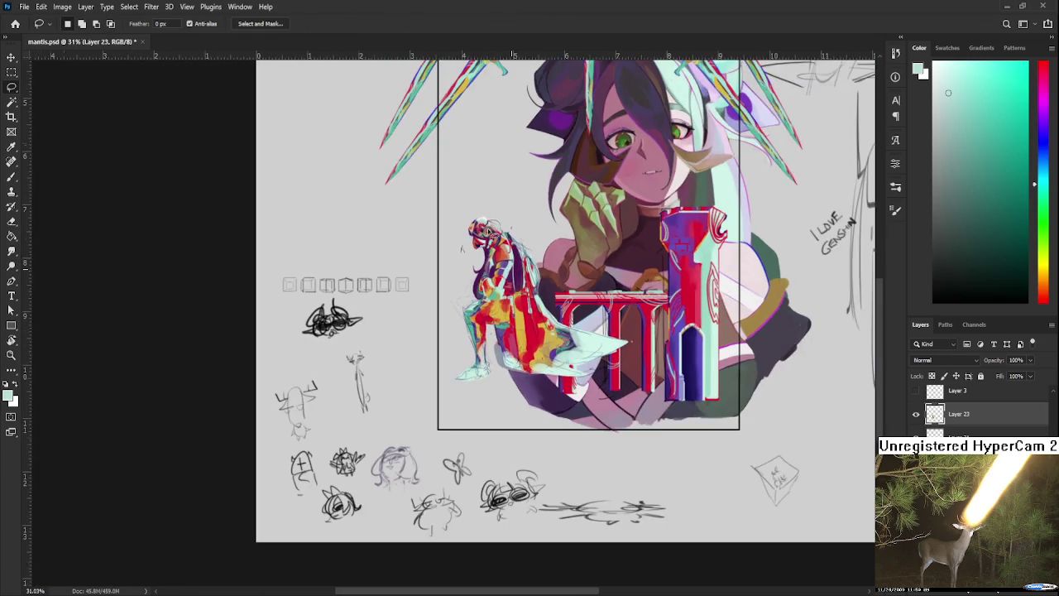
{"action": "scroll", "coordinate": [536, 315], "scroll_direction": "up", "scroll_amount": 2}
{"action": "scroll", "coordinate": [535, 315], "scroll_direction": "up", "scroll_amount": 3}
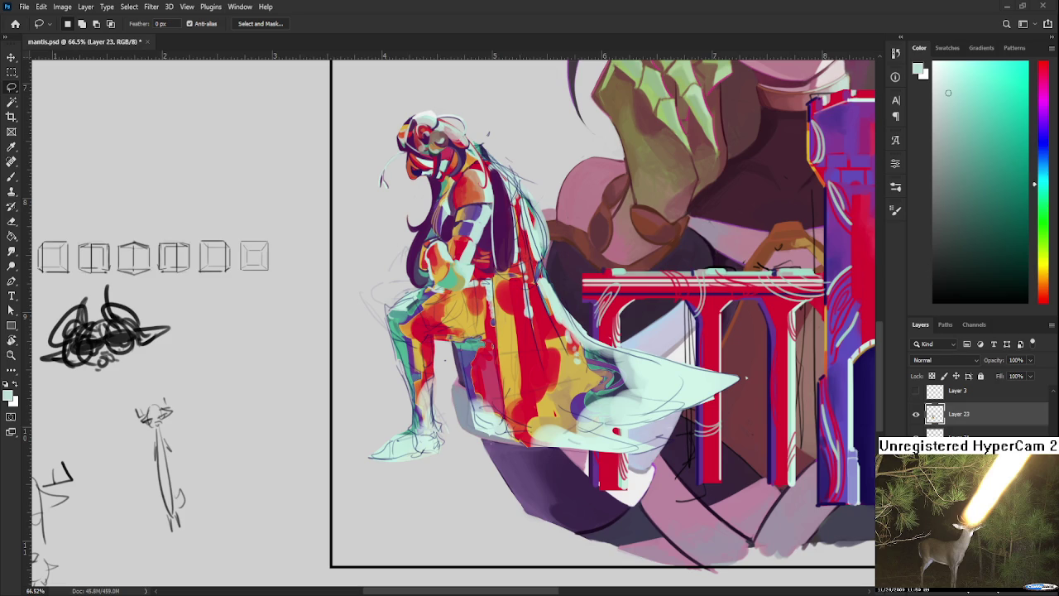
{"action": "scroll", "coordinate": [746, 378], "scroll_direction": "up", "scroll_amount": 2}
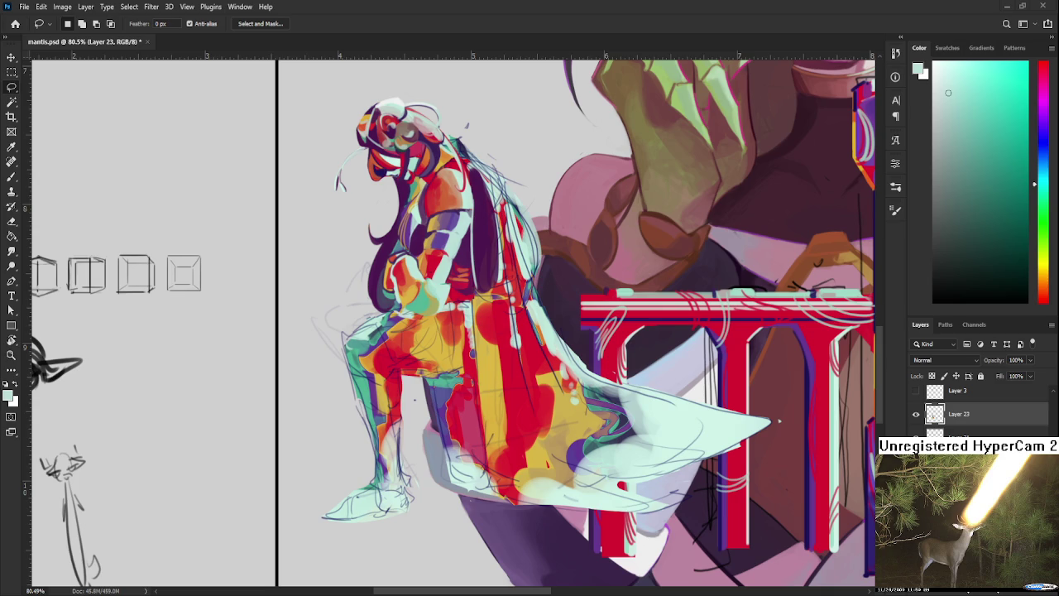
{"action": "scroll", "coordinate": [579, 389], "scroll_direction": "up", "scroll_amount": 2}
Sample dark purple and paint a wide dark purple stroke down the figure's front.
{"action": "scroll", "coordinate": [372, 348], "scroll_direction": "up", "scroll_amount": 1}
{"action": "scroll", "coordinate": [373, 347], "scroll_direction": "up", "scroll_amount": 1}
{"action": "scroll", "coordinate": [340, 414], "scroll_direction": "up", "scroll_amount": 2}
{"action": "left_click_drag", "start_coordinate": [340, 414], "coordinate": [292, 452]}
{"action": "left_click", "coordinate": [445, 329], "text": "alt"}
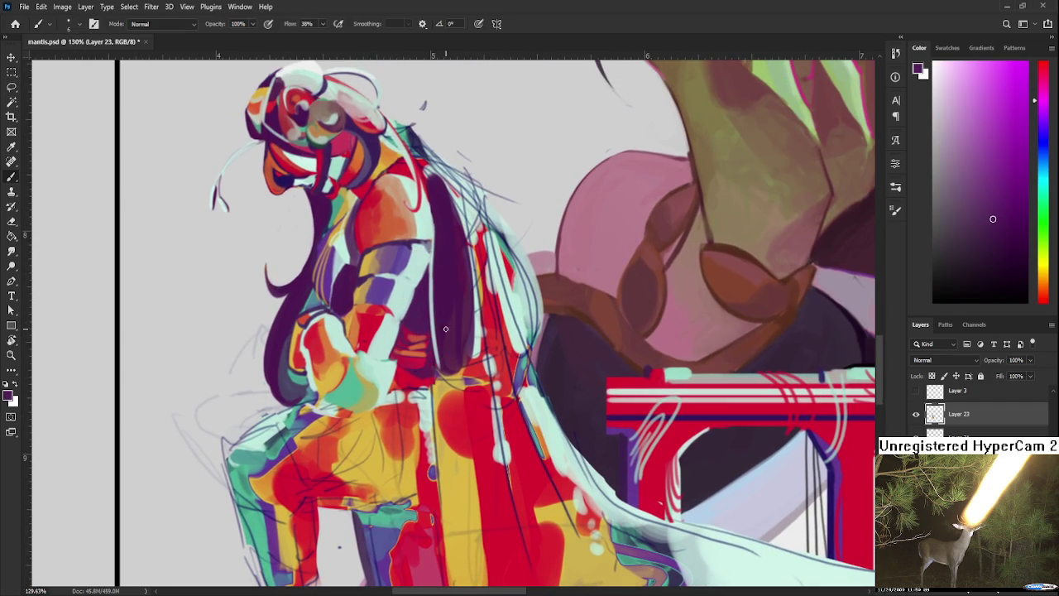
{"action": "left_click_drag", "start_coordinate": [414, 394], "coordinate": [423, 476]}
{"action": "left_click_drag", "start_coordinate": [425, 414], "coordinate": [428, 486]}
{"action": "mouse_move", "coordinate": [420, 391]}
{"action": "left_mouse_down"}
{"action": "mouse_move", "coordinate": [426, 455]}
{"action": "mouse_move", "coordinate": [425, 432]}
{"action": "left_mouse_up"}
{"action": "left_click", "coordinate": [421, 420], "text": "alt"}
{"action": "left_click_drag", "start_coordinate": [414, 389], "coordinate": [429, 497]}
Resample the dark purple and paint another stroke down the figure's leg.
{"action": "left_click", "coordinate": [423, 418], "text": "alt"}
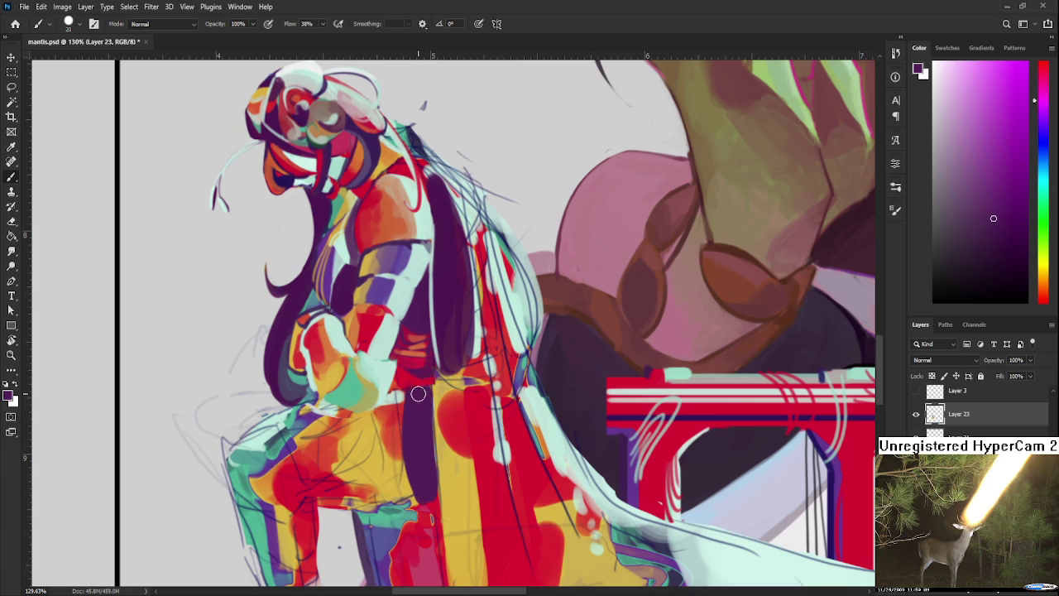
{"action": "left_click", "coordinate": [422, 404], "text": "alt"}
{"action": "left_click", "coordinate": [423, 406], "text": "alt"}
{"action": "left_click", "coordinate": [422, 414], "text": "alt"}
{"action": "left_click_drag", "start_coordinate": [407, 387], "coordinate": [406, 495]}
{"action": "left_click", "coordinate": [427, 488], "text": "alt"}
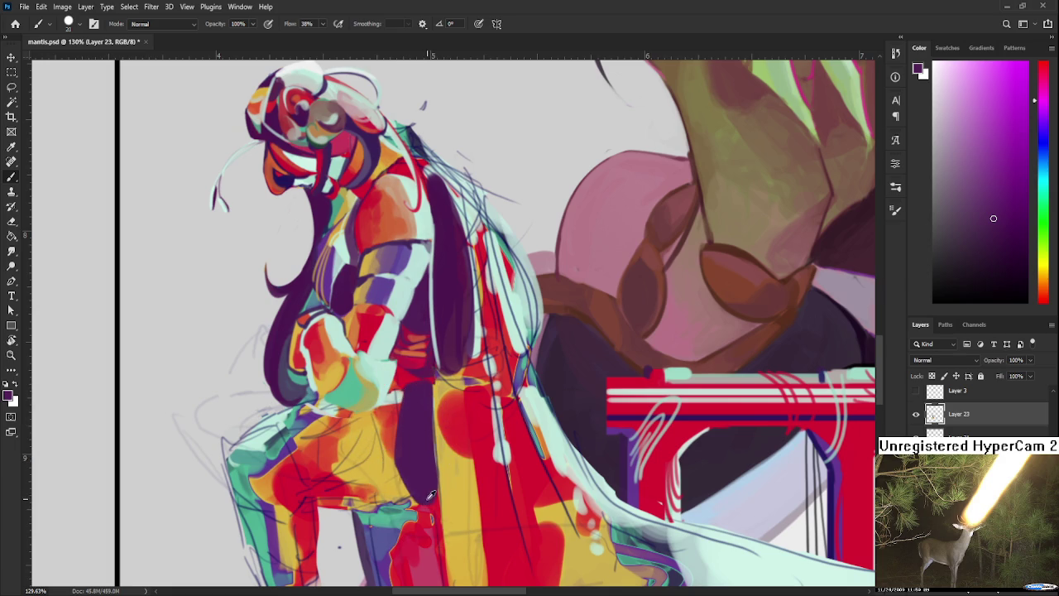
Cover the orange-red patch above the knee with yellow and paint orange over the thigh.
{"action": "left_click", "coordinate": [395, 489], "text": "alt"}
{"action": "left_click_drag", "start_coordinate": [395, 502], "coordinate": [375, 451]}
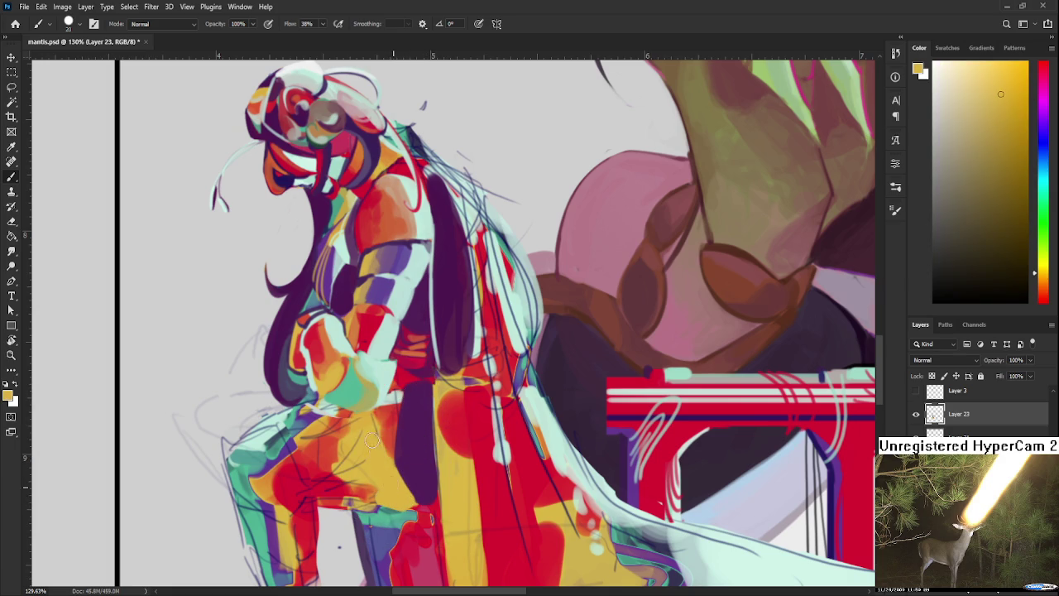
{"action": "left_click", "coordinate": [381, 479], "text": "alt"}
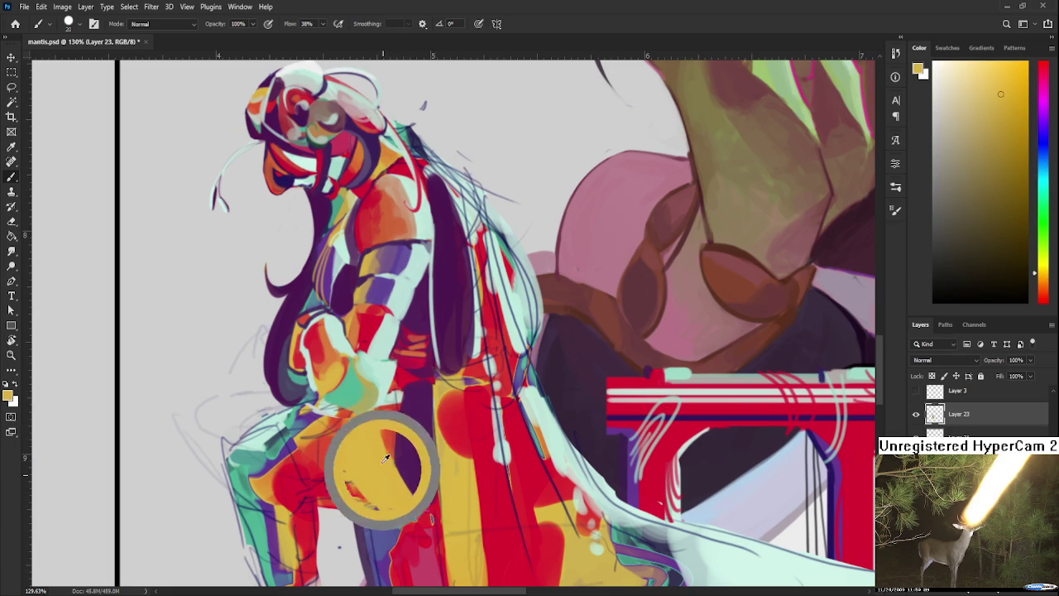
{"action": "left_click_drag", "start_coordinate": [385, 447], "coordinate": [374, 414]}
{"action": "left_click", "coordinate": [385, 460], "text": "alt"}
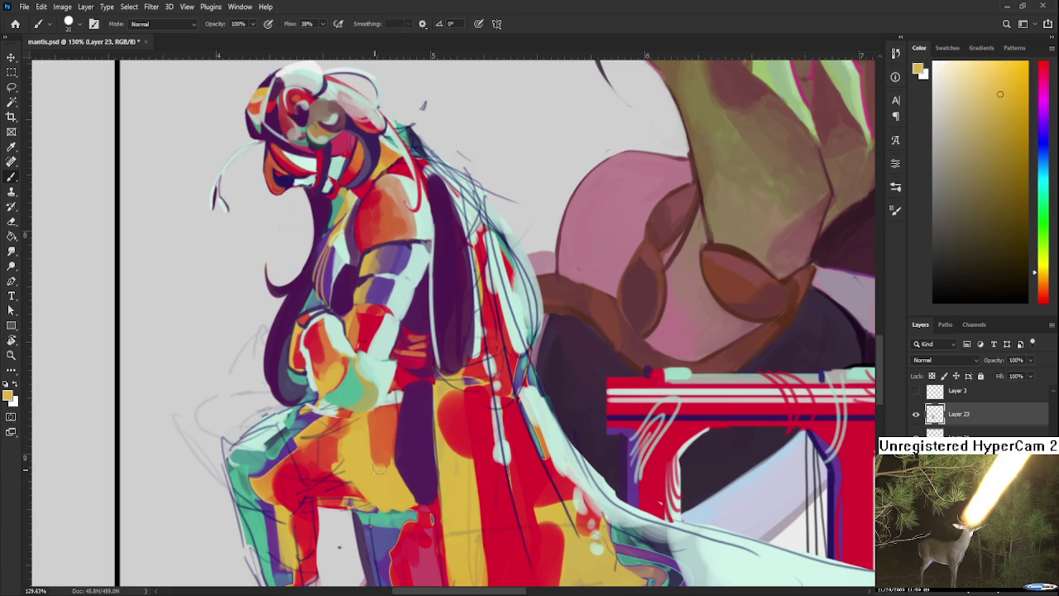
{"action": "left_click", "coordinate": [383, 440], "text": "alt"}
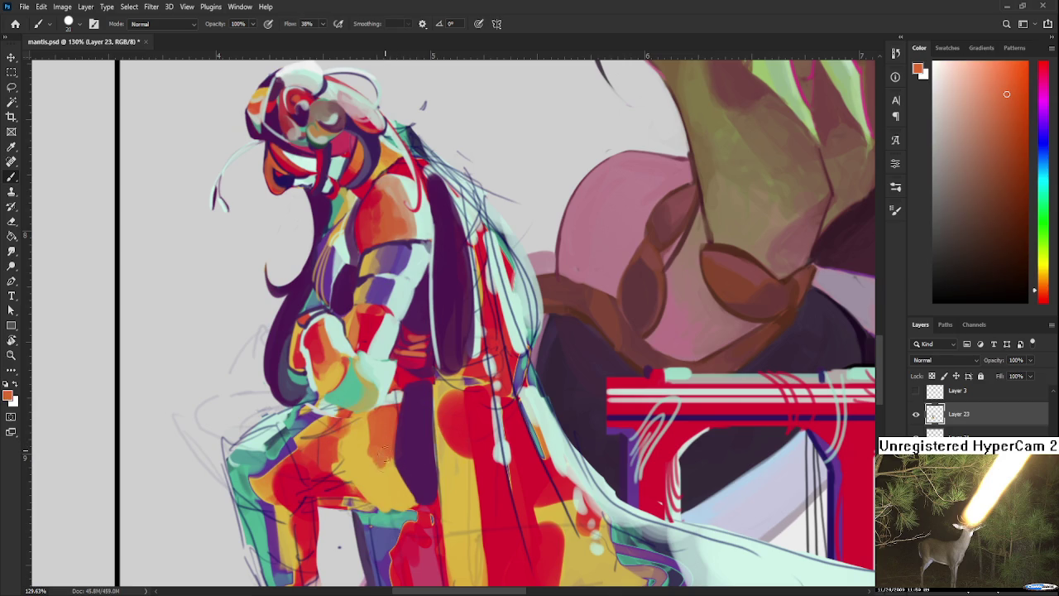
{"action": "left_click", "coordinate": [377, 451], "text": "alt"}
Paint orange strokes lower on the thigh, resampling yellow and orange-red from the leg.
{"action": "left_click_drag", "start_coordinate": [381, 464], "coordinate": [410, 499]}
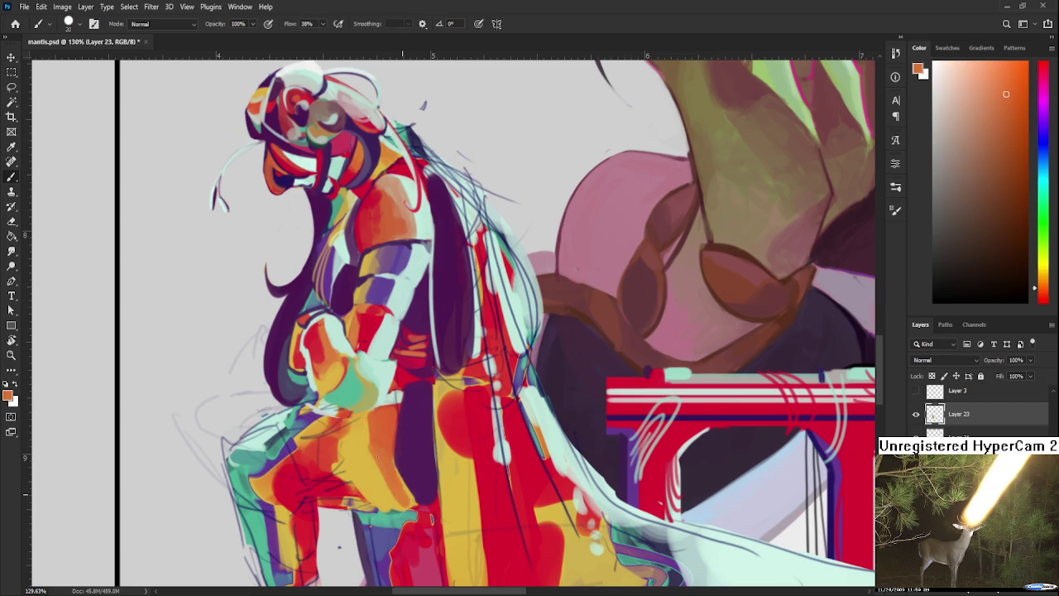
{"action": "left_click", "coordinate": [410, 495], "text": "alt"}
{"action": "left_click", "coordinate": [386, 466], "text": "alt"}
{"action": "left_click", "coordinate": [401, 494], "text": "alt"}
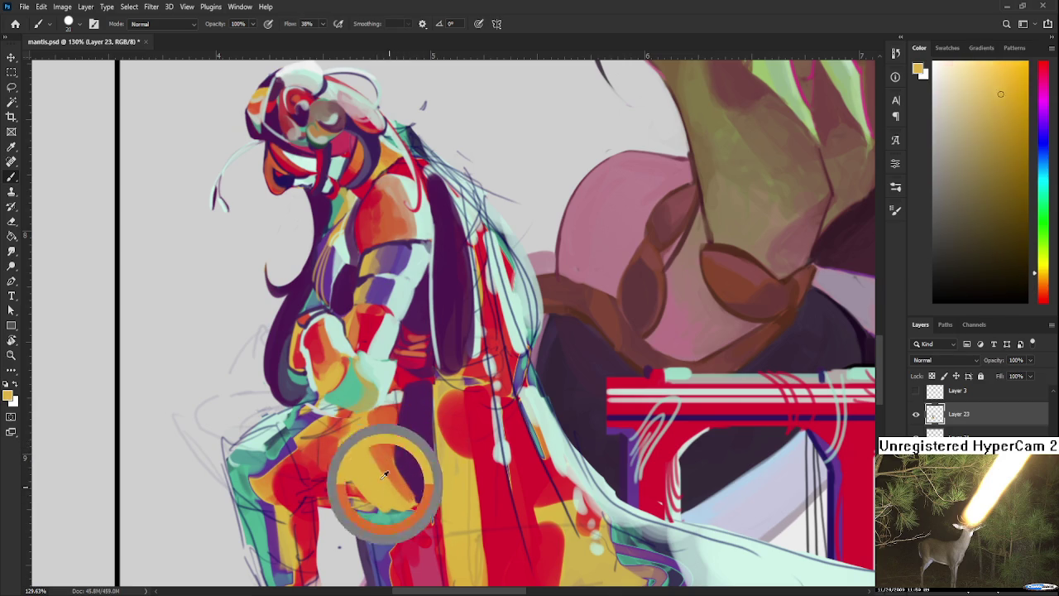
{"action": "left_click", "coordinate": [396, 439], "text": "alt"}
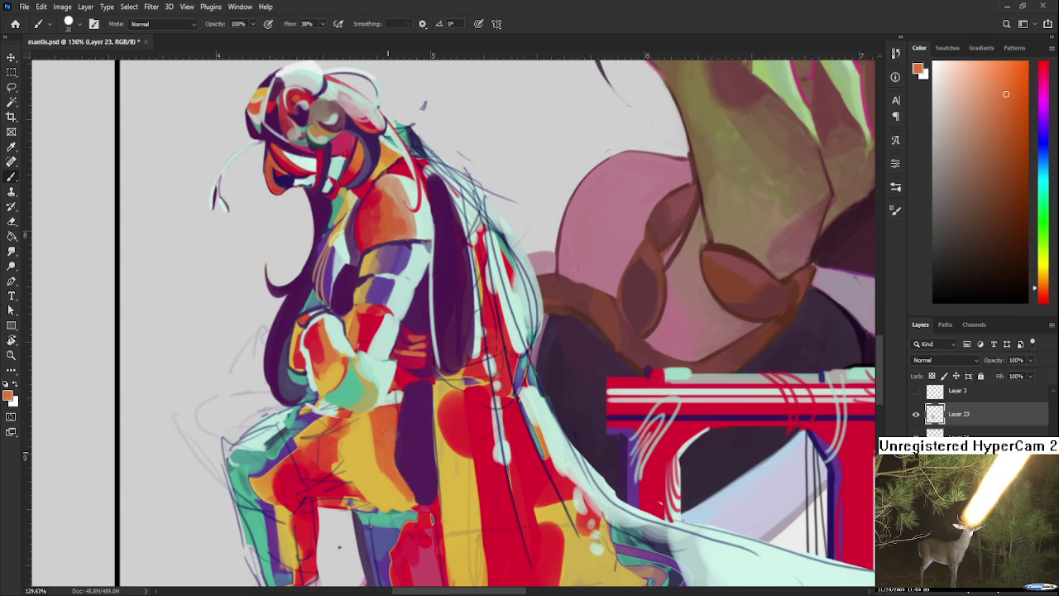
{"action": "left_click_drag", "start_coordinate": [459, 445], "coordinate": [463, 410]}
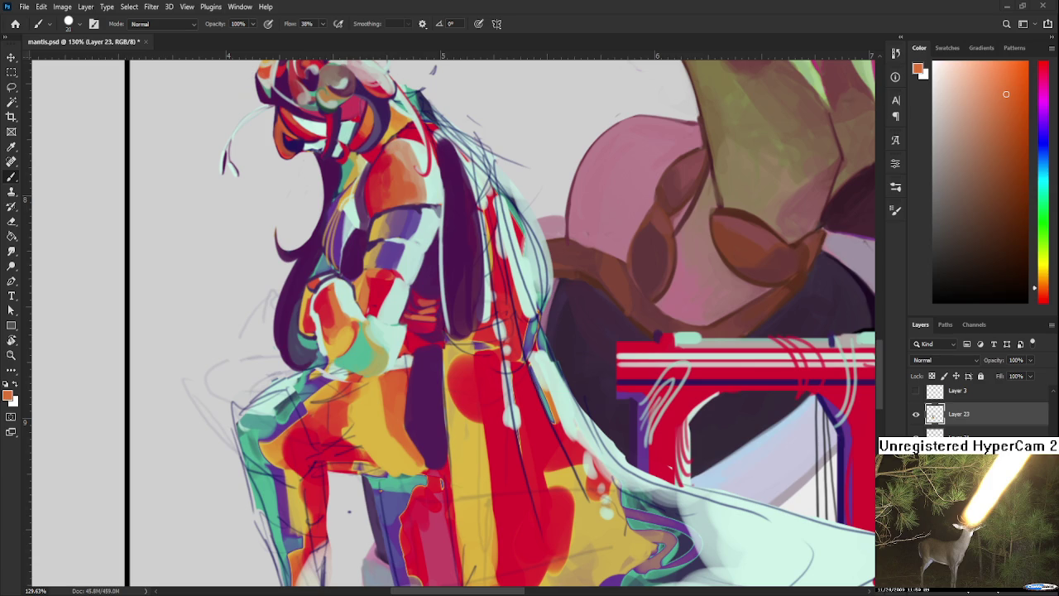
Sample and compare yellow-orange and red-orange tones from the figure's leg.
{"action": "left_click", "coordinate": [414, 403], "text": "alt"}
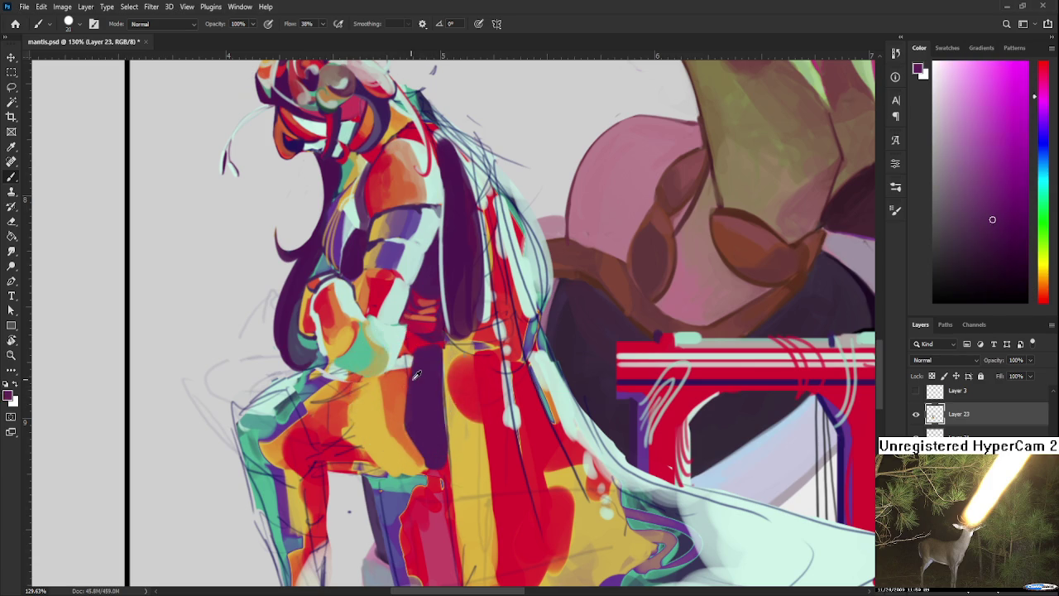
{"action": "left_click", "coordinate": [400, 396], "text": "alt"}
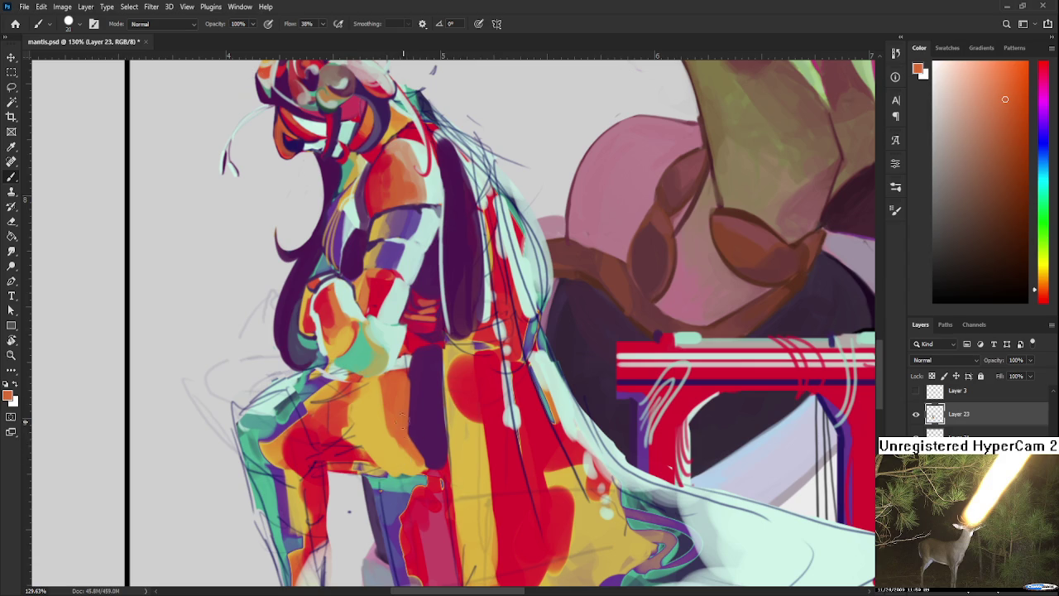
{"action": "left_click", "coordinate": [391, 447], "text": "alt"}
{"action": "left_click", "coordinate": [386, 414], "text": "alt"}
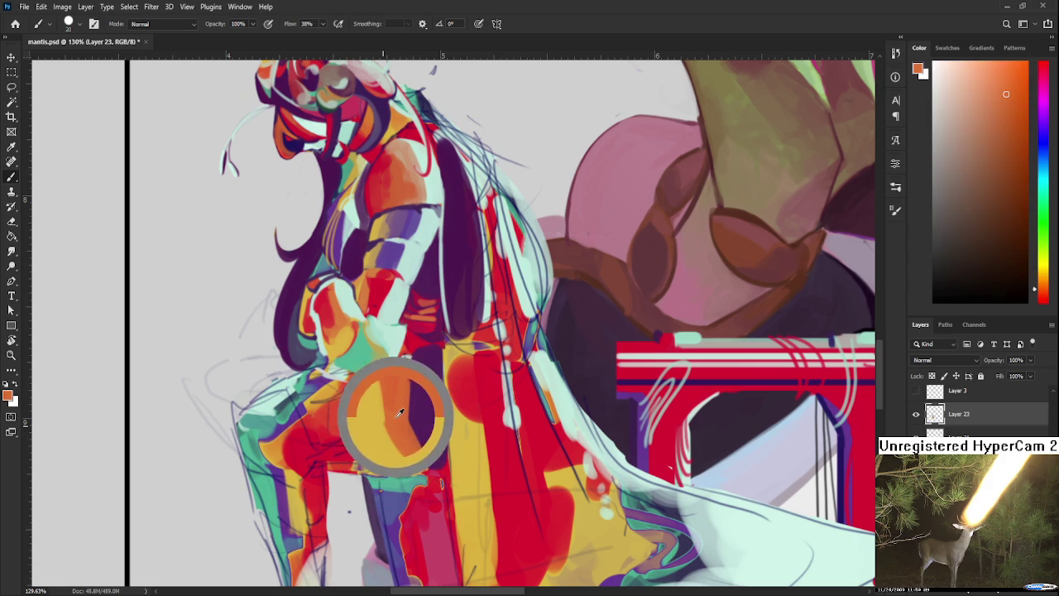
{"action": "left_click", "coordinate": [375, 411], "text": "alt"}
{"action": "left_click", "coordinate": [390, 412], "text": "alt"}
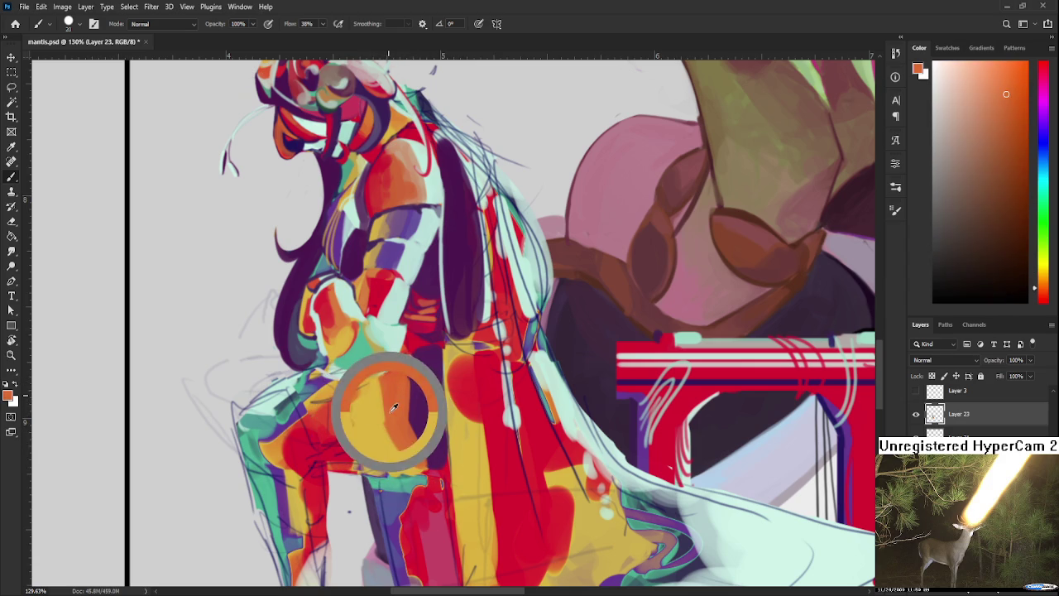
{"action": "left_click", "coordinate": [363, 420], "text": "alt"}
{"action": "left_click", "coordinate": [386, 426], "text": "alt"}
{"action": "left_click", "coordinate": [391, 442], "text": "alt"}
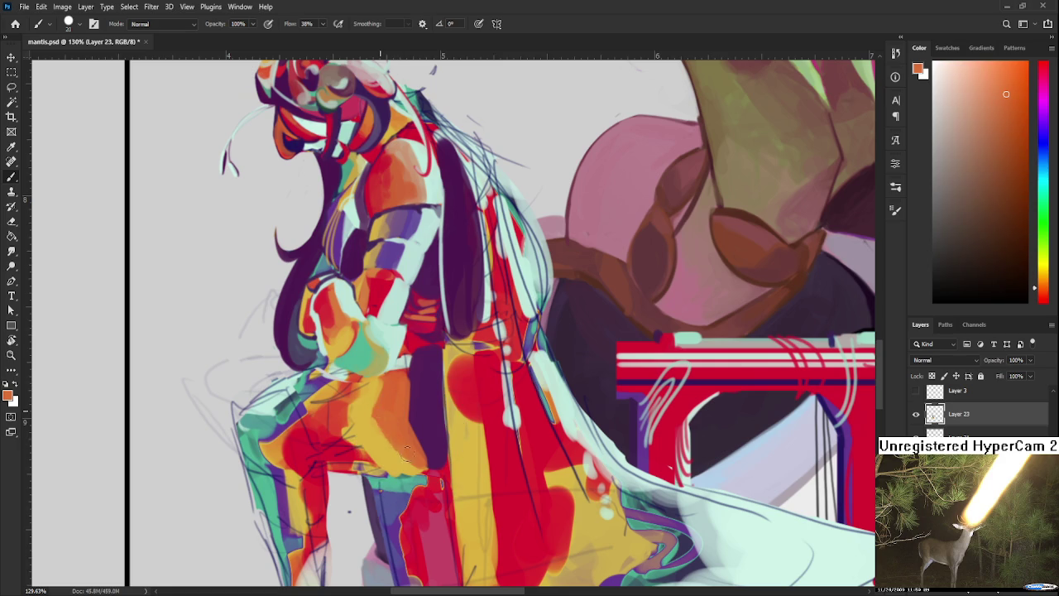
{"action": "left_click", "coordinate": [409, 445], "text": "alt"}
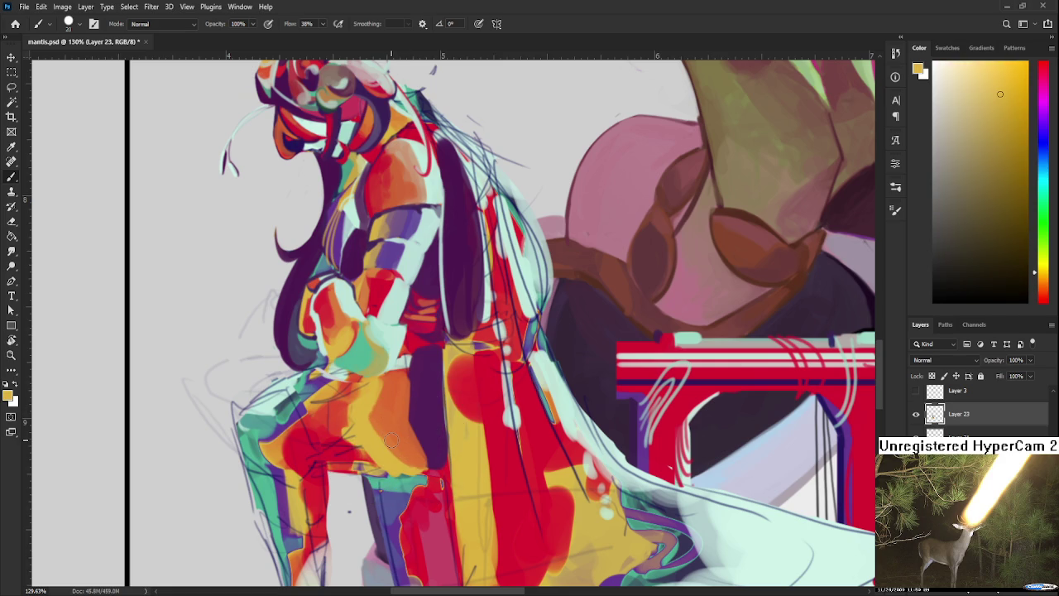
Sample dark purples from the figure, then pick up orange from its torso.
{"action": "scroll", "coordinate": [390, 441], "scroll_direction": "down", "scroll_amount": 5}
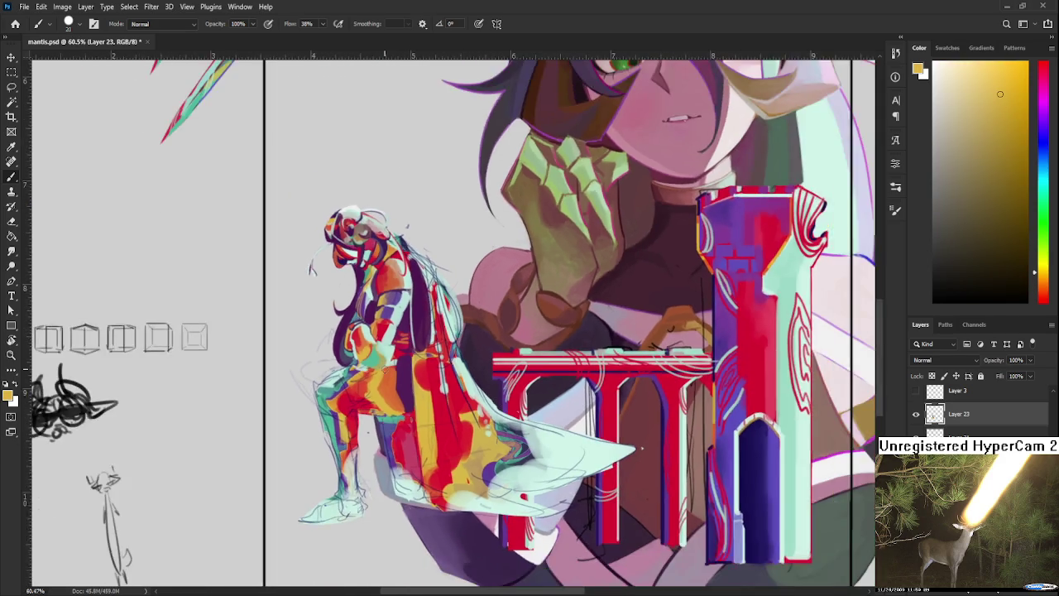
{"action": "scroll", "coordinate": [496, 372], "scroll_direction": "up", "scroll_amount": 3}
{"action": "left_click", "coordinate": [401, 377], "text": "alt"}
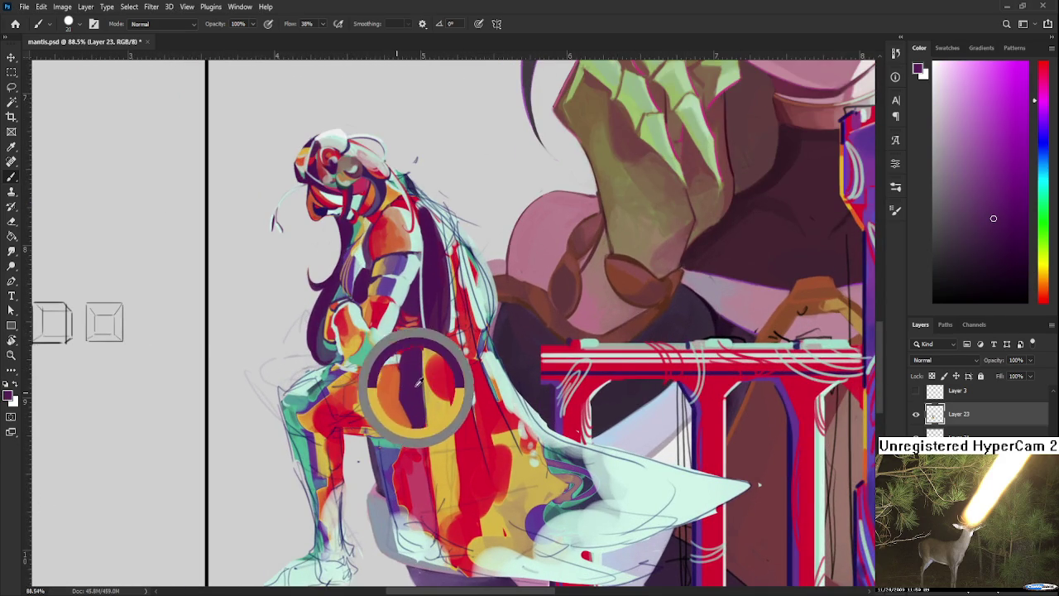
{"action": "left_click", "coordinate": [395, 367], "text": "alt"}
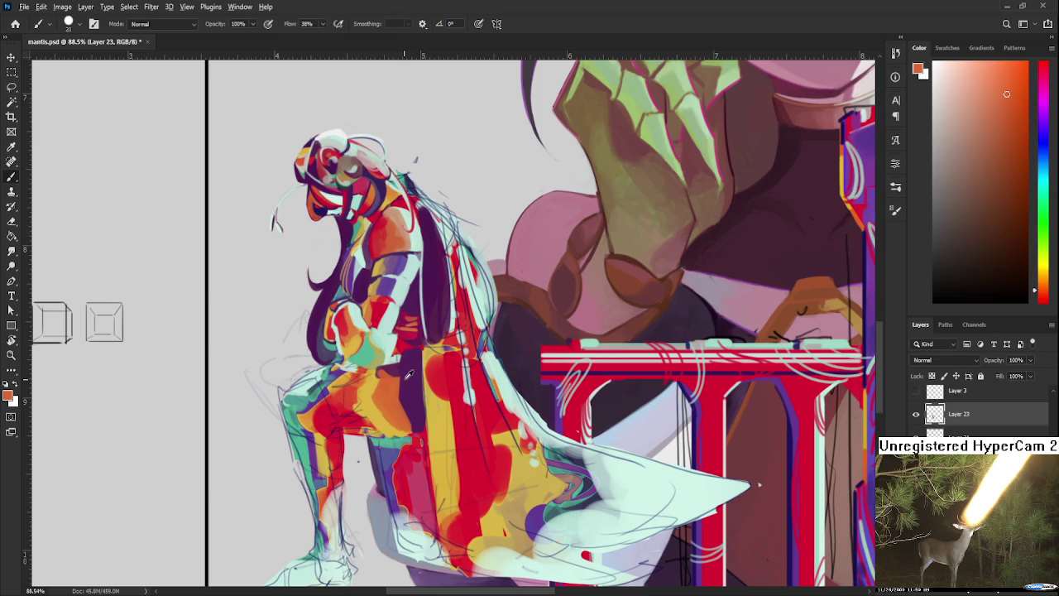
{"action": "left_click", "coordinate": [390, 370], "text": "alt"}
{"action": "left_click", "coordinate": [413, 363], "text": "alt"}
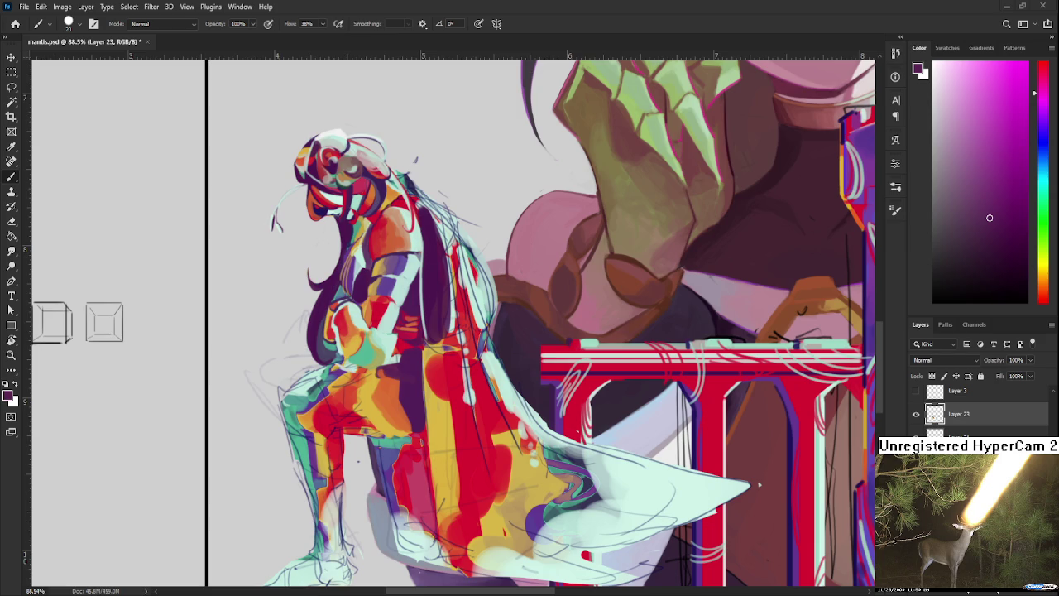
{"action": "left_click", "coordinate": [369, 380], "text": "alt"}
{"action": "left_click", "coordinate": [393, 402], "text": "alt"}
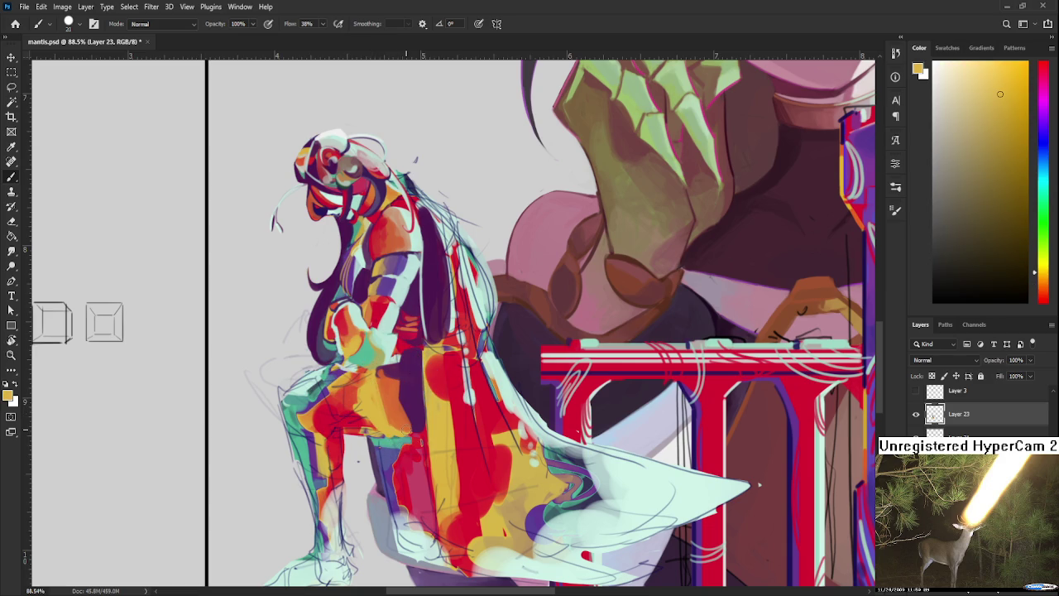
Sample red and yellow from the figure's leg, then brush a light yellow stroke across the orange thigh.
{"action": "scroll", "coordinate": [404, 376], "scroll_direction": "down", "scroll_amount": 1}
{"action": "scroll", "coordinate": [410, 387], "scroll_direction": "down", "scroll_amount": 1}
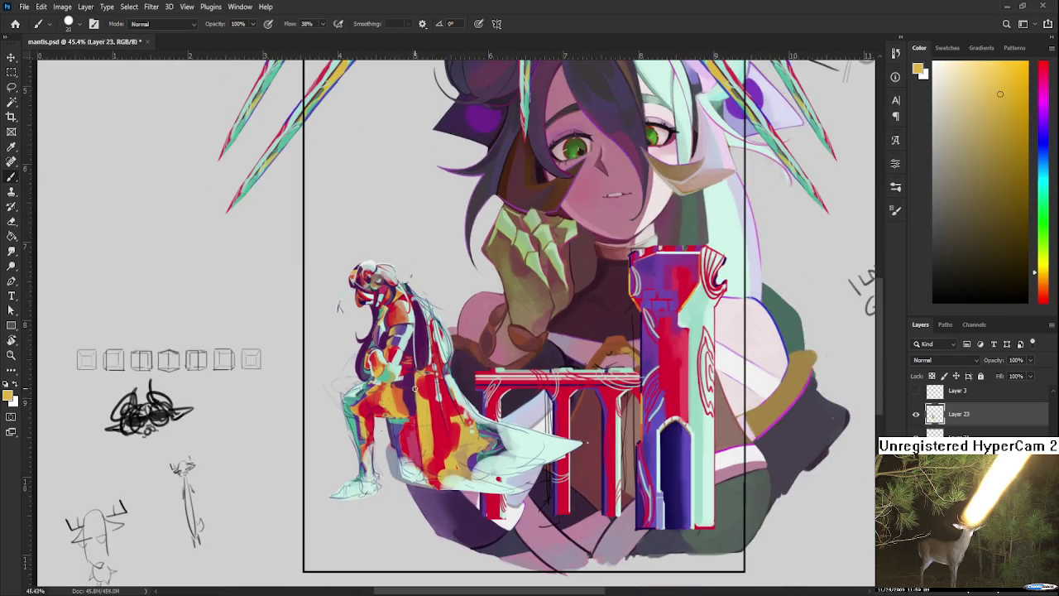
{"action": "scroll", "coordinate": [413, 390], "scroll_direction": "up", "scroll_amount": 1}
{"action": "scroll", "coordinate": [411, 382], "scroll_direction": "up", "scroll_amount": 1}
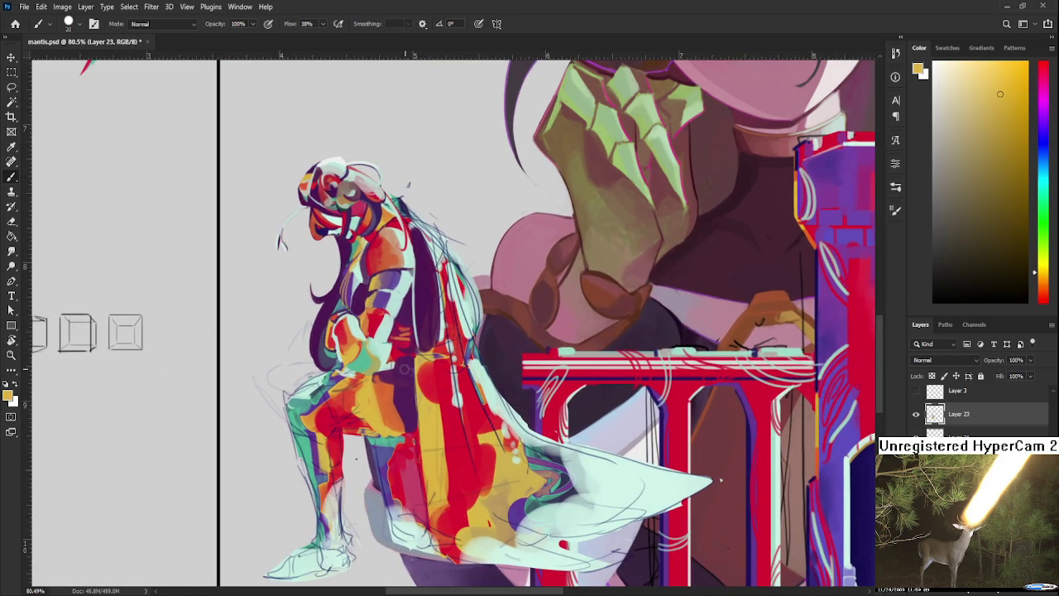
{"action": "left_click", "coordinate": [368, 396], "text": "alt"}
{"action": "left_click", "coordinate": [333, 394], "text": "alt"}
{"action": "left_click", "coordinate": [365, 396], "text": "alt"}
{"action": "left_click", "coordinate": [350, 400], "text": "alt"}
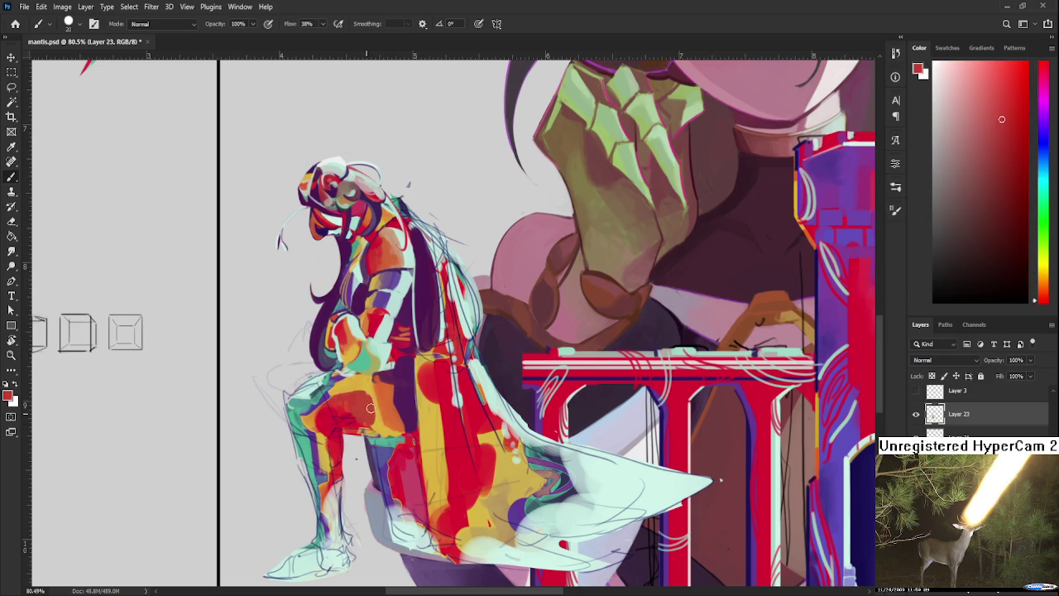
{"action": "left_click", "coordinate": [364, 399], "text": "alt"}
{"action": "left_click_drag", "start_coordinate": [357, 395], "coordinate": [334, 396]}
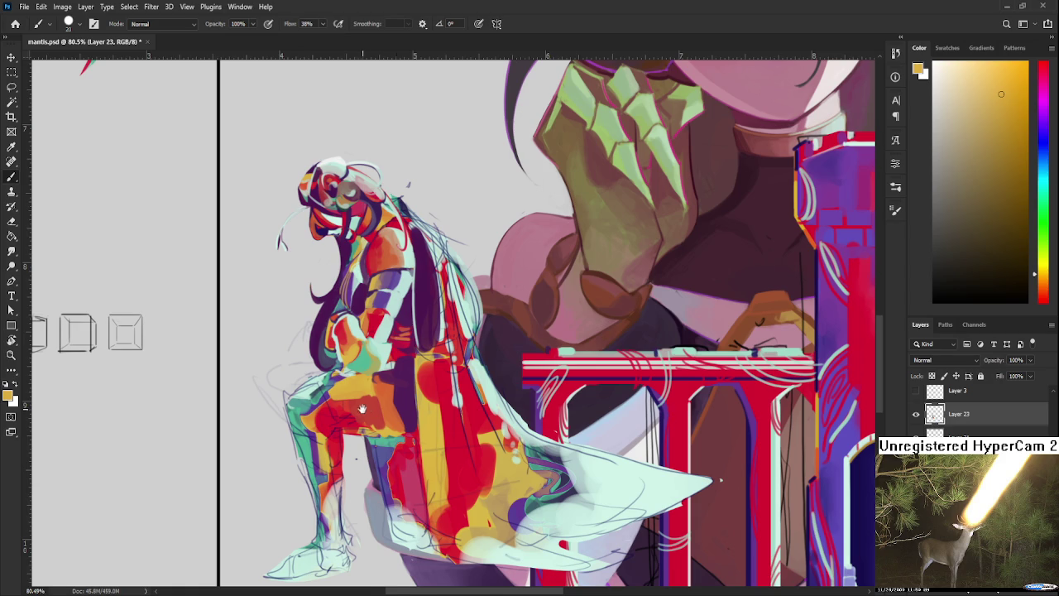
Sample reds and oranges from the knight's cloak and dab darker orange onto it.
{"action": "scroll", "coordinate": [381, 405], "scroll_direction": "left", "scroll_amount": 2}
{"action": "left_click", "coordinate": [398, 404], "text": "alt"}
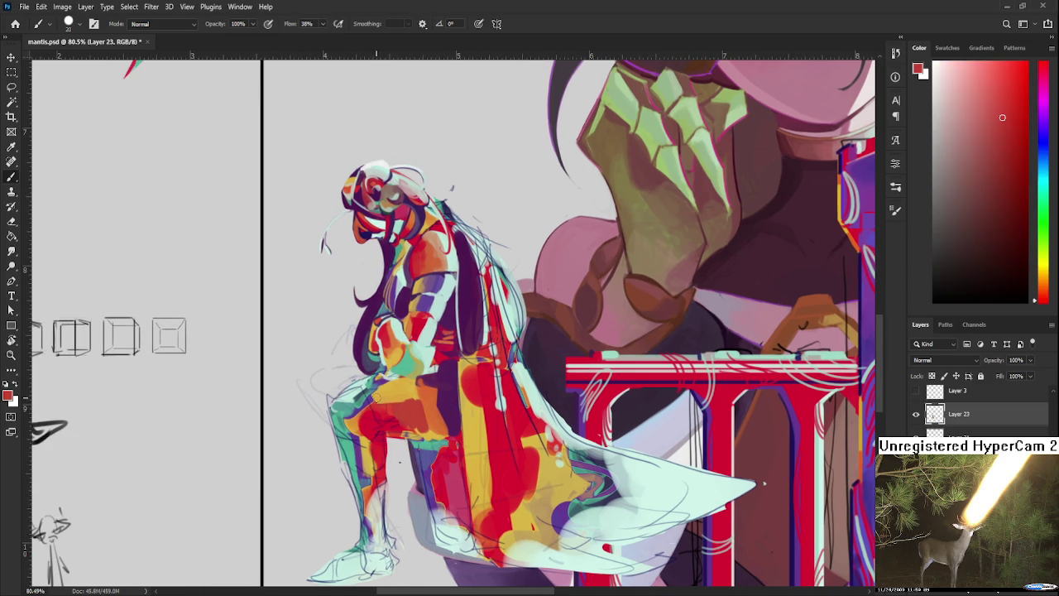
{"action": "left_click", "coordinate": [426, 401], "text": "alt"}
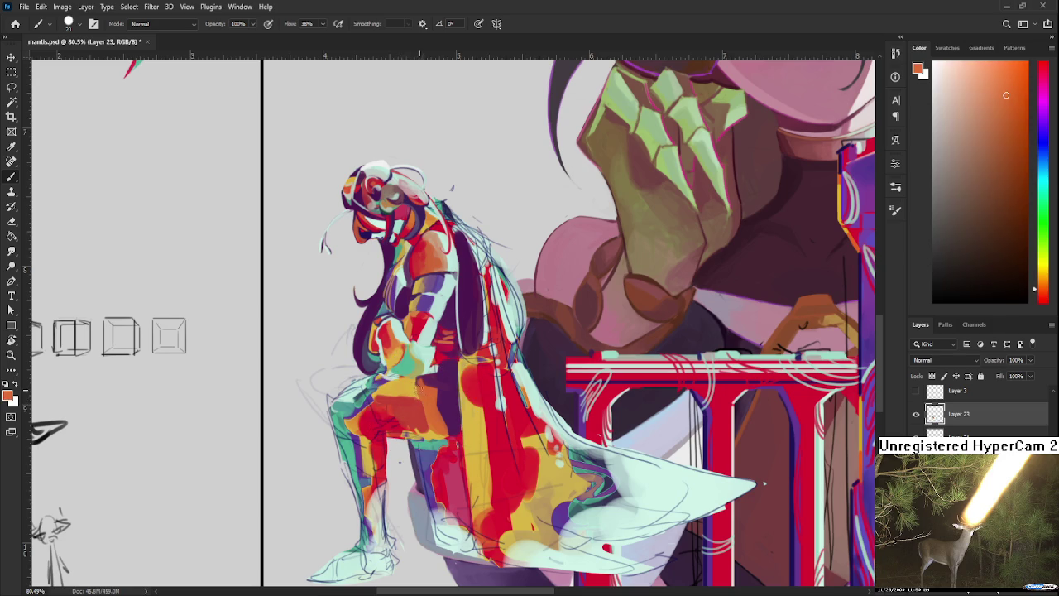
{"action": "left_click", "coordinate": [413, 390], "text": "alt"}
{"action": "left_click", "coordinate": [418, 390], "text": "alt"}
{"action": "left_click", "coordinate": [404, 388], "text": "alt"}
{"action": "left_click", "coordinate": [416, 389], "text": "alt"}
{"action": "left_click_drag", "start_coordinate": [414, 396], "coordinate": [407, 382]}
{"action": "left_click", "coordinate": [398, 386], "text": "alt"}
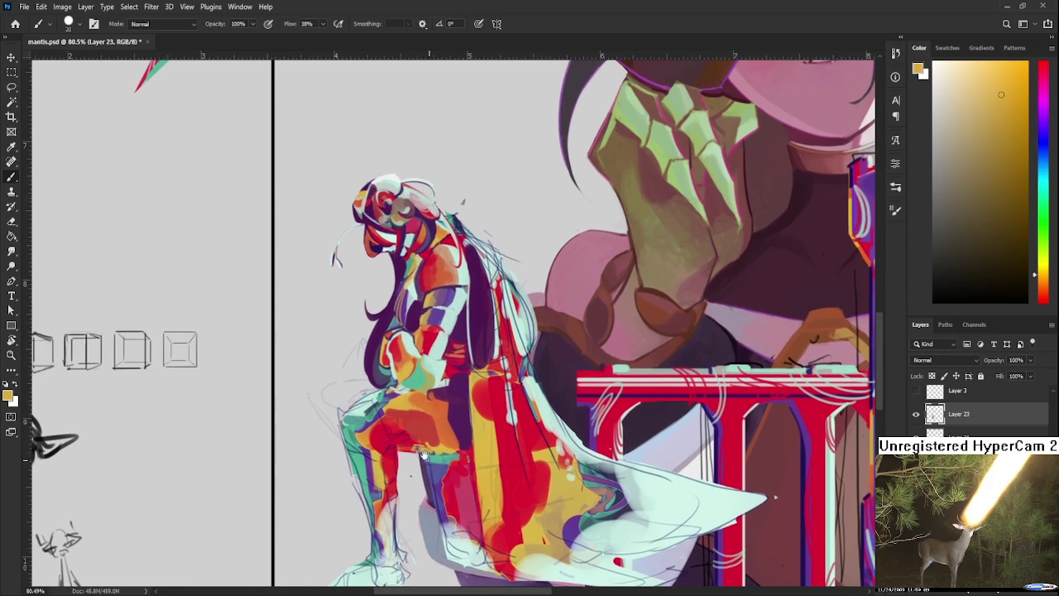
Sample red, orange and yellow-orange from the knight's figure and upper leg.
{"action": "left_click", "coordinate": [405, 409], "text": "alt"}
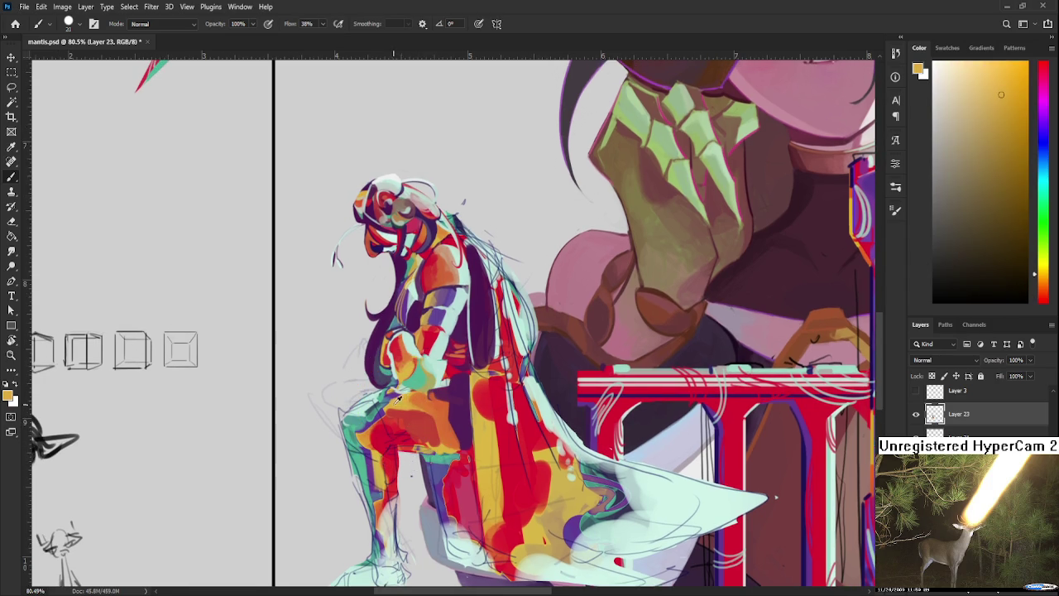
{"action": "left_click", "coordinate": [386, 405], "text": "alt"}
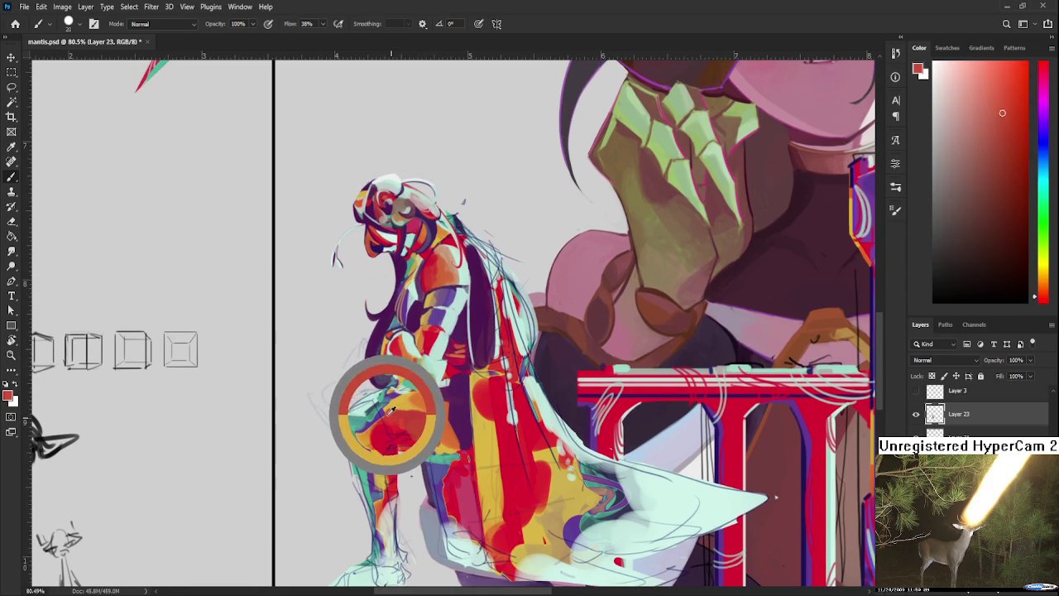
{"action": "left_click_drag", "start_coordinate": [386, 405], "coordinate": [391, 405]}
{"action": "left_click", "coordinate": [402, 406], "text": "alt"}
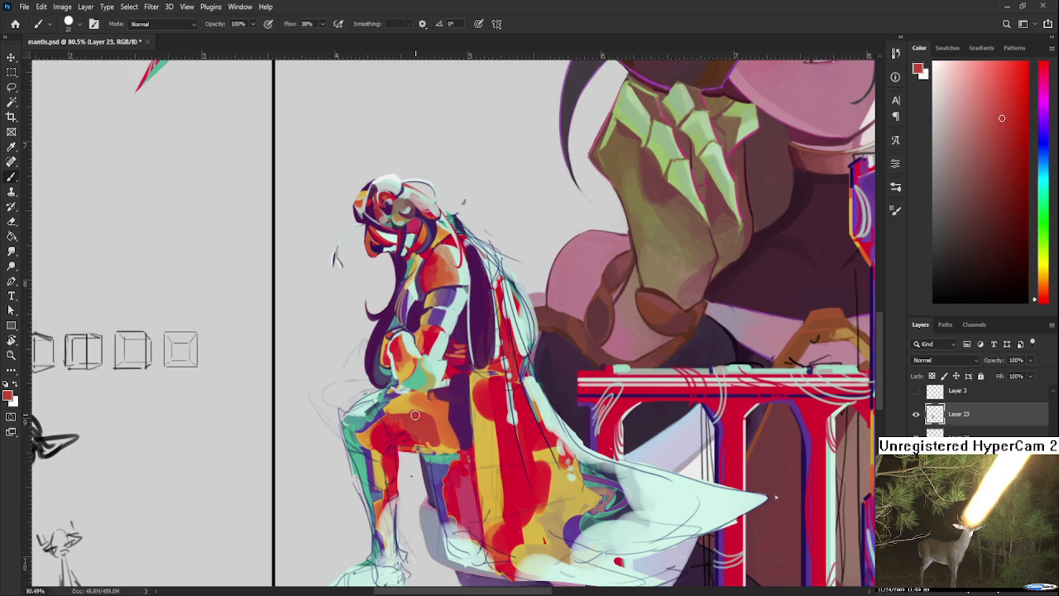
{"action": "left_click", "coordinate": [410, 406], "text": "alt"}
{"action": "left_click", "coordinate": [389, 410], "text": "alt"}
{"action": "mouse_move", "coordinate": [387, 426]}
{"action": "left_mouse_down"}
{"action": "mouse_move", "coordinate": [386, 439]}
{"action": "mouse_move", "coordinate": [370, 432]}
{"action": "left_mouse_up"}
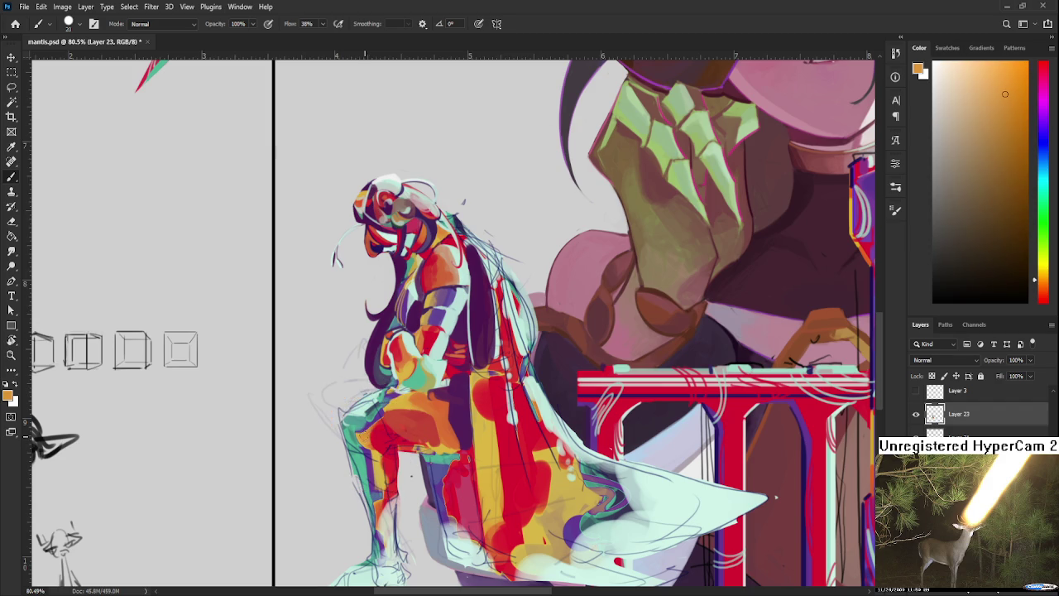
Pick crimson, darker red and orange-yellow from the knight's leg for the thigh.
{"action": "left_click", "coordinate": [383, 441], "text": "alt"}
{"action": "left_click", "coordinate": [382, 432], "text": "alt"}
{"action": "left_click_drag", "start_coordinate": [382, 432], "coordinate": [398, 400]}
{"action": "left_click", "coordinate": [381, 422], "text": "alt"}
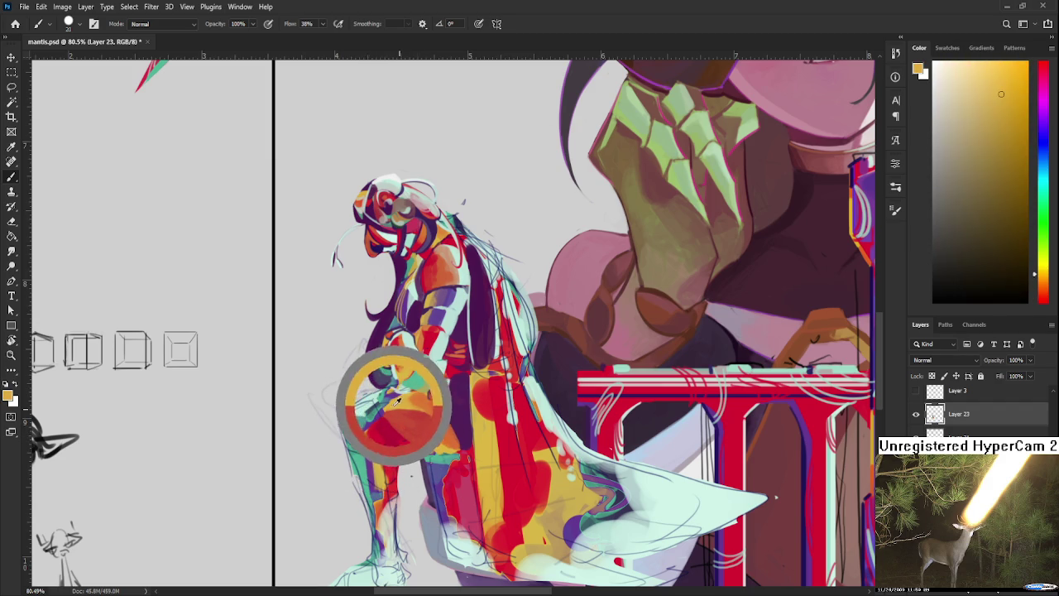
{"action": "left_click", "coordinate": [397, 406], "text": "alt"}
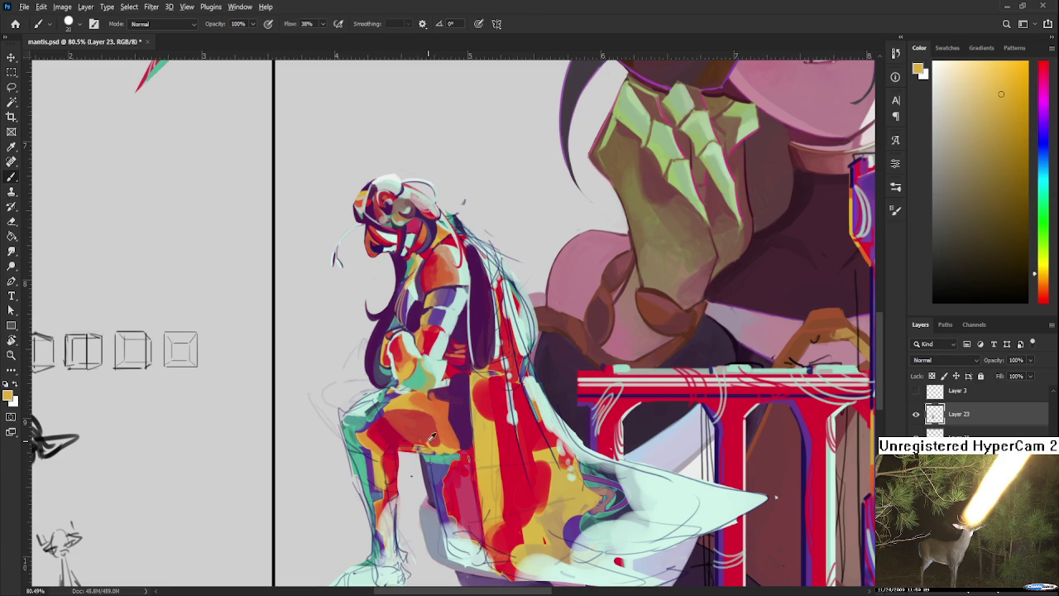
{"action": "left_click", "coordinate": [396, 431], "text": "alt"}
{"action": "left_click", "coordinate": [401, 424], "text": "alt"}
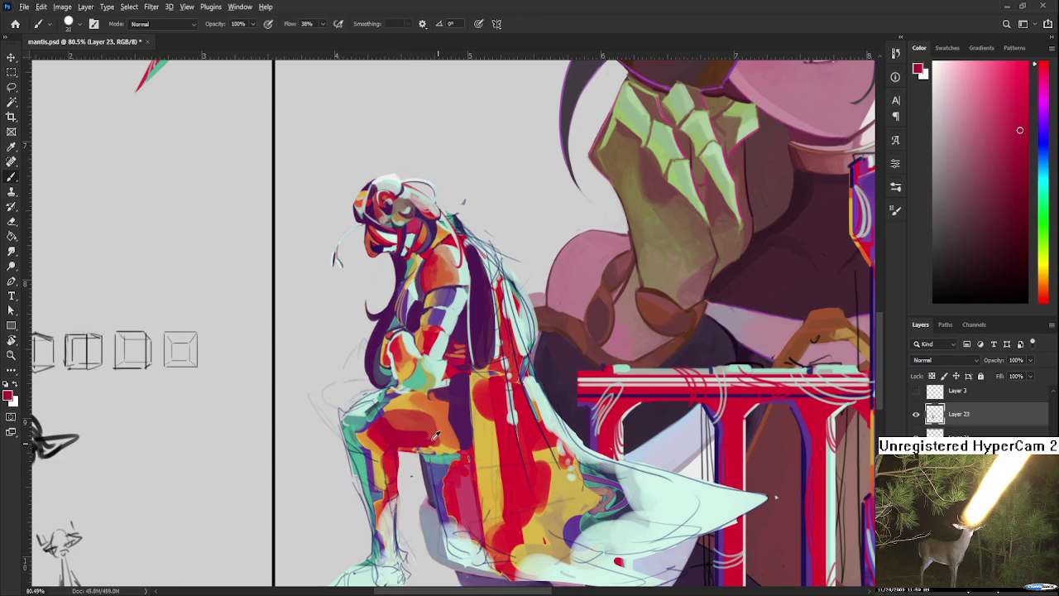
Layer crimson patches over the thigh using reds sampled from the leg, then pan to the lower legs.
{"action": "left_click", "coordinate": [412, 411], "text": "alt"}
{"action": "left_click", "coordinate": [427, 419], "text": "alt"}
{"action": "left_click", "coordinate": [422, 431], "text": "alt"}
{"action": "left_click", "coordinate": [429, 426], "text": "alt"}
{"action": "left_click", "coordinate": [431, 428], "text": "alt"}
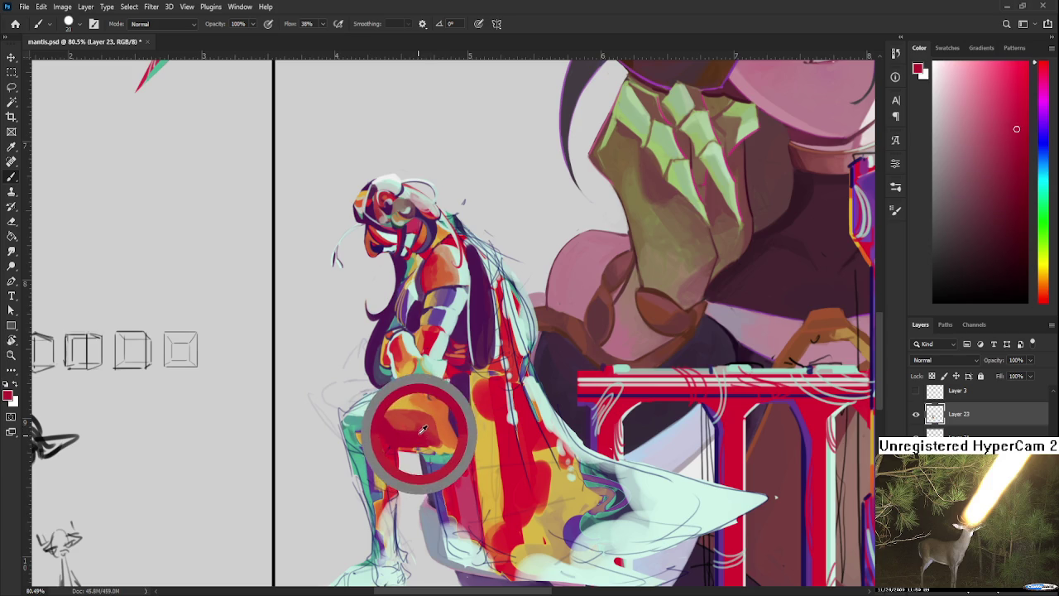
{"action": "left_click", "coordinate": [428, 425], "text": "alt"}
{"action": "left_click", "coordinate": [427, 425], "text": "alt"}
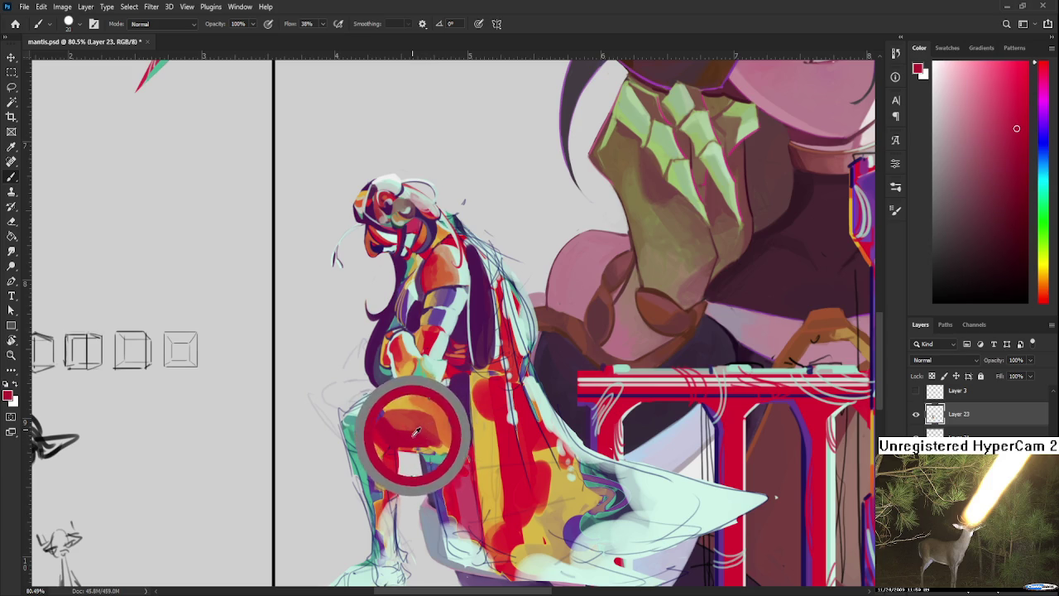
{"action": "left_click", "coordinate": [426, 428], "text": "alt"}
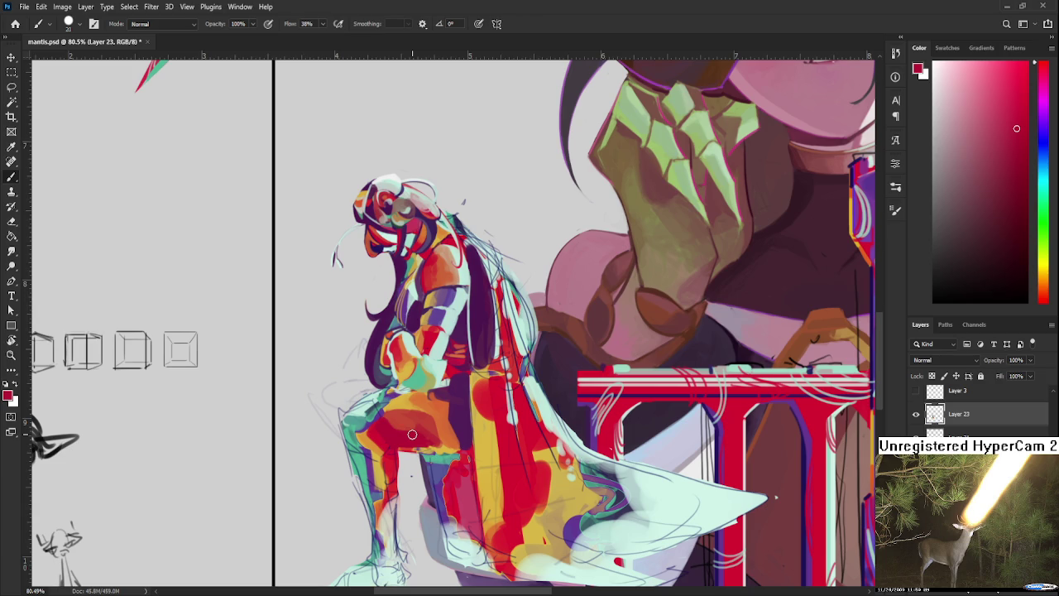
{"action": "left_click_drag", "start_coordinate": [403, 452], "coordinate": [405, 395]}
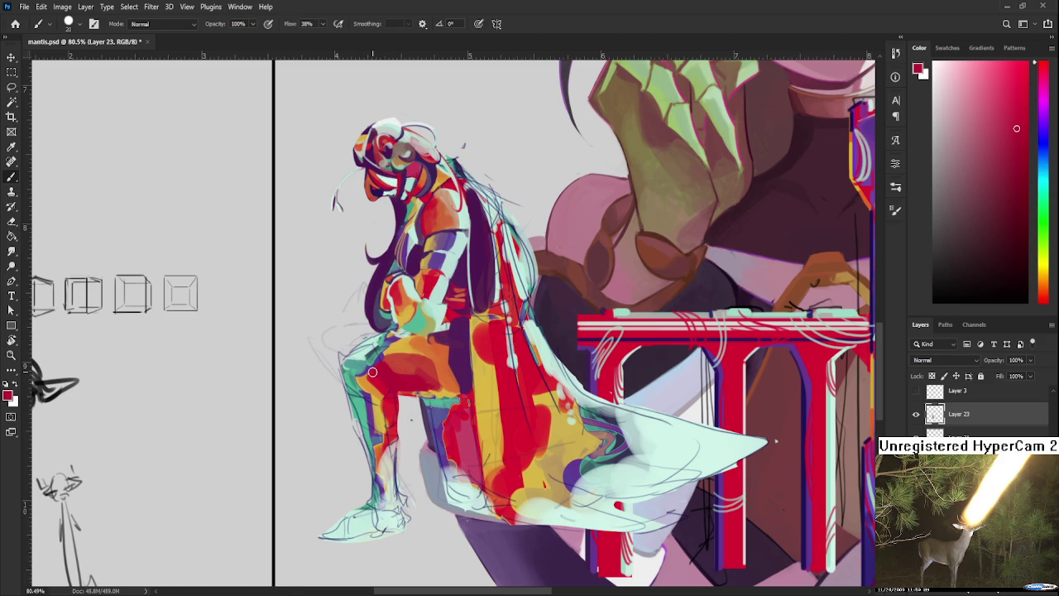
{"action": "scroll", "coordinate": [372, 372], "scroll_direction": "down", "scroll_amount": 5}
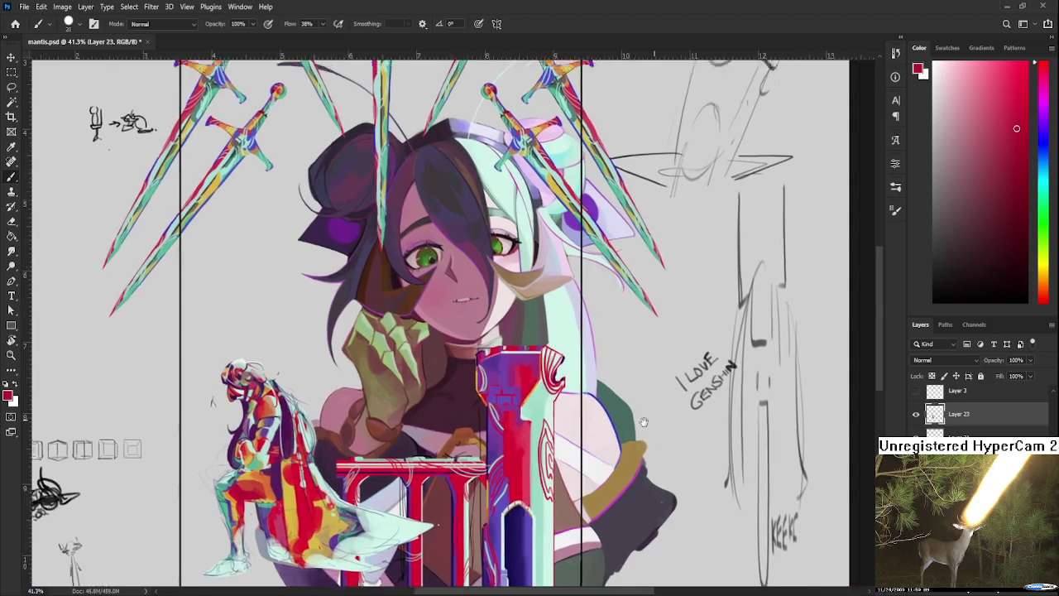
{"action": "left_click_drag", "start_coordinate": [604, 290], "coordinate": [499, 454]}
{"action": "scroll", "coordinate": [498, 453], "scroll_direction": "up", "scroll_amount": 5}
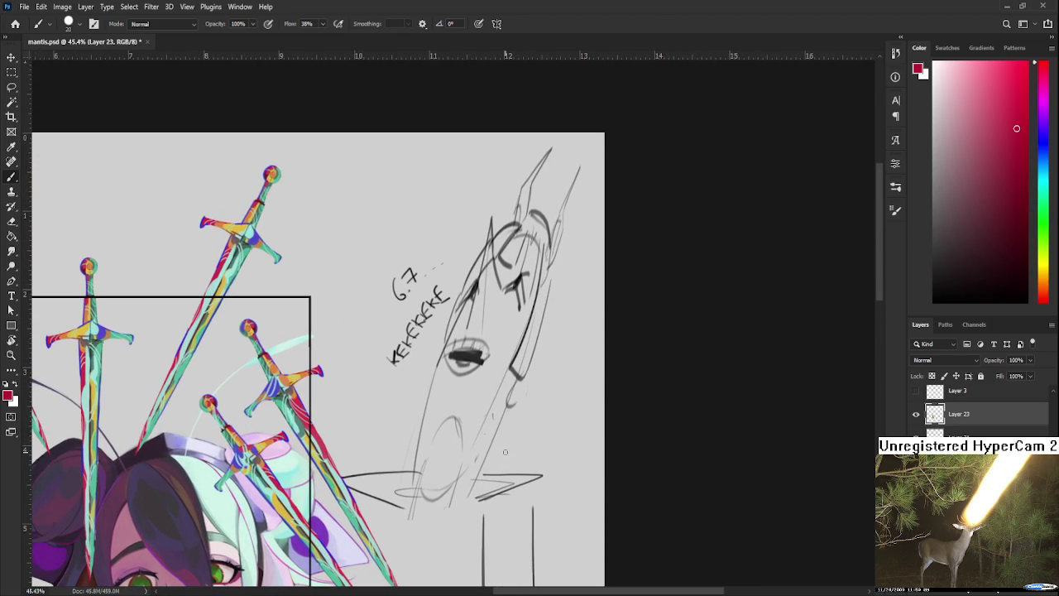
{"action": "scroll", "coordinate": [509, 453], "scroll_direction": "left", "scroll_amount": 2}
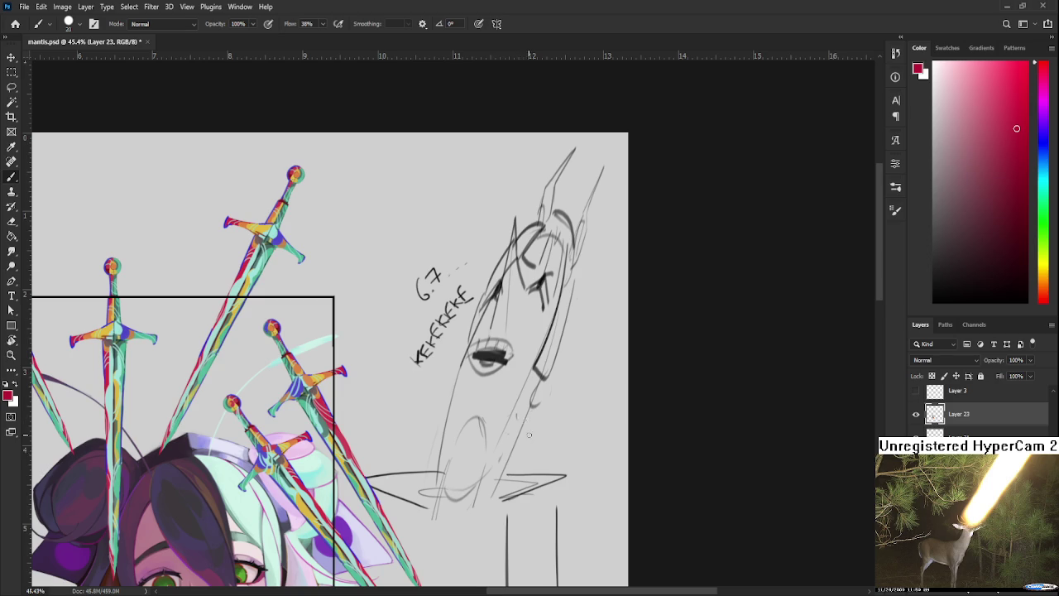
{"action": "scroll", "coordinate": [528, 429], "scroll_direction": "down", "scroll_amount": 5}
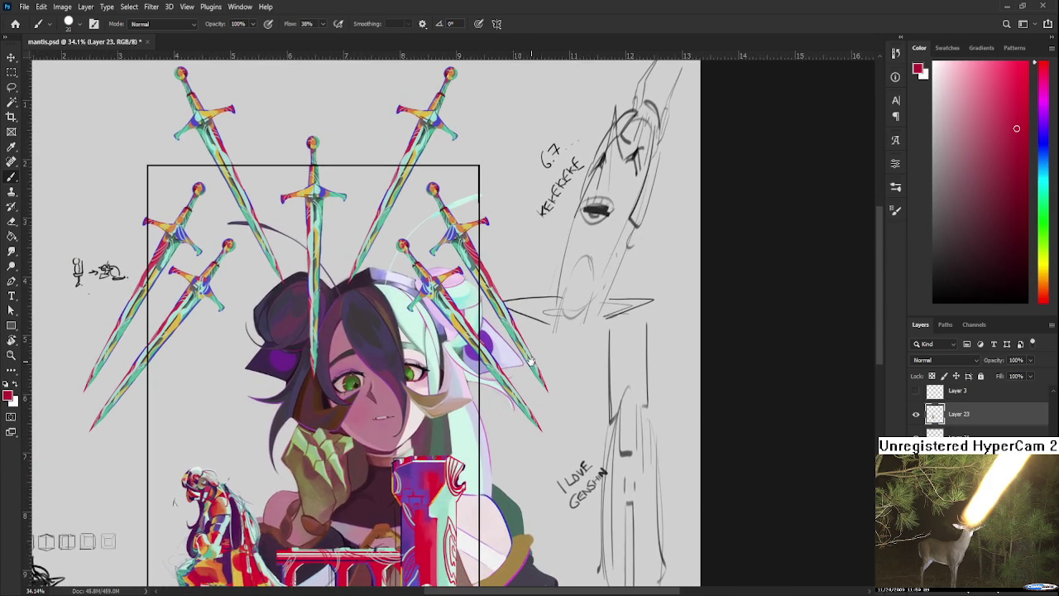
{"action": "left_click_drag", "start_coordinate": [470, 421], "coordinate": [519, 392]}
{"action": "scroll", "coordinate": [467, 377], "scroll_direction": "up", "scroll_amount": 2}
{"action": "scroll", "coordinate": [456, 393], "scroll_direction": "up", "scroll_amount": 2}
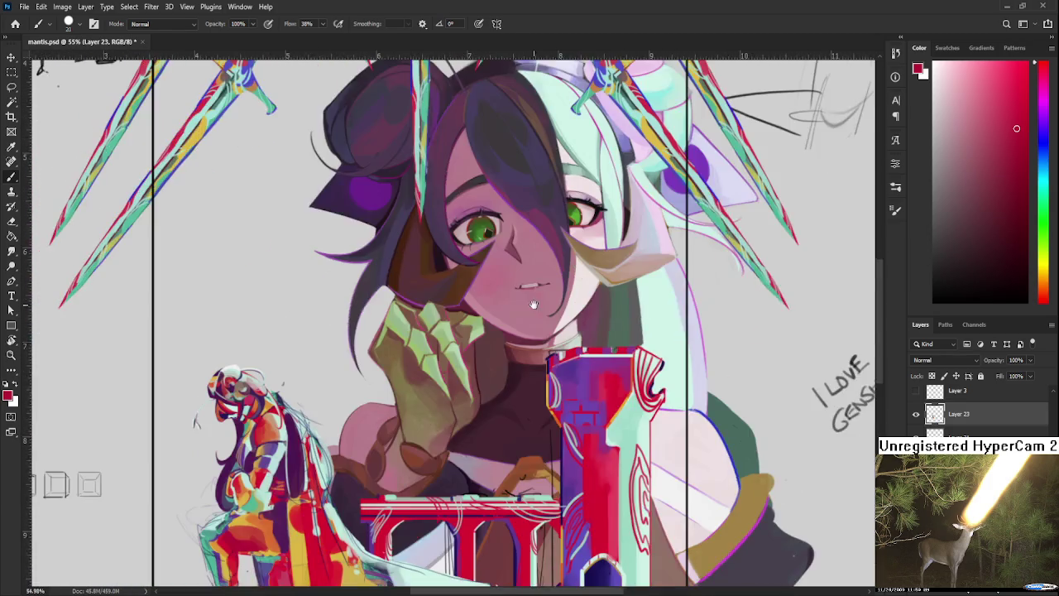
{"action": "scroll", "coordinate": [447, 406], "scroll_direction": "up", "scroll_amount": 2}
{"action": "scroll", "coordinate": [326, 443], "scroll_direction": "up", "scroll_amount": 2}
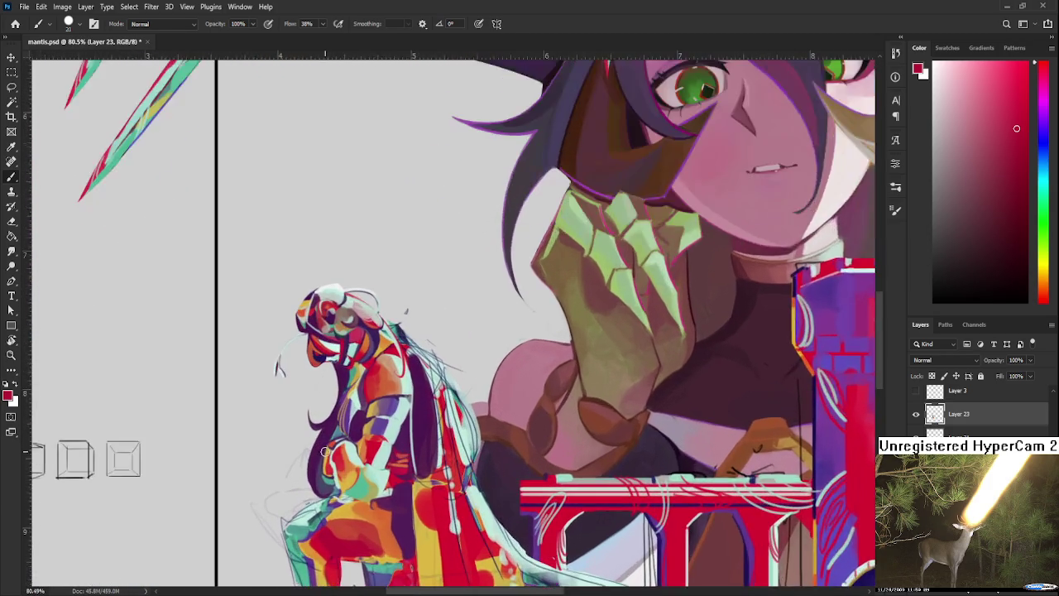
{"action": "scroll", "coordinate": [326, 447], "scroll_direction": "up", "scroll_amount": 1}
{"action": "scroll", "coordinate": [326, 451], "scroll_direction": "up", "scroll_amount": 1}
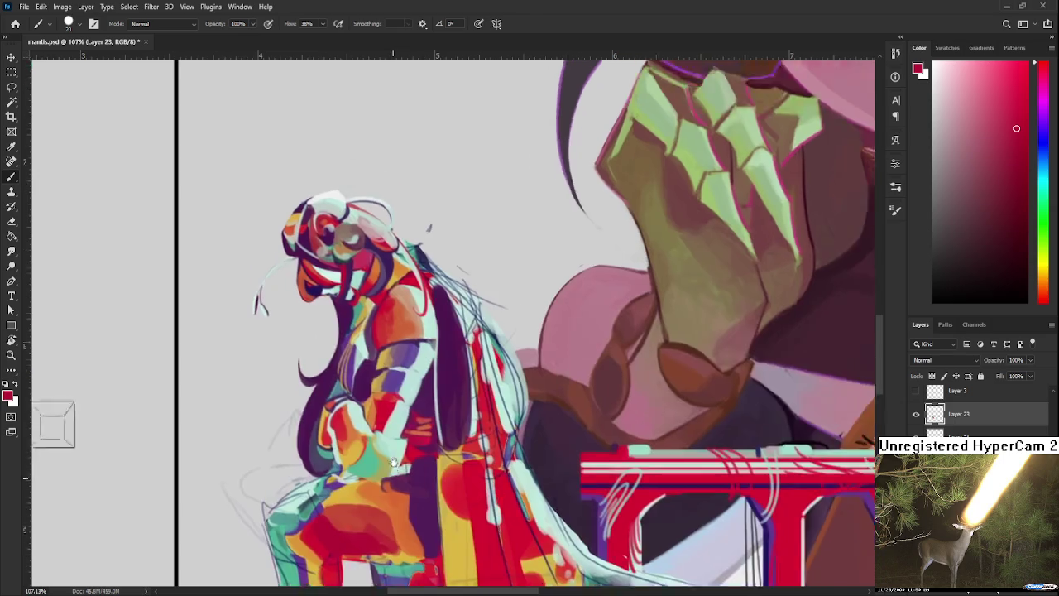
Sample pink-purple and orange tones around the knight's hip.
{"action": "left_click_drag", "start_coordinate": [420, 512], "coordinate": [440, 423]}
{"action": "left_click", "coordinate": [428, 438], "text": "alt"}
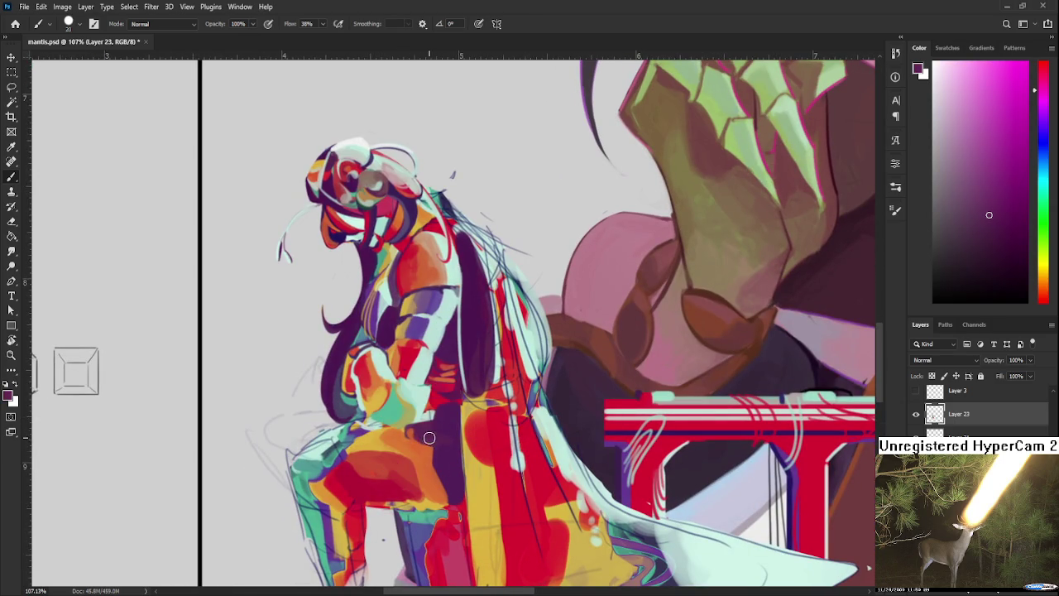
{"action": "left_click", "coordinate": [429, 420], "text": "alt"}
{"action": "left_click", "coordinate": [405, 443], "text": "alt"}
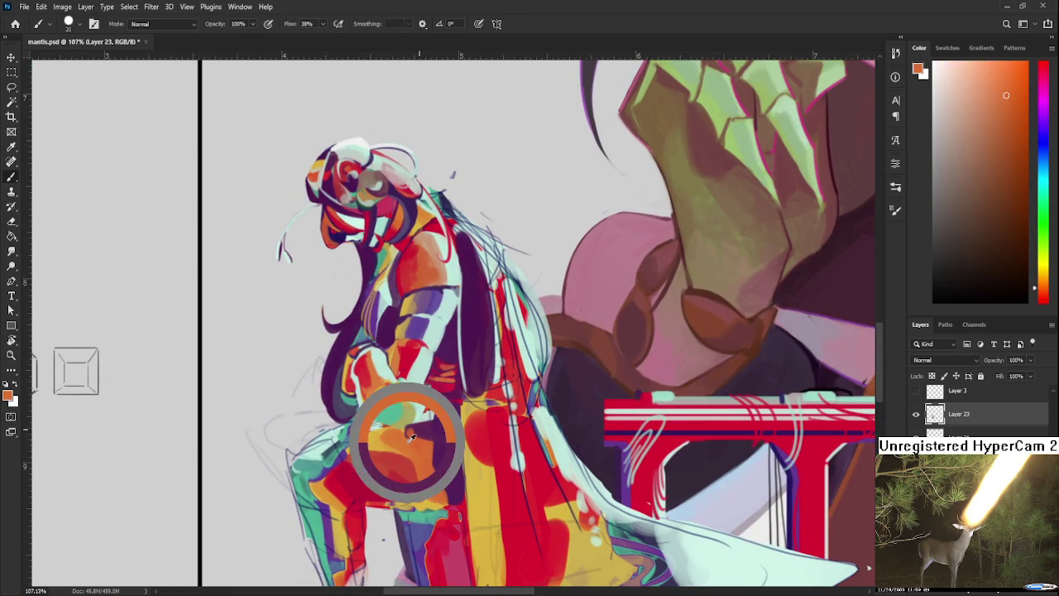
{"action": "left_click", "coordinate": [418, 431], "text": "alt"}
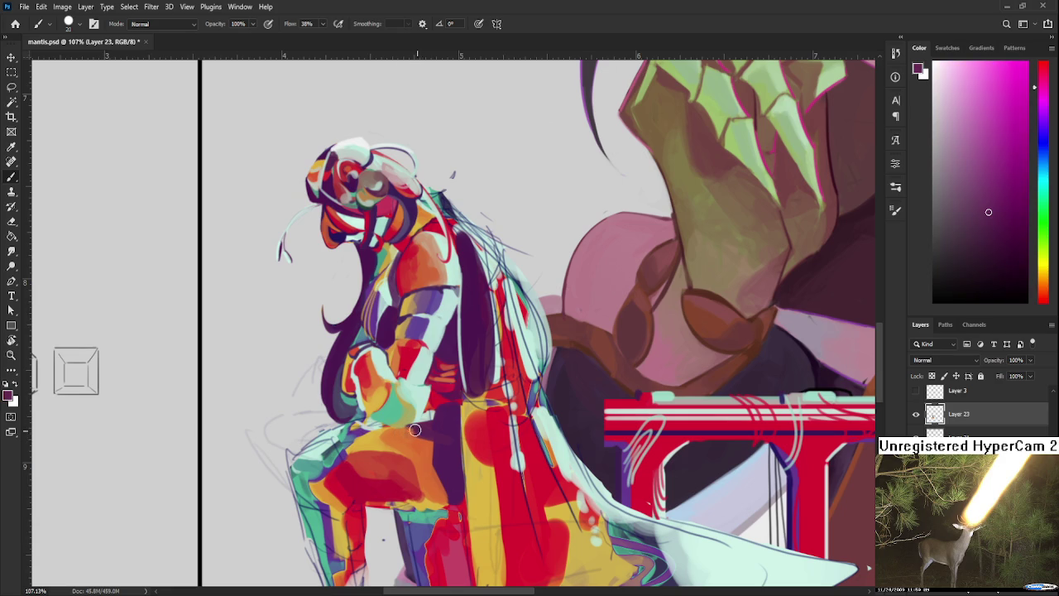
{"action": "left_click", "coordinate": [400, 443], "text": "alt"}
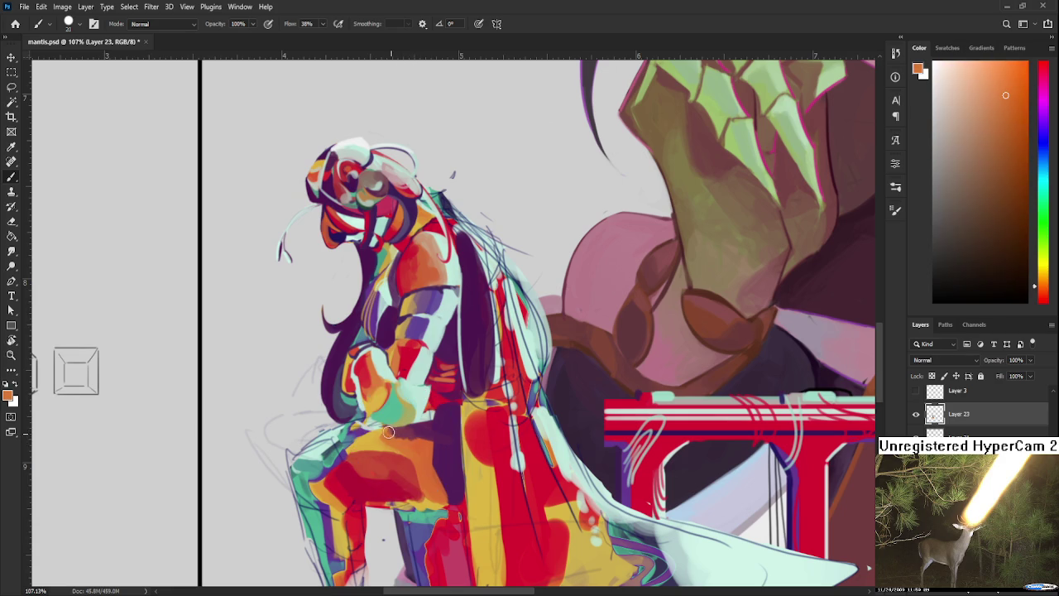
{"action": "left_click", "coordinate": [391, 431], "text": "alt"}
Paint dark plum shading over the knight's knee with colours sampled nearby.
{"action": "left_click", "coordinate": [440, 436], "text": "alt"}
{"action": "left_click", "coordinate": [439, 441], "text": "alt"}
{"action": "left_click", "coordinate": [445, 447], "text": "alt"}
{"action": "left_click", "coordinate": [433, 439], "text": "alt"}
{"action": "left_click", "coordinate": [441, 468], "text": "alt"}
{"action": "left_click_drag", "start_coordinate": [441, 468], "coordinate": [440, 488]}
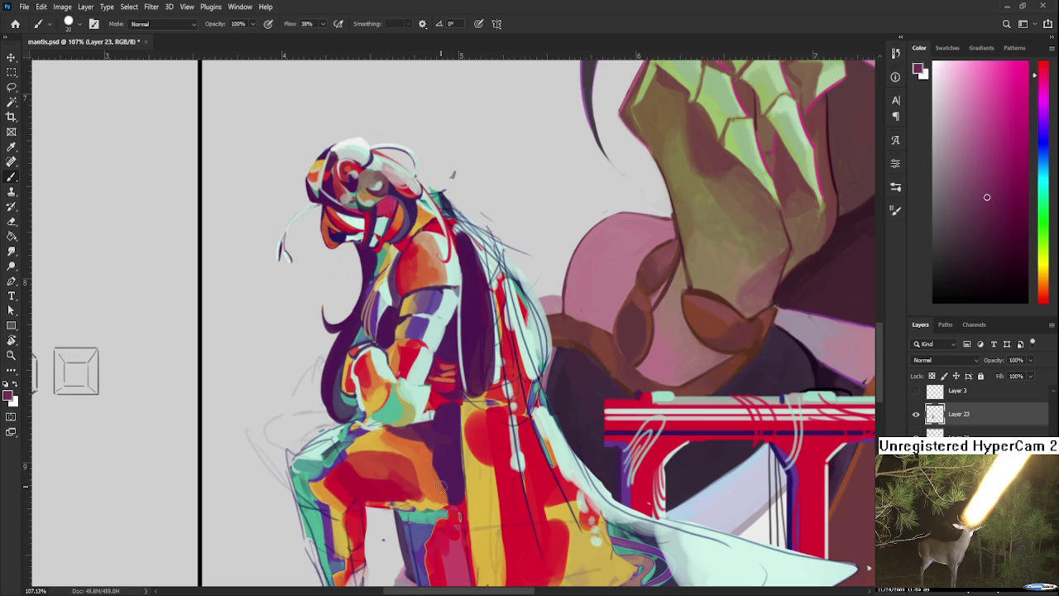
{"action": "scroll", "coordinate": [440, 486], "scroll_direction": "down", "scroll_amount": 5}
{"action": "scroll", "coordinate": [421, 466], "scroll_direction": "up", "scroll_amount": 4}
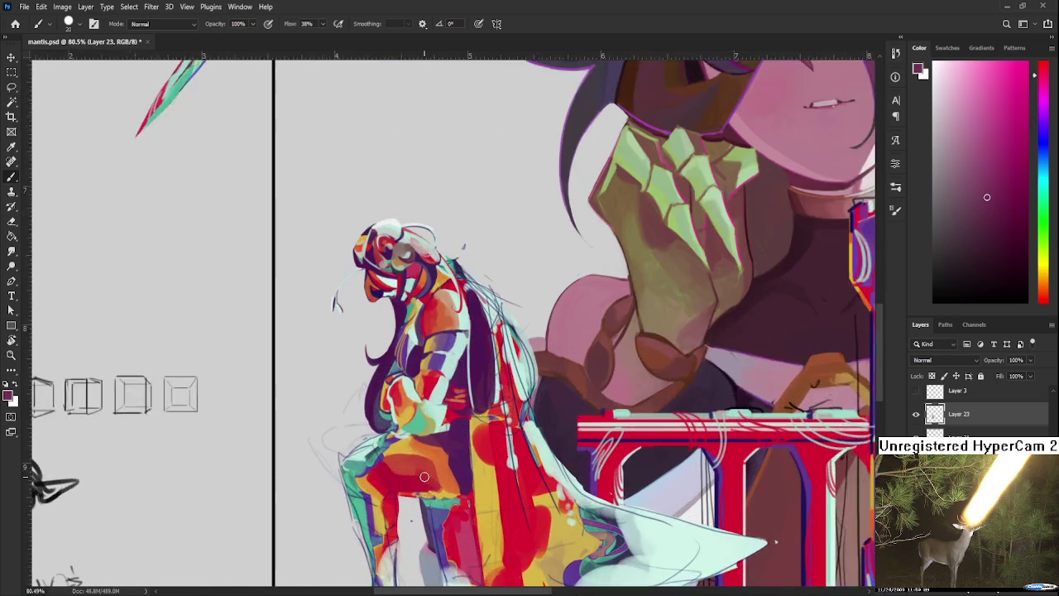
Rotate the canvas, sample teal from the leg and erase part of the knee.
{"action": "key", "text": "r"}
{"action": "mouse_move", "coordinate": [422, 466]}
{"action": "left_mouse_down"}
{"action": "mouse_move", "coordinate": [354, 443]}
{"action": "mouse_move", "coordinate": [455, 405]}
{"action": "left_mouse_up"}
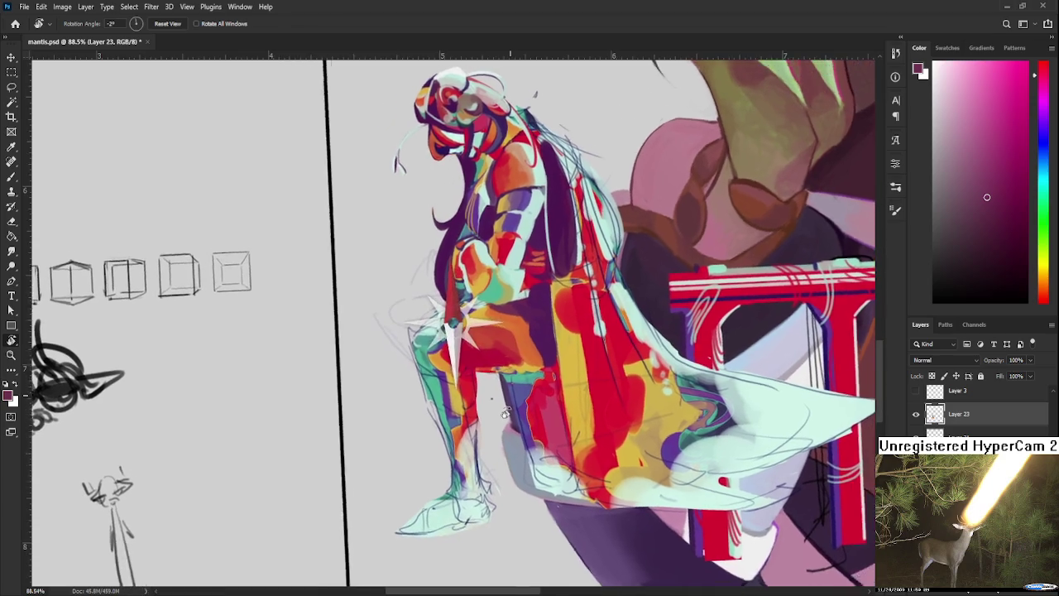
{"action": "key", "text": "b"}
{"action": "left_click", "coordinate": [415, 411], "text": "alt"}
{"action": "left_click_drag", "start_coordinate": [416, 411], "coordinate": [412, 406]}
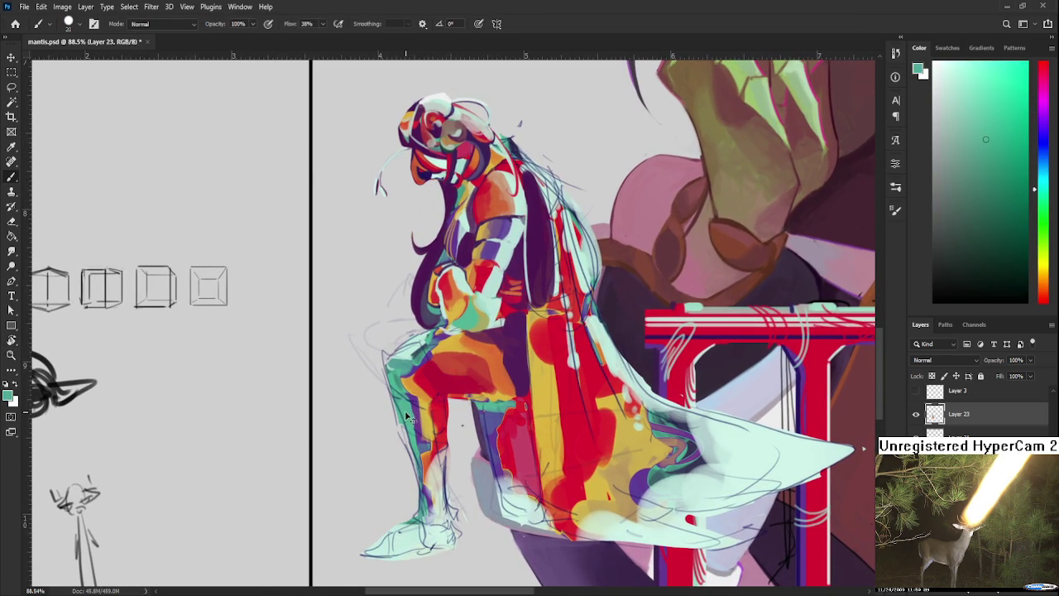
{"action": "left_click_drag", "start_coordinate": [401, 387], "coordinate": [407, 399]}
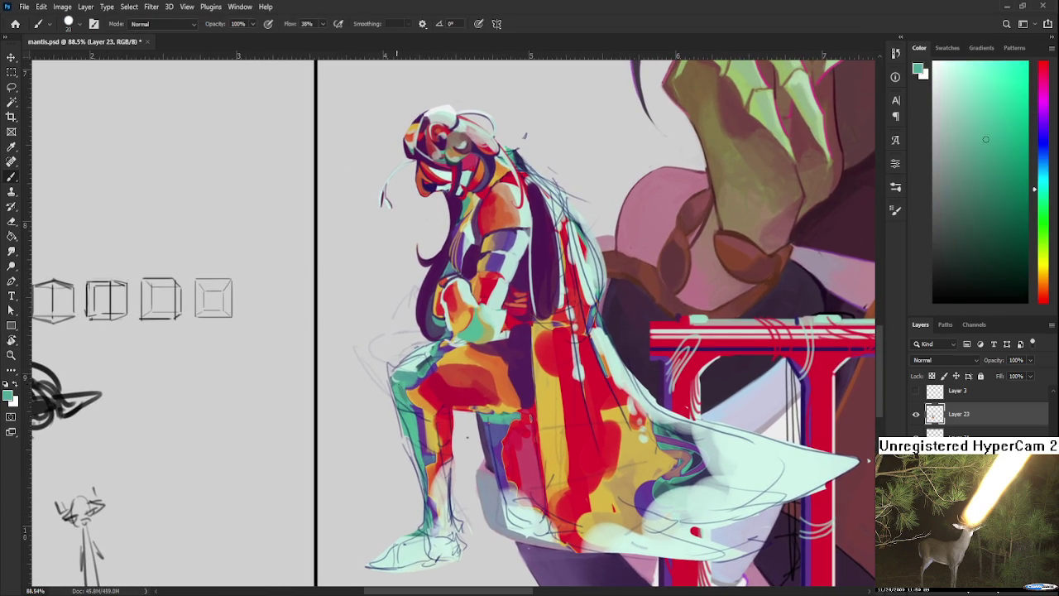
{"action": "left_click", "coordinate": [413, 367], "text": "alt"}
{"action": "left_click", "coordinate": [409, 366], "text": "alt"}
{"action": "key", "text": "e"}
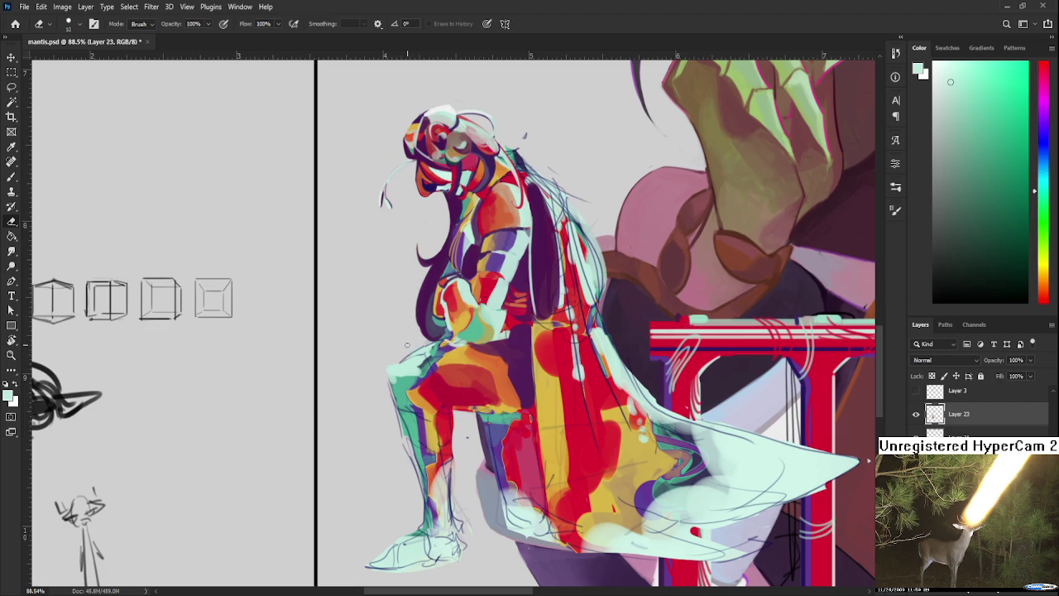
{"action": "key", "text": "b"}
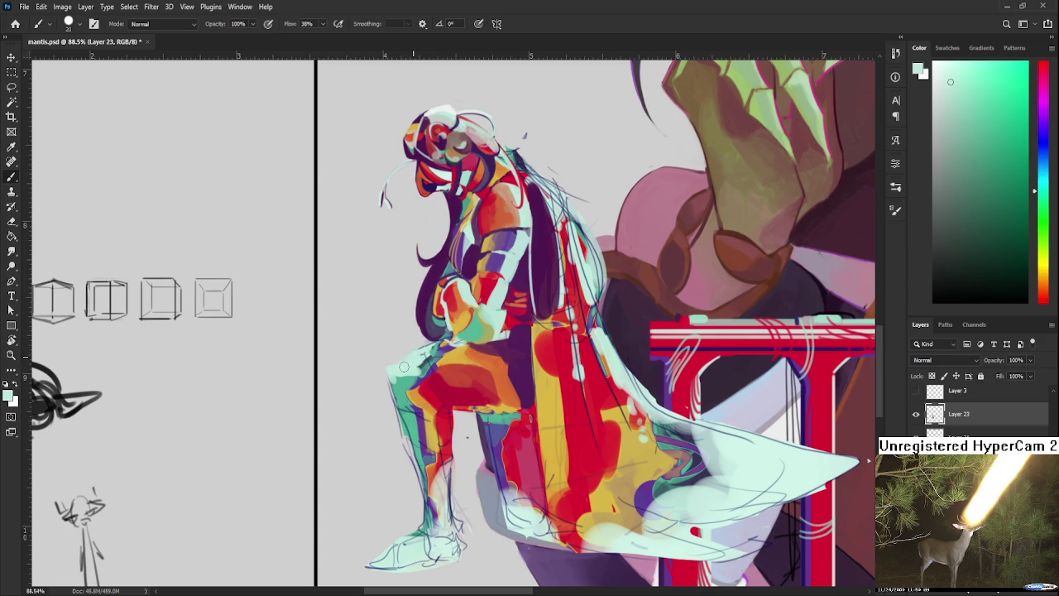
Brush teal, blue-grey and mint highlights down the knight's knee and shin.
{"action": "left_click", "coordinate": [425, 356], "text": "alt"}
{"action": "left_click", "coordinate": [425, 358], "text": "alt"}
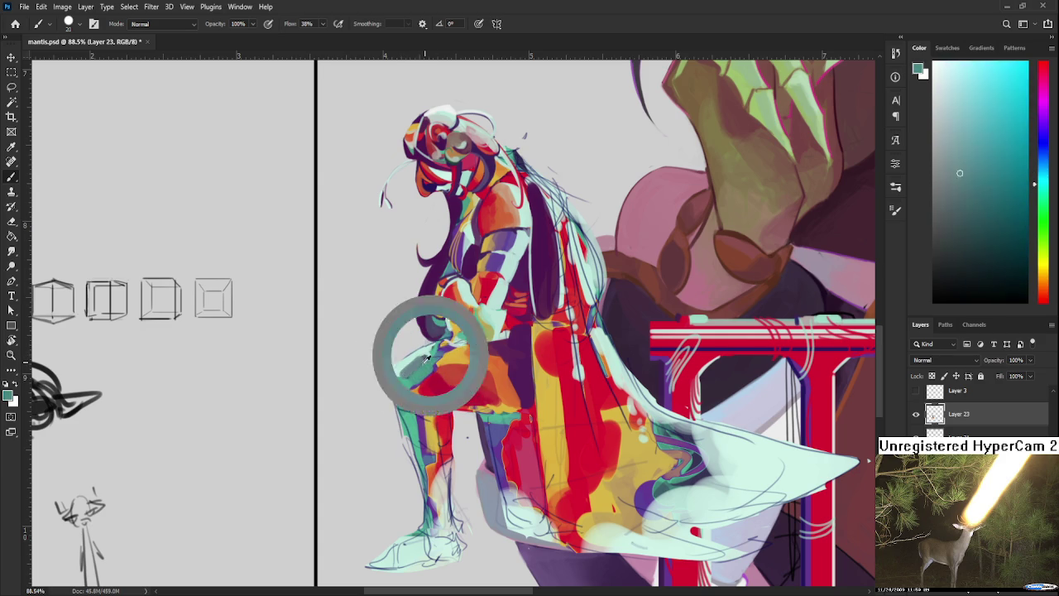
{"action": "left_click", "coordinate": [420, 354], "text": "alt"}
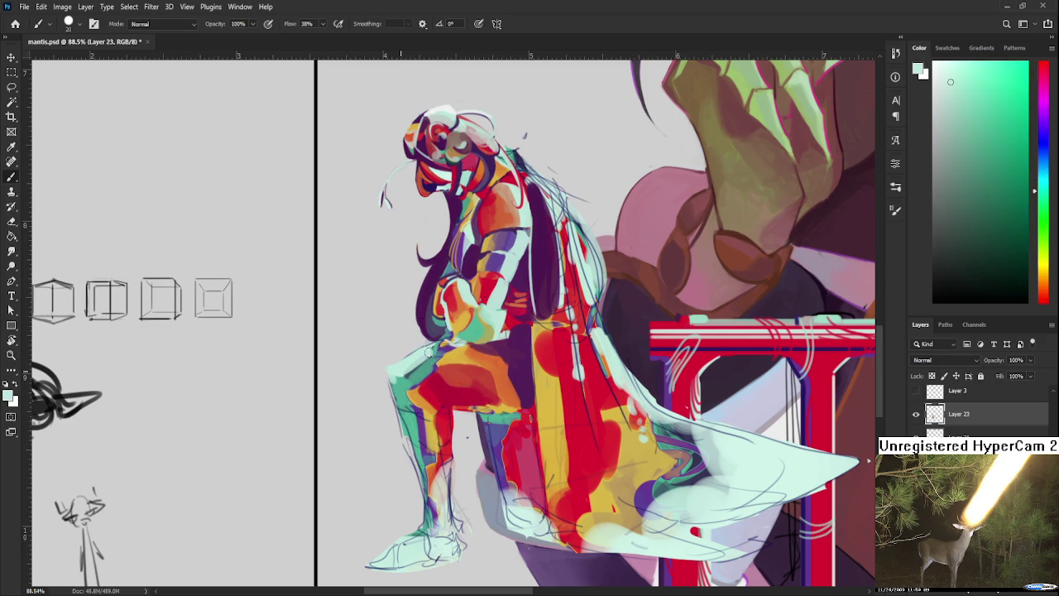
{"action": "left_click", "coordinate": [401, 381], "text": "alt"}
{"action": "left_click", "coordinate": [398, 385], "text": "alt"}
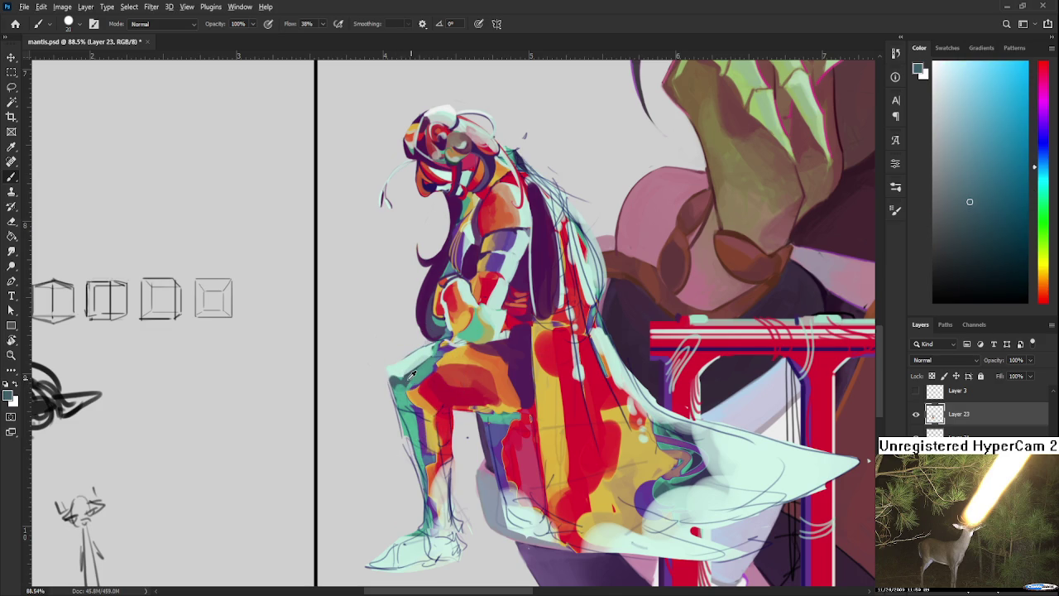
{"action": "left_click", "coordinate": [401, 391], "text": "alt"}
{"action": "left_click", "coordinate": [413, 369], "text": "alt"}
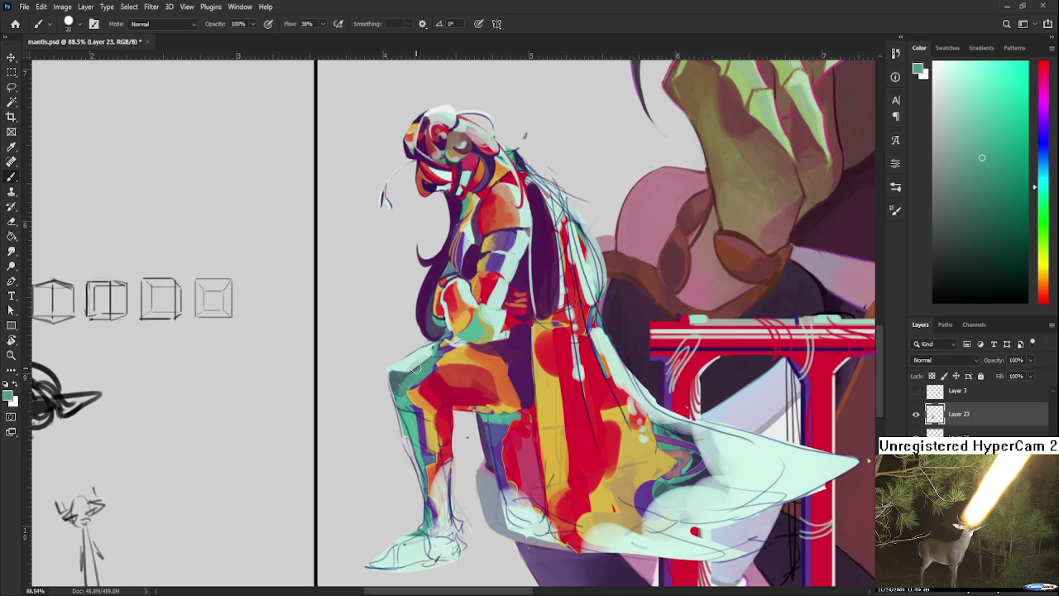
{"action": "left_click_drag", "start_coordinate": [422, 352], "coordinate": [401, 361]}
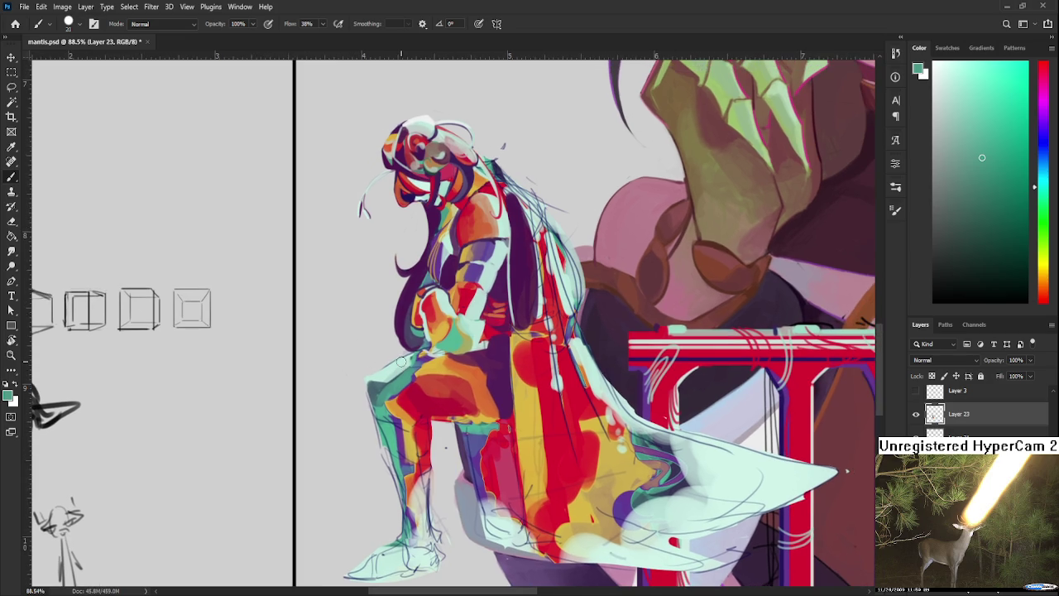
Zoom out to view the full composition, then return to the knight's leg.
{"action": "scroll", "coordinate": [401, 361], "scroll_direction": "down", "scroll_amount": 2}
{"action": "scroll", "coordinate": [405, 335], "scroll_direction": "down", "scroll_amount": 2}
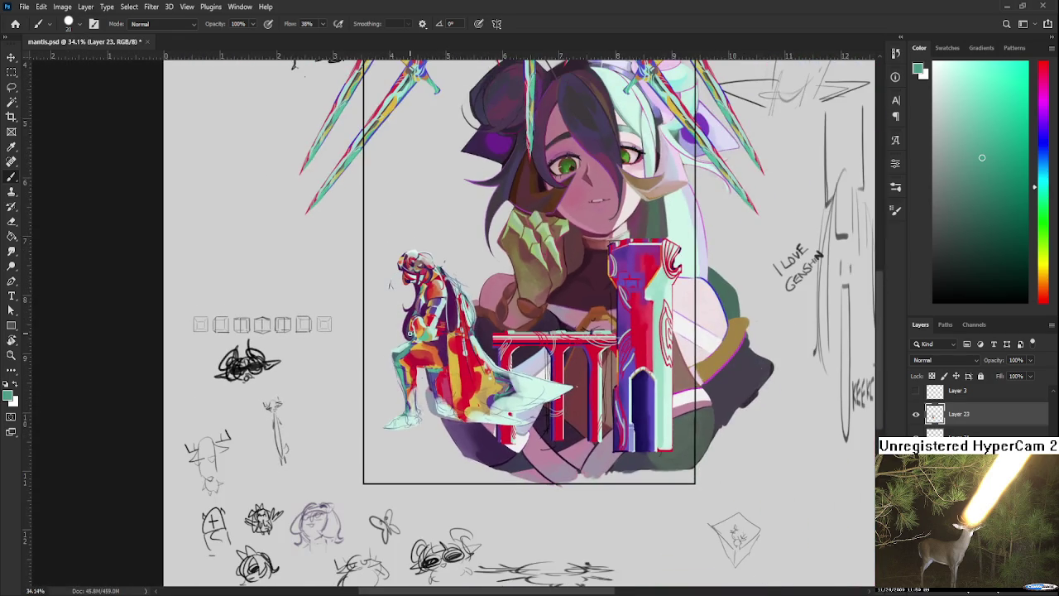
{"action": "scroll", "coordinate": [409, 333], "scroll_direction": "down", "scroll_amount": 1}
{"action": "scroll", "coordinate": [389, 339], "scroll_direction": "down", "scroll_amount": 1}
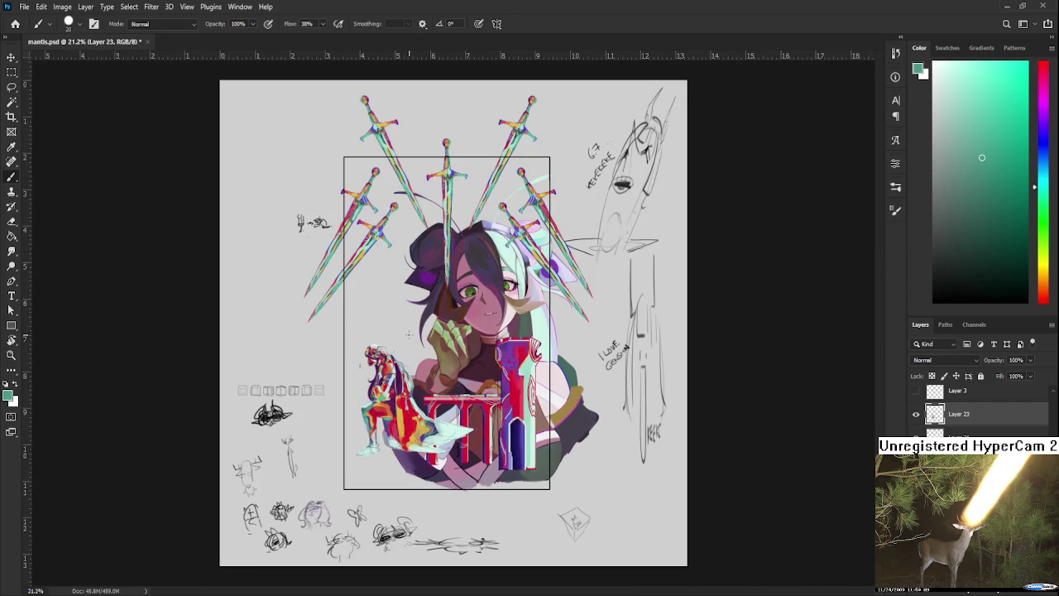
{"action": "scroll", "coordinate": [373, 391], "scroll_direction": "up", "scroll_amount": 2}
{"action": "scroll", "coordinate": [368, 395], "scroll_direction": "up", "scroll_amount": 2}
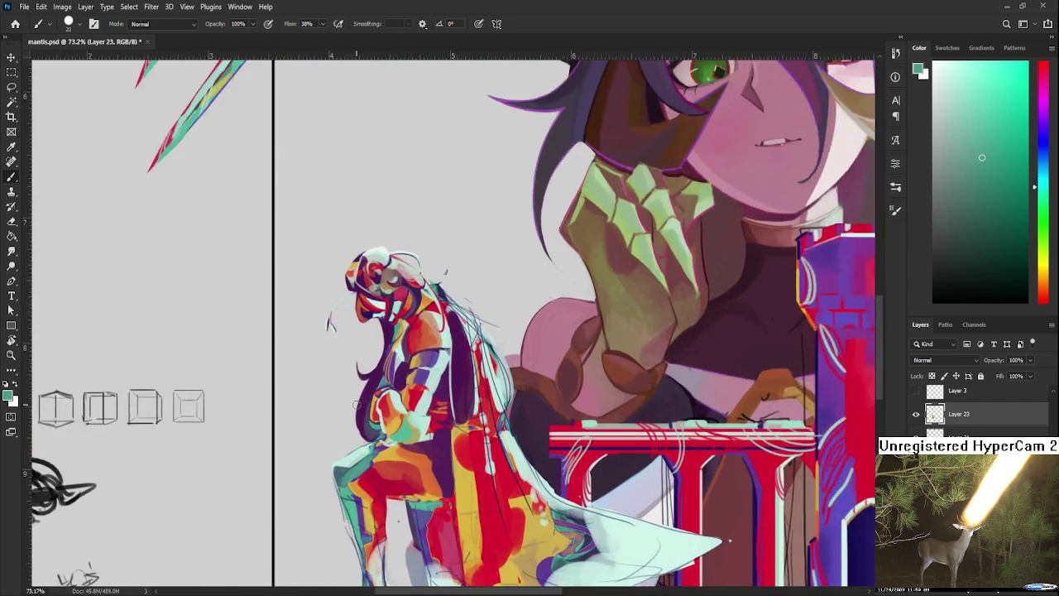
{"action": "scroll", "coordinate": [358, 404], "scroll_direction": "up", "scroll_amount": 2}
{"action": "left_click_drag", "start_coordinate": [405, 399], "coordinate": [405, 350]}
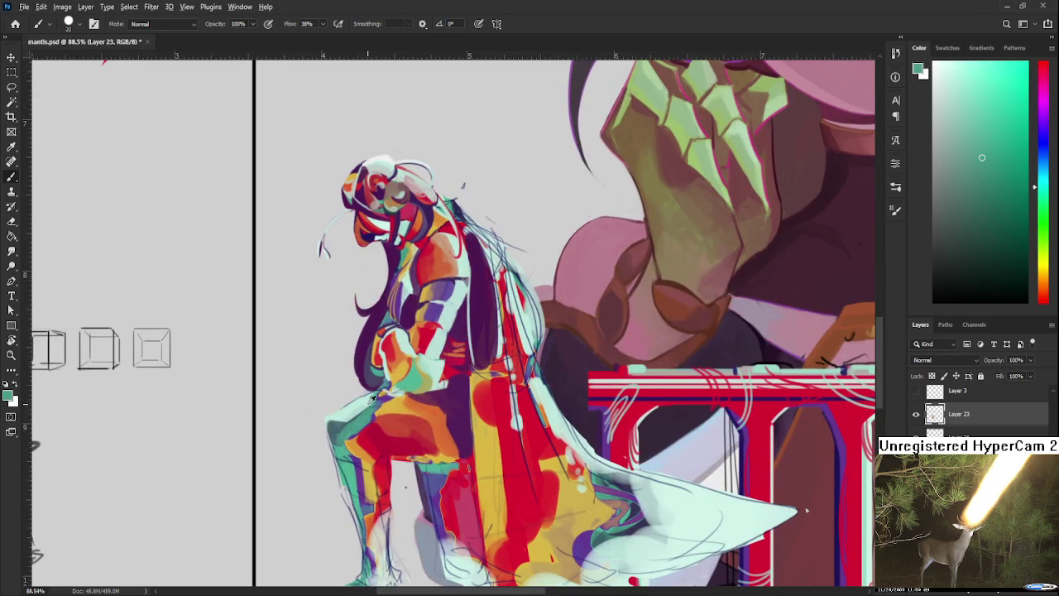
Lay a pale cyan stroke over the knee, then resample teal from it.
{"action": "left_click", "coordinate": [356, 420], "text": "alt"}
{"action": "left_click", "coordinate": [353, 413], "text": "alt"}
{"action": "left_click_drag", "start_coordinate": [346, 406], "coordinate": [357, 414]}
{"action": "left_click", "coordinate": [352, 414], "text": "alt"}
{"action": "left_click_drag", "start_coordinate": [431, 407], "coordinate": [426, 385]}
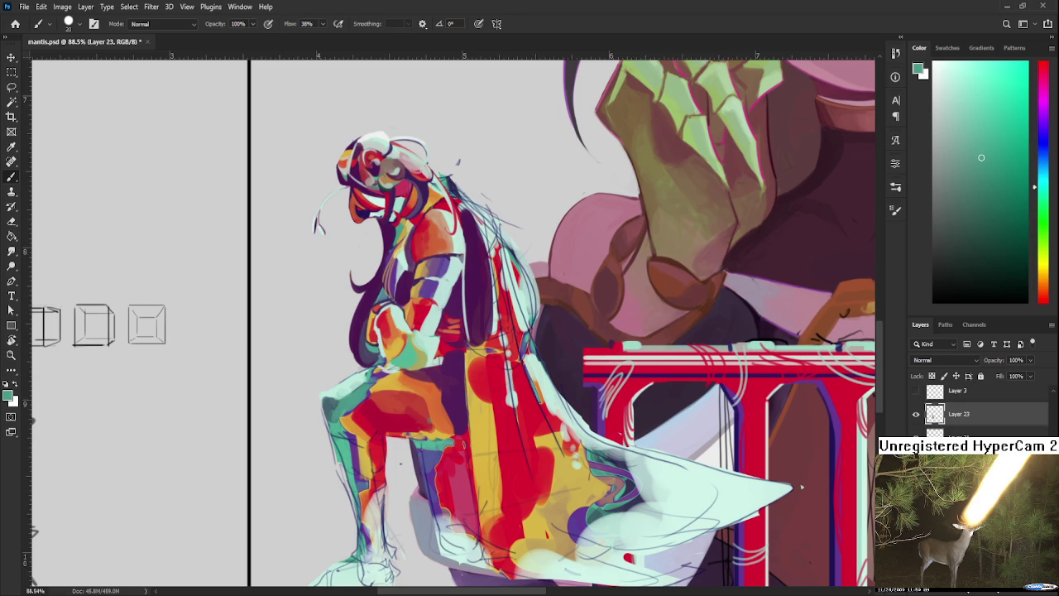
{"action": "key", "text": "d"}
{"action": "key", "text": "c"}
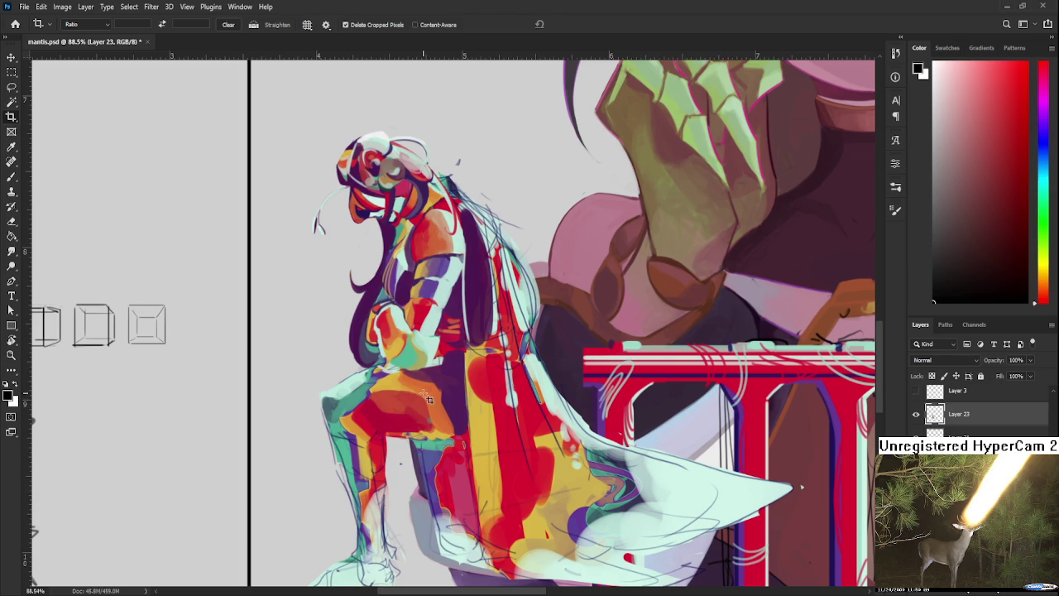
{"action": "key", "text": "b"}
{"action": "left_click", "coordinate": [331, 400], "text": "alt"}
{"action": "left_click", "coordinate": [331, 414], "text": "alt"}
{"action": "left_click", "coordinate": [342, 397], "text": "alt"}
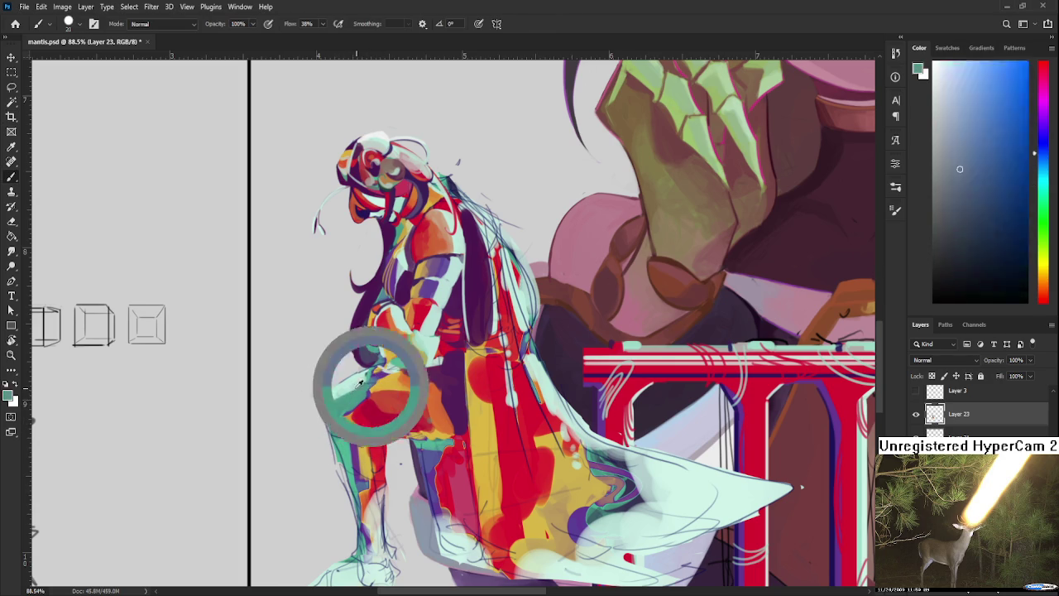
{"action": "left_click", "coordinate": [349, 385], "text": "alt"}
{"action": "left_click", "coordinate": [361, 381], "text": "alt"}
{"action": "left_click", "coordinate": [365, 375], "text": "alt"}
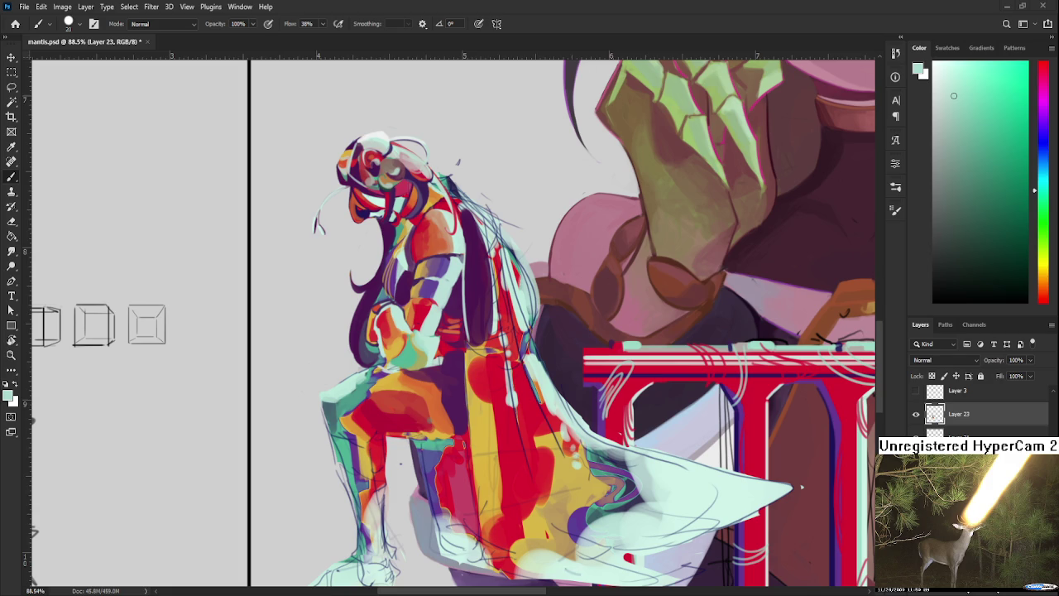
Sample reds, crimson and orange-reds from the knight's leg.
{"action": "left_click", "coordinate": [398, 396], "text": "alt"}
{"action": "left_click", "coordinate": [389, 401], "text": "alt"}
{"action": "left_click", "coordinate": [386, 401], "text": "alt"}
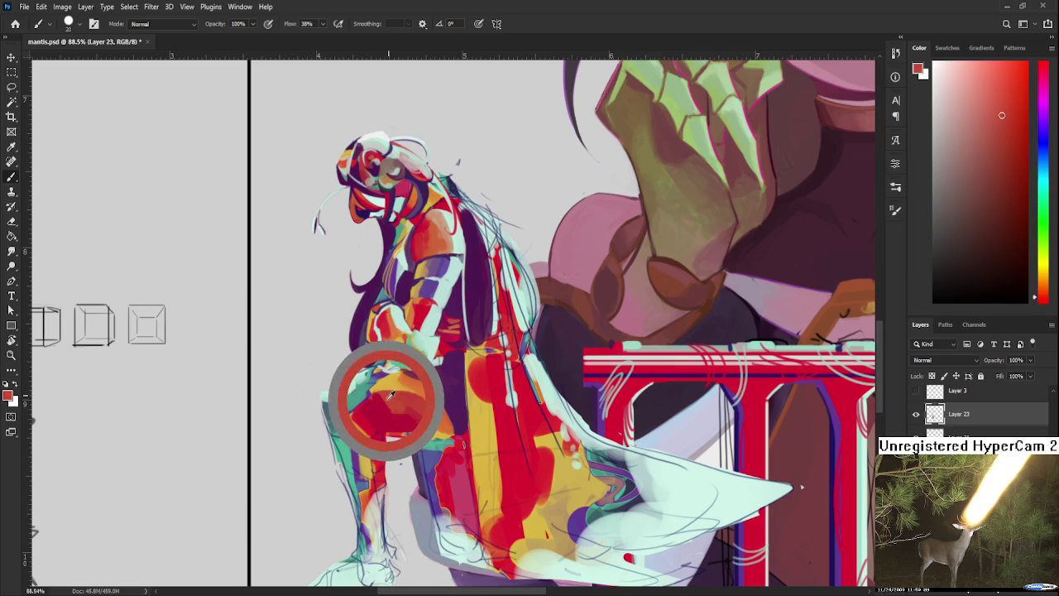
{"action": "left_click", "coordinate": [383, 403], "text": "alt"}
{"action": "left_click", "coordinate": [379, 387], "text": "alt"}
{"action": "left_click", "coordinate": [389, 406], "text": "alt"}
{"action": "left_click", "coordinate": [381, 387], "text": "alt"}
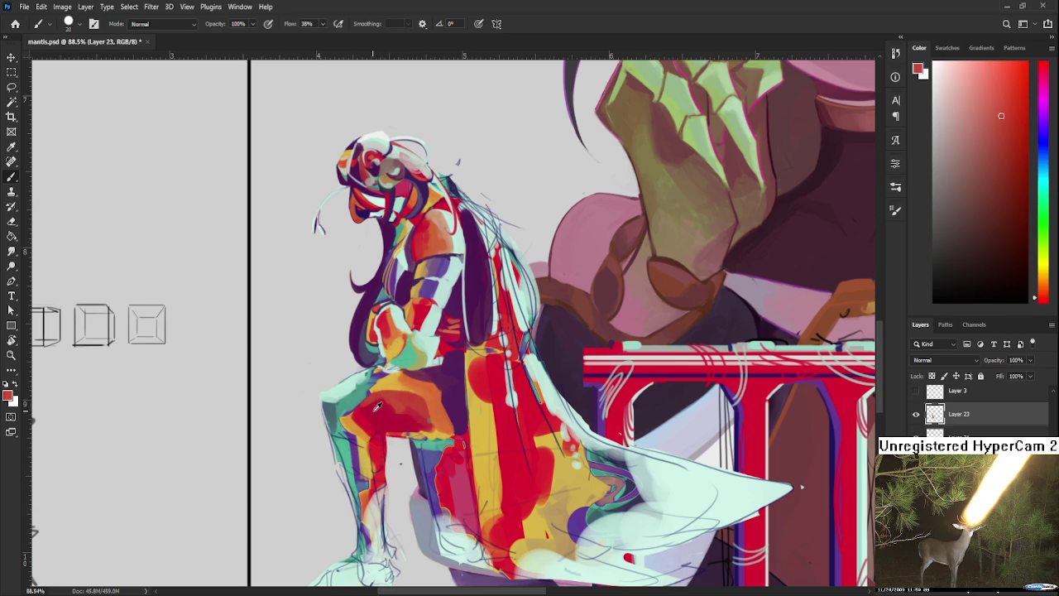
Settle on a red and paint it across the knee and thigh.
{"action": "left_click", "coordinate": [391, 399], "text": "alt"}
{"action": "left_click", "coordinate": [405, 409], "text": "alt"}
{"action": "left_click", "coordinate": [390, 399], "text": "alt"}
{"action": "left_click", "coordinate": [393, 398], "text": "alt"}
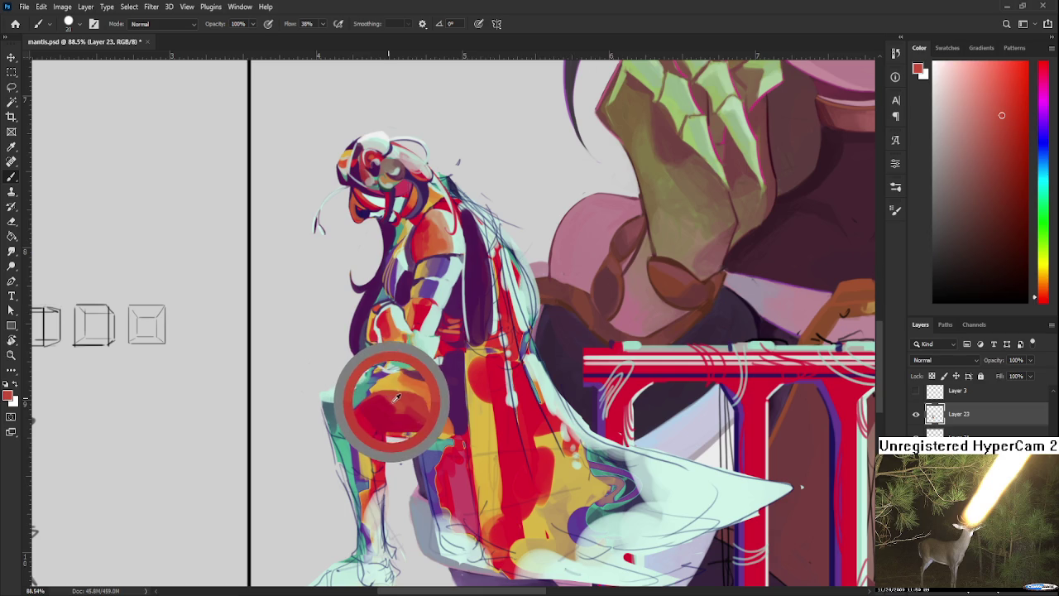
{"action": "left_click", "coordinate": [387, 399], "text": "alt"}
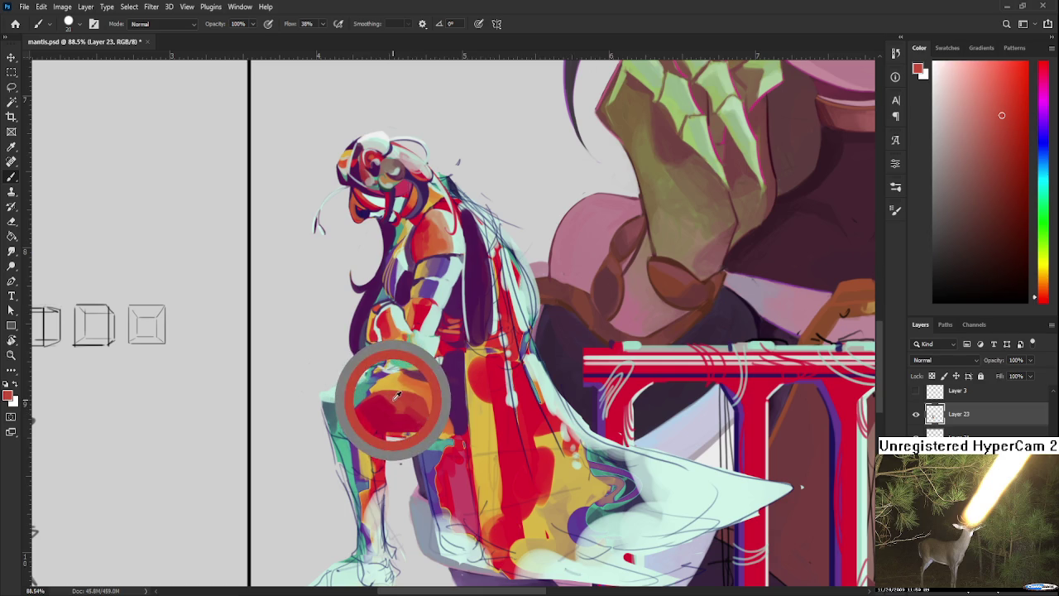
{"action": "left_click", "coordinate": [389, 394], "text": "alt"}
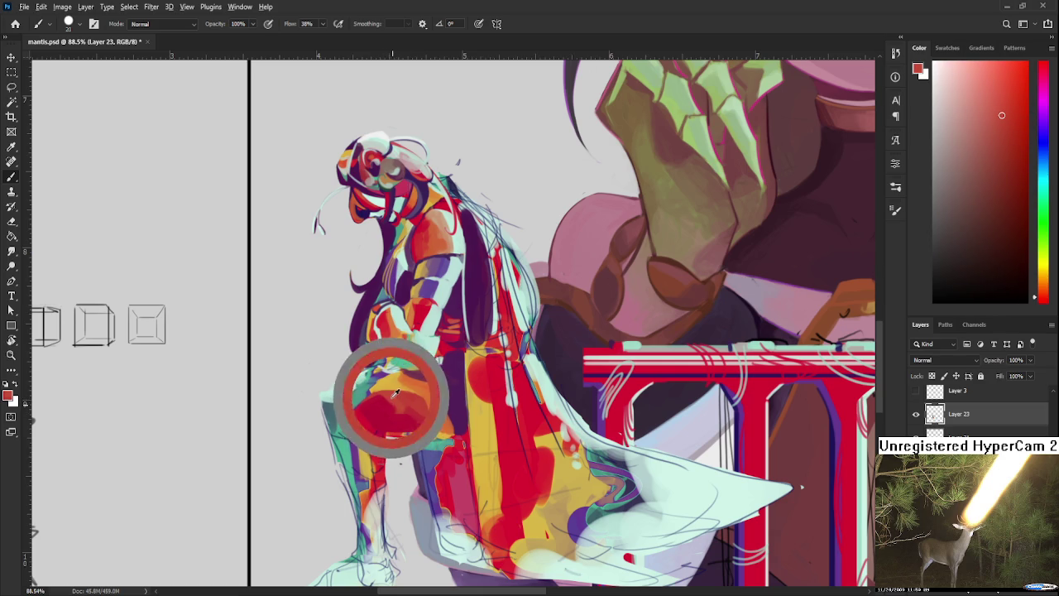
{"action": "left_click", "coordinate": [387, 397], "text": "alt"}
{"action": "left_click", "coordinate": [390, 399], "text": "alt"}
{"action": "left_click_drag", "start_coordinate": [347, 410], "coordinate": [385, 395]}
Deepen the knee with darker reds sampled from the leg.
{"action": "left_click", "coordinate": [386, 396], "text": "alt"}
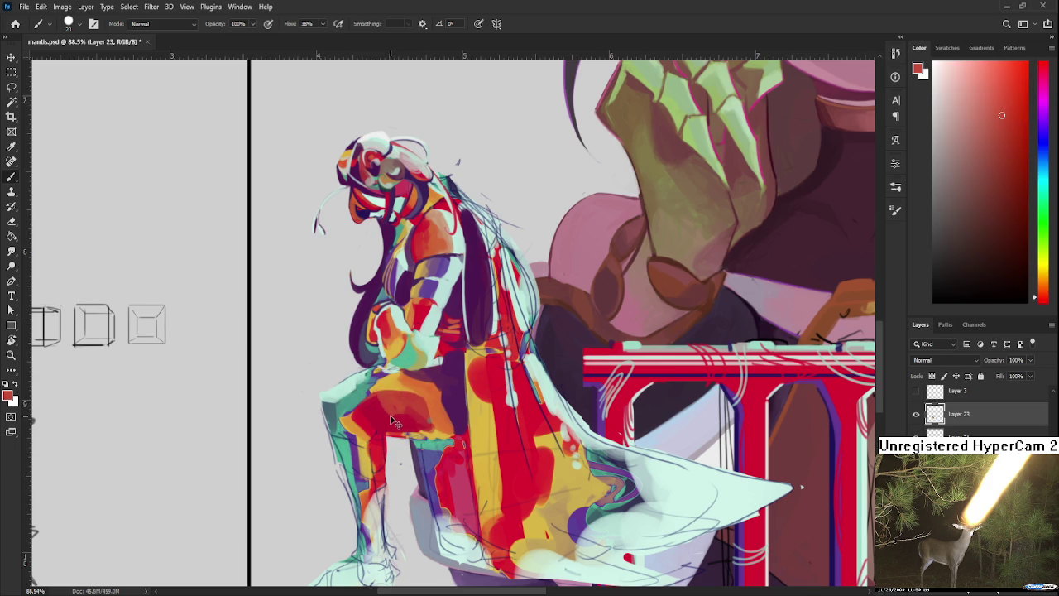
{"action": "left_click", "coordinate": [391, 414], "text": "alt"}
{"action": "left_click", "coordinate": [384, 405], "text": "alt"}
{"action": "left_click", "coordinate": [388, 414], "text": "alt"}
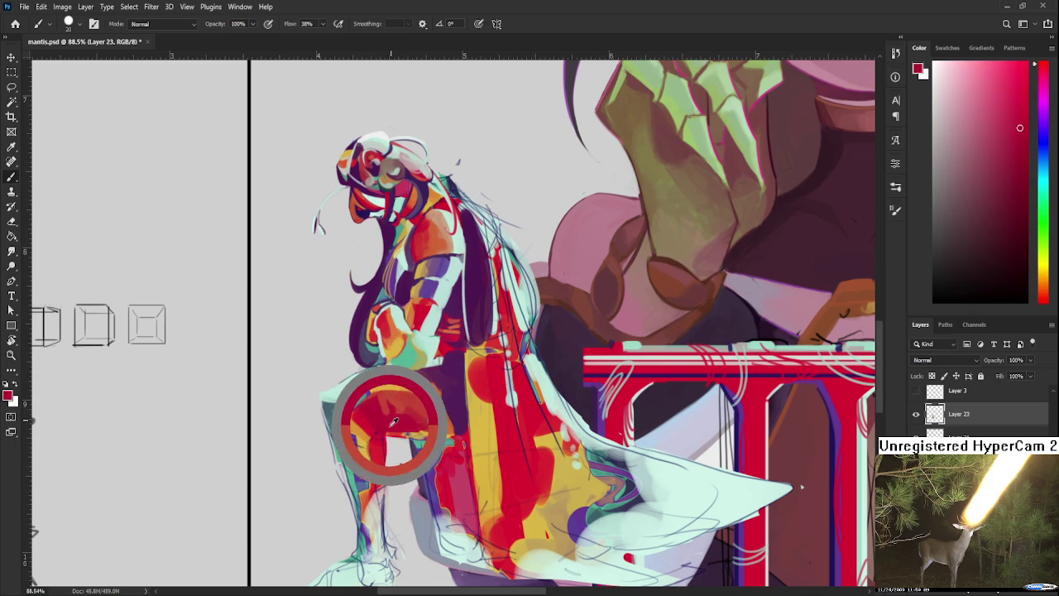
{"action": "left_click", "coordinate": [395, 421], "text": "alt"}
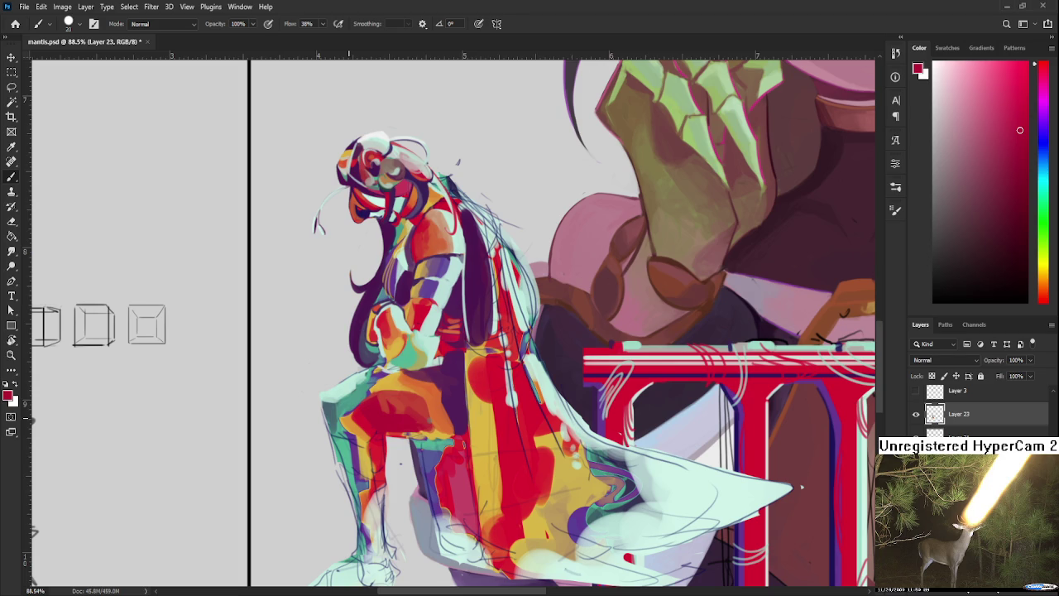
Brush small purple strokes onto the knight's leg, then resample teal from the knee.
{"action": "left_click", "coordinate": [339, 429], "text": "alt"}
{"action": "left_click_drag", "start_coordinate": [346, 418], "coordinate": [371, 385]}
{"action": "left_click", "coordinate": [361, 397], "text": "alt"}
{"action": "left_click", "coordinate": [370, 389], "text": "alt"}
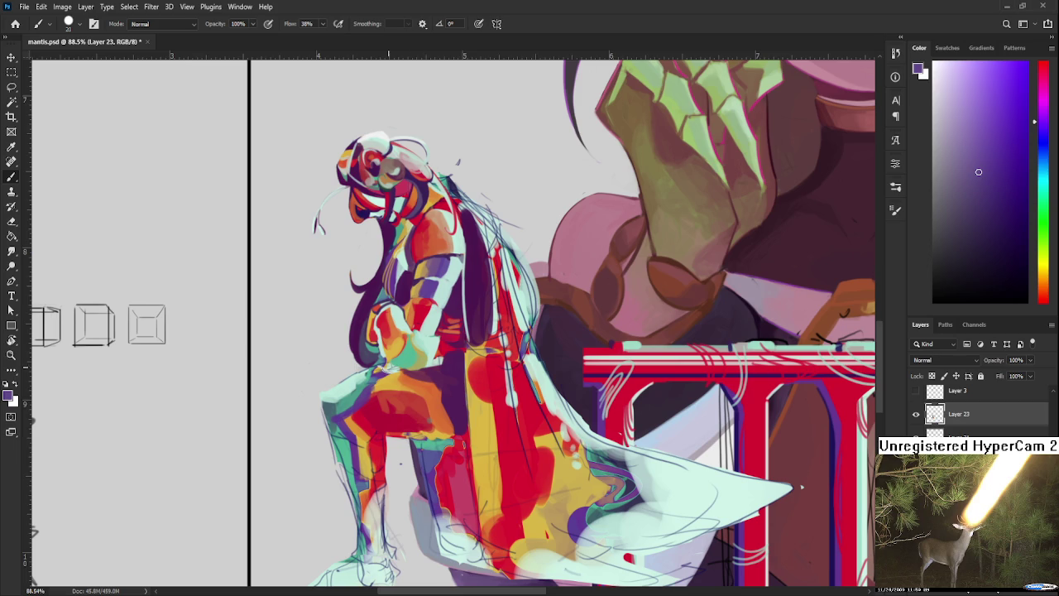
{"action": "left_click", "coordinate": [356, 396], "text": "alt"}
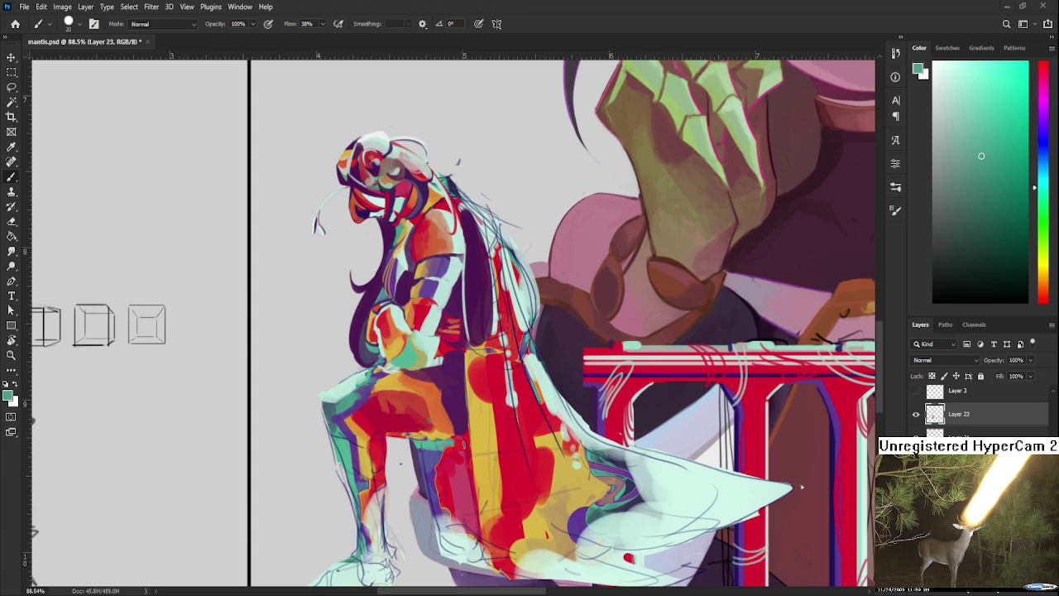
Draw a small black doodle among the margin sketches with a smaller brush.
{"action": "scroll", "coordinate": [457, 351], "scroll_direction": "down", "scroll_amount": 2}
{"action": "scroll", "coordinate": [458, 351], "scroll_direction": "down", "scroll_amount": 2}
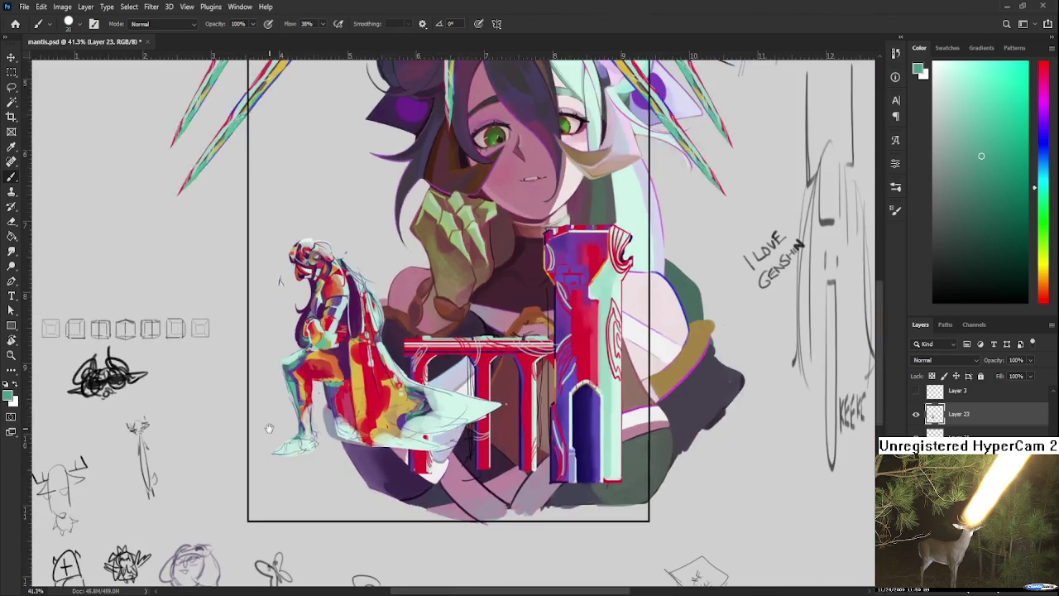
{"action": "scroll", "coordinate": [458, 351], "scroll_direction": "down", "scroll_amount": 2}
{"action": "left_click_drag", "start_coordinate": [457, 351], "coordinate": [507, 265]}
{"action": "key", "text": "d"}
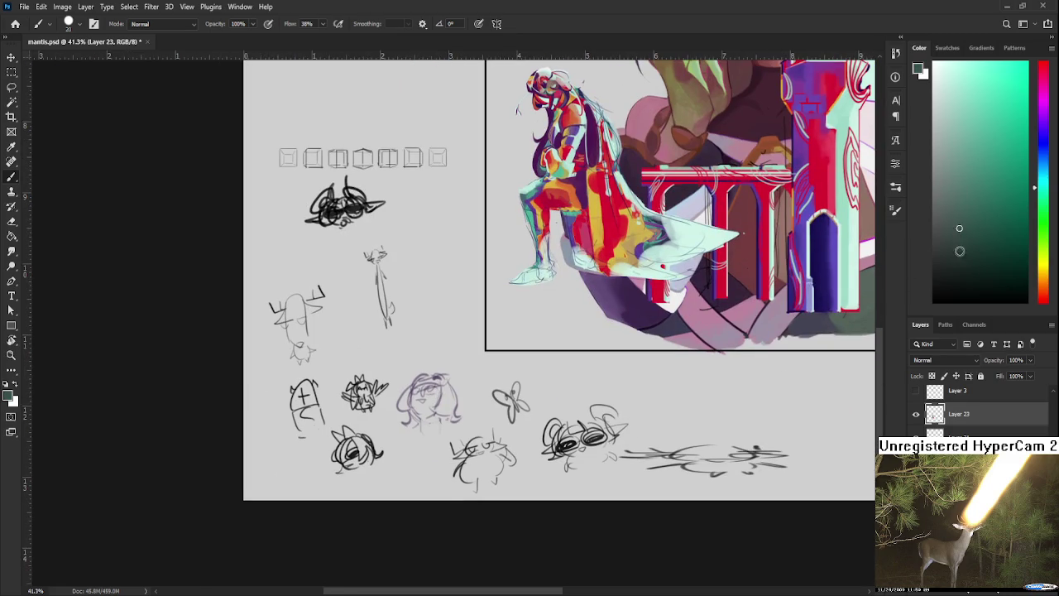
{"action": "mouse_move", "coordinate": [267, 434]}
{"action": "left_mouse_down"}
{"action": "mouse_move", "coordinate": [267, 462]}
{"action": "mouse_move", "coordinate": [278, 469]}
{"action": "mouse_move", "coordinate": [257, 469]}
{"action": "mouse_move", "coordinate": [276, 482]}
{"action": "mouse_move", "coordinate": [252, 459]}
{"action": "left_mouse_up"}
{"action": "key", "text": "ctrl+z"}
{"action": "key", "text": "bracketleft"}
{"action": "key", "text": "ctrl+z"}
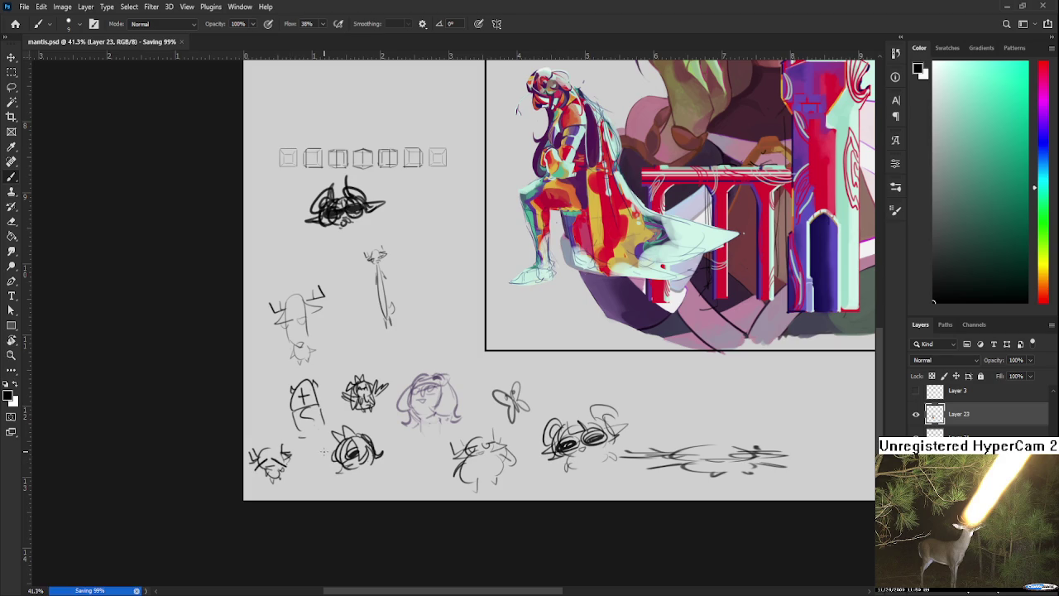
Zoom back in on the seated knight.
{"action": "scroll", "coordinate": [323, 392], "scroll_direction": "down", "scroll_amount": 3}
{"action": "scroll", "coordinate": [461, 331], "scroll_direction": "up", "scroll_amount": 2}
{"action": "scroll", "coordinate": [455, 348], "scroll_direction": "up", "scroll_amount": 2}
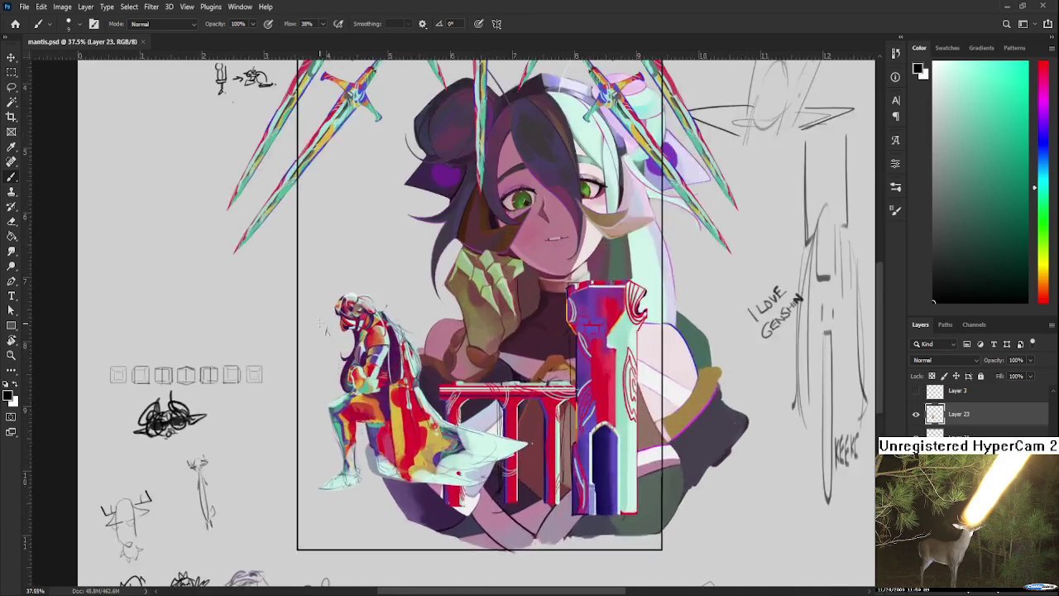
{"action": "scroll", "coordinate": [447, 389], "scroll_direction": "up", "scroll_amount": 2}
{"action": "scroll", "coordinate": [433, 435], "scroll_direction": "up", "scroll_amount": 1}
{"action": "scroll", "coordinate": [433, 435], "scroll_direction": "up", "scroll_amount": 1}
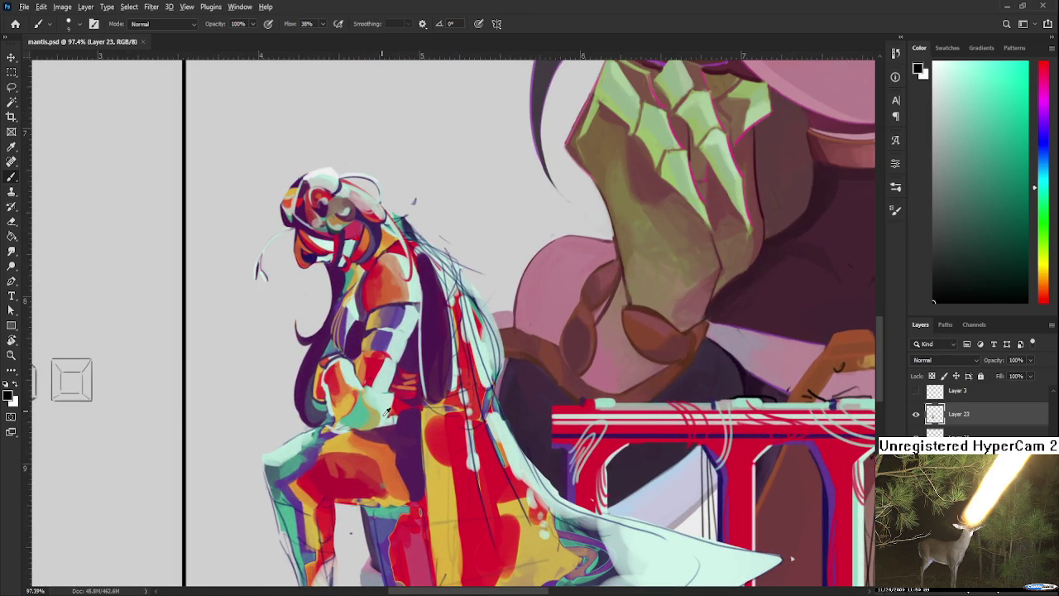
Paint red over the knight's orange thigh, then resample nearby thigh shades.
{"action": "left_click", "coordinate": [356, 466], "text": "alt"}
{"action": "left_click_drag", "start_coordinate": [327, 473], "coordinate": [356, 479]}
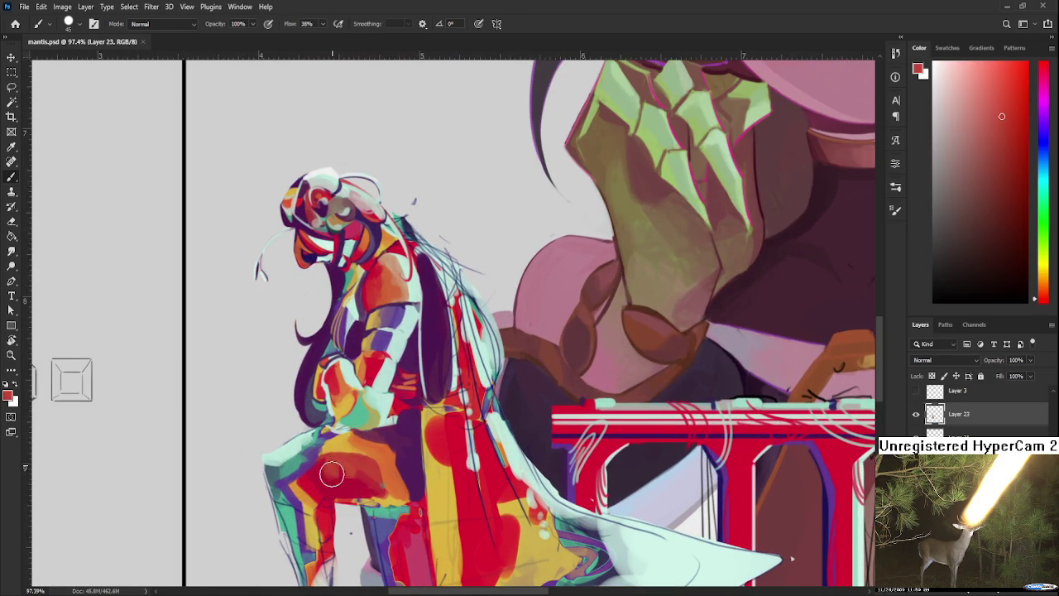
{"action": "left_click", "coordinate": [354, 477], "text": "alt"}
{"action": "left_click", "coordinate": [352, 478], "text": "alt"}
{"action": "left_click", "coordinate": [331, 468], "text": "alt"}
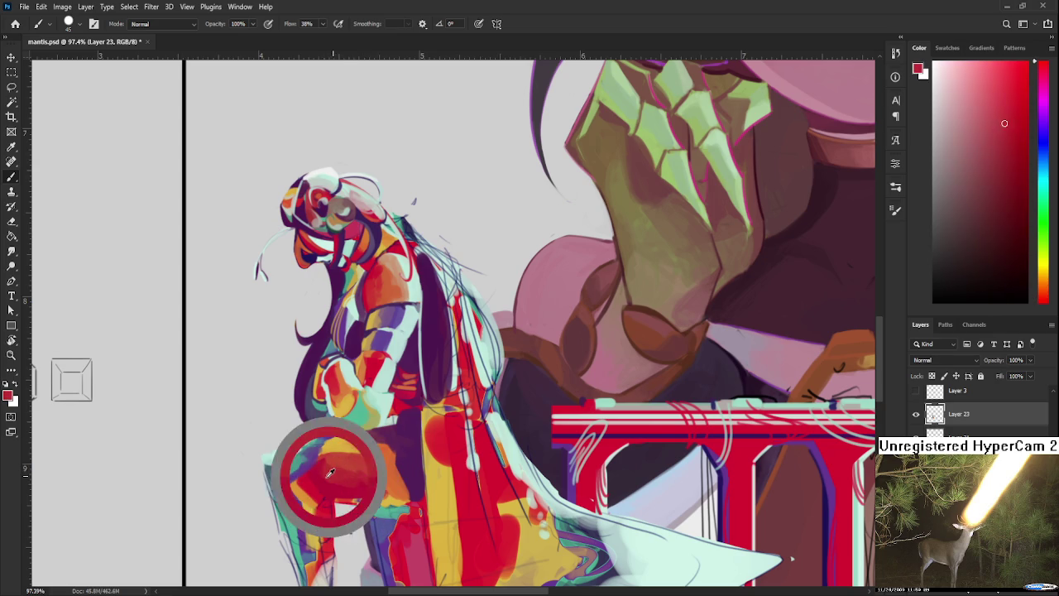
{"action": "left_click", "coordinate": [357, 470], "text": "alt"}
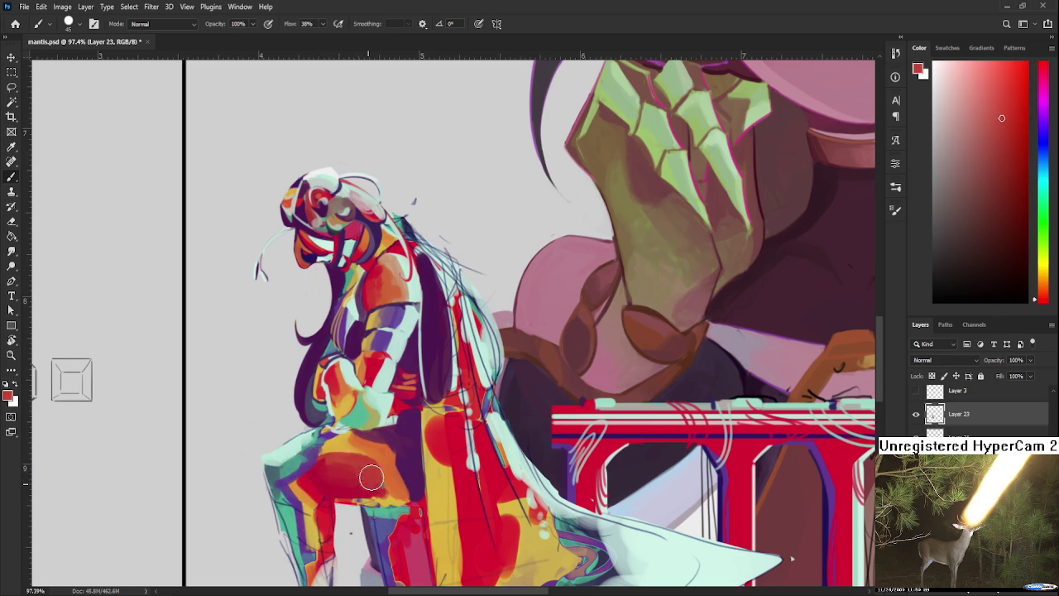
{"action": "left_click", "coordinate": [376, 482], "text": "alt"}
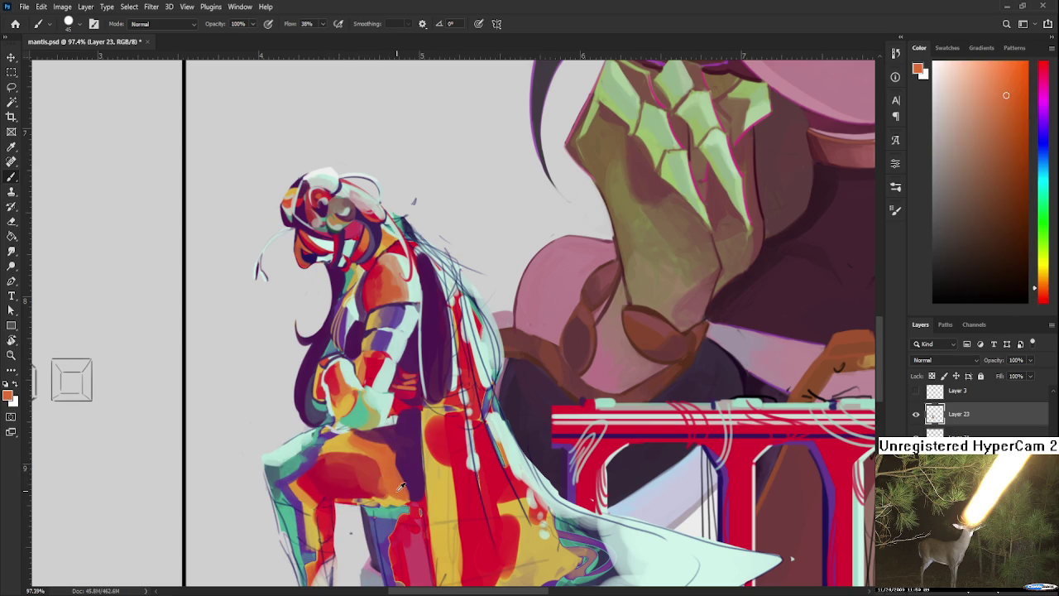
{"action": "left_click", "coordinate": [377, 484], "text": "alt"}
{"action": "left_click", "coordinate": [381, 487], "text": "alt"}
{"action": "left_click", "coordinate": [356, 485], "text": "alt"}
{"action": "left_click", "coordinate": [350, 488], "text": "alt"}
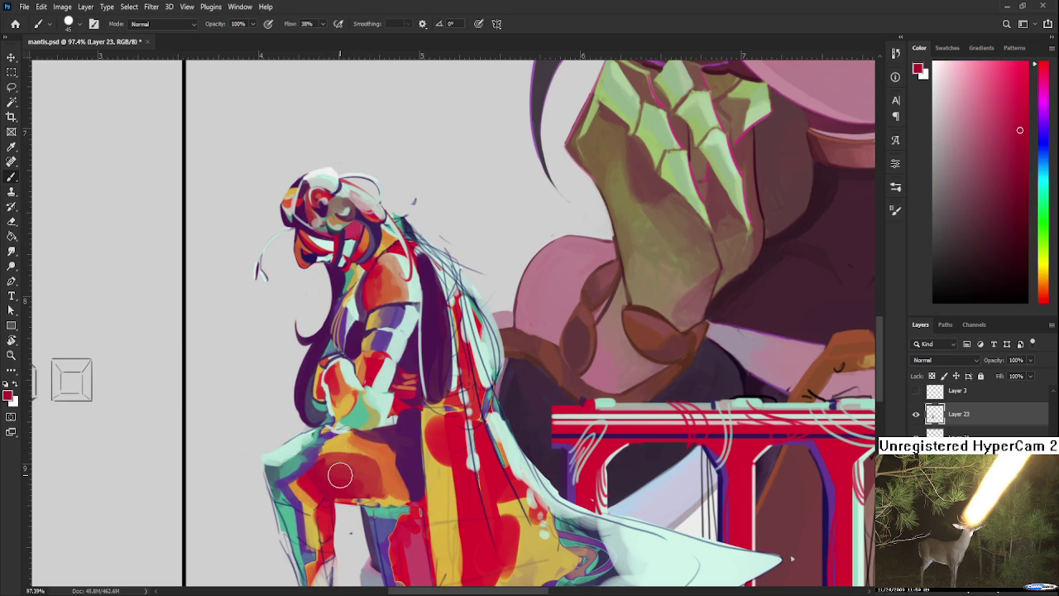
Sample teal and blue-grey from the knight's leg and shrink the brush.
{"action": "scroll", "coordinate": [340, 475], "scroll_direction": "down", "scroll_amount": 5}
{"action": "scroll", "coordinate": [340, 475], "scroll_direction": "up", "scroll_amount": 5}
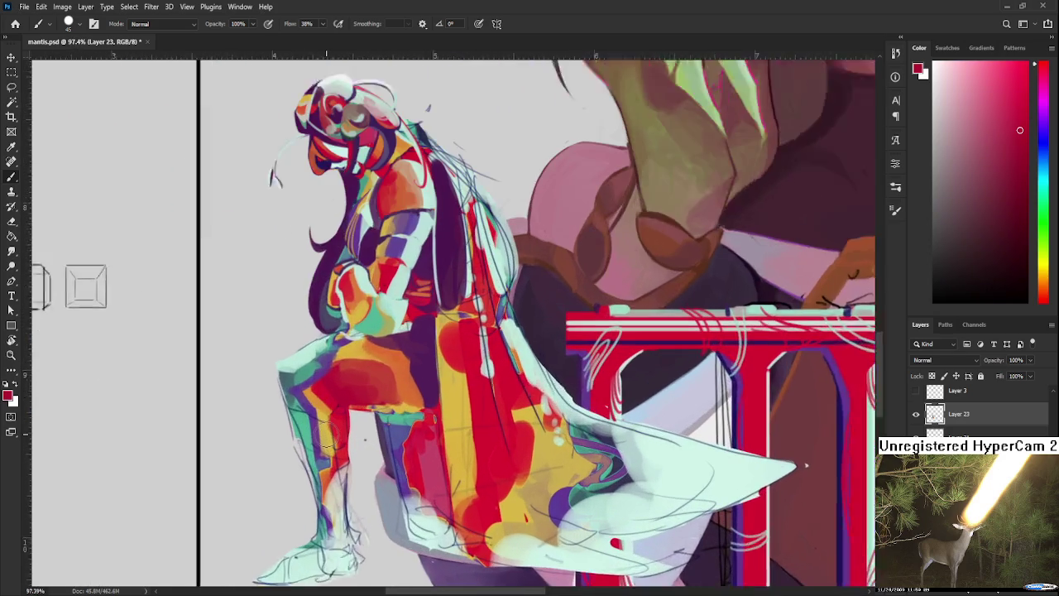
{"action": "scroll", "coordinate": [310, 430], "scroll_direction": "up", "scroll_amount": 2}
{"action": "left_click", "coordinate": [296, 422], "text": "alt"}
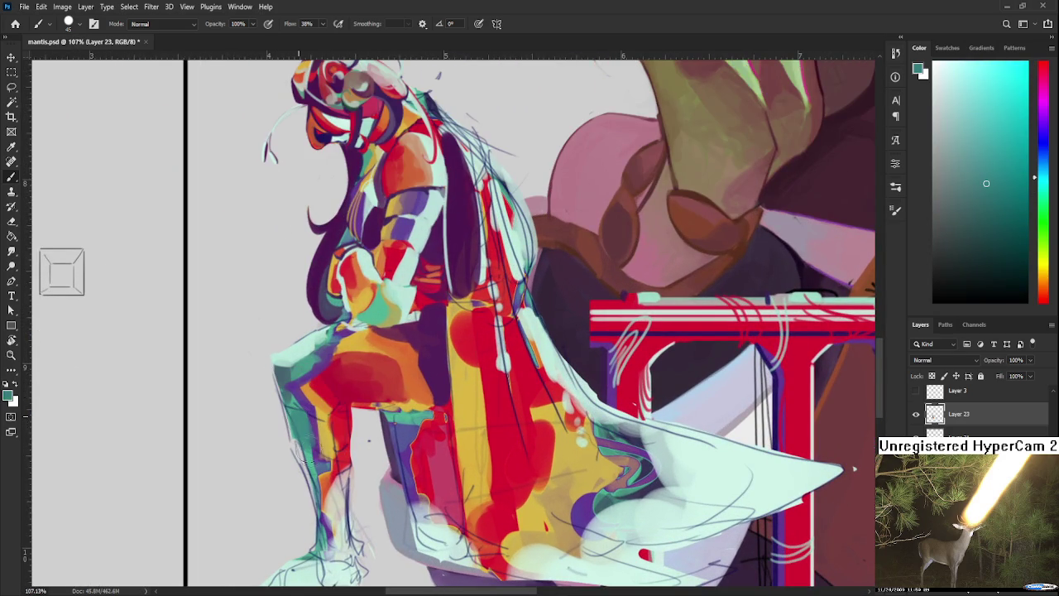
{"action": "left_click", "coordinate": [302, 428], "text": "alt"}
{"action": "key", "text": "bracketleft"}
{"action": "key", "text": "bracketleft"}
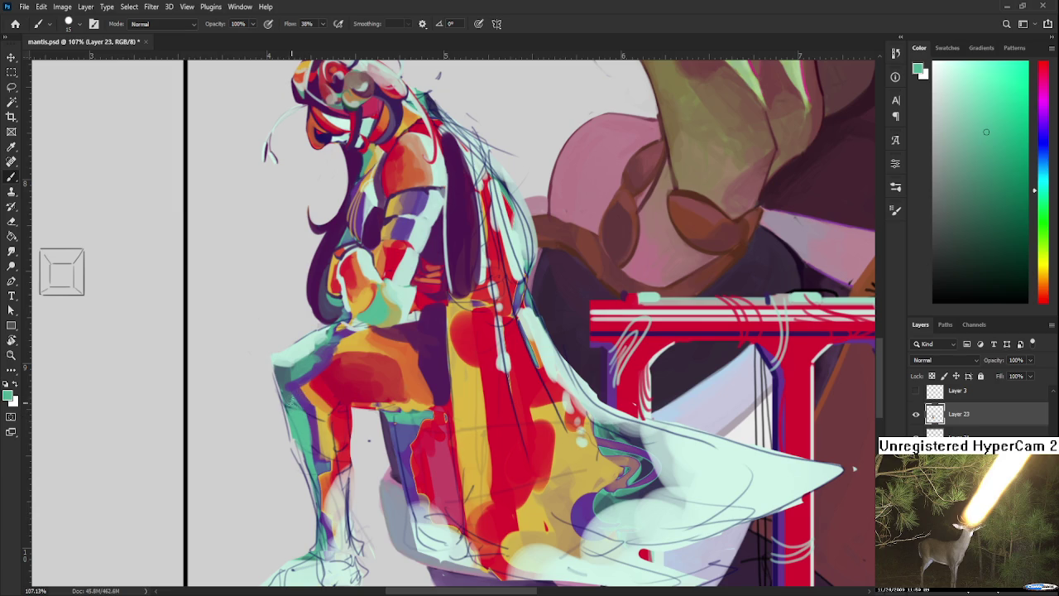
{"action": "left_click", "coordinate": [297, 409], "text": "alt"}
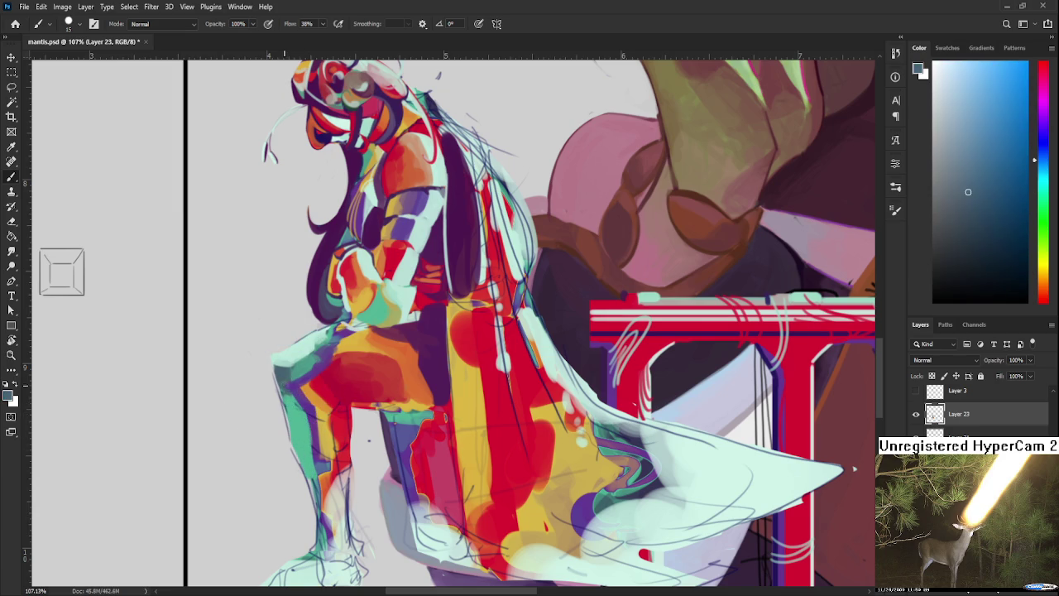
{"action": "left_click", "coordinate": [299, 426], "text": "alt"}
Resample lighter teal and blue-grey leg shades, then erase along the shin's left edge.
{"action": "left_click", "coordinate": [290, 403], "text": "alt"}
{"action": "left_click", "coordinate": [300, 424], "text": "alt"}
{"action": "left_click", "coordinate": [306, 437], "text": "alt"}
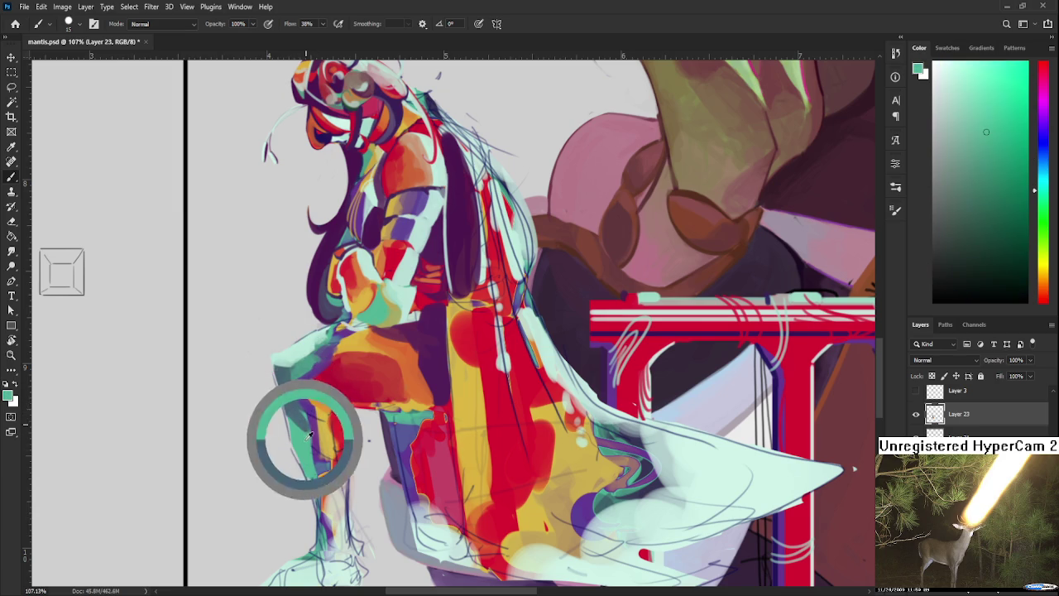
{"action": "left_click", "coordinate": [309, 423], "text": "alt"}
{"action": "left_click", "coordinate": [289, 395], "text": "alt"}
{"action": "left_click", "coordinate": [307, 413], "text": "alt"}
{"action": "left_click", "coordinate": [307, 418], "text": "alt"}
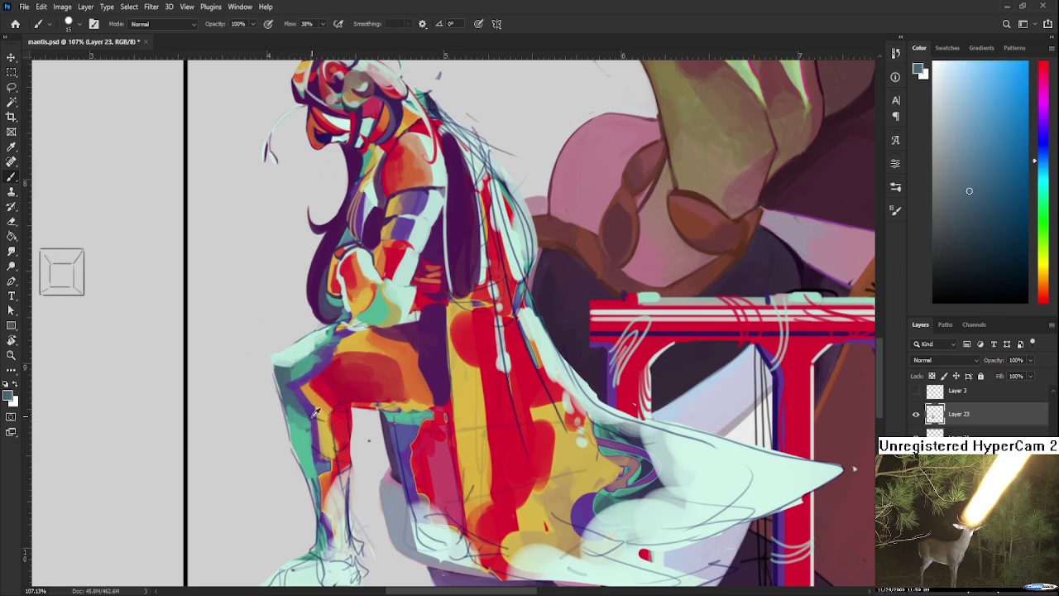
{"action": "left_click", "coordinate": [305, 422], "text": "alt"}
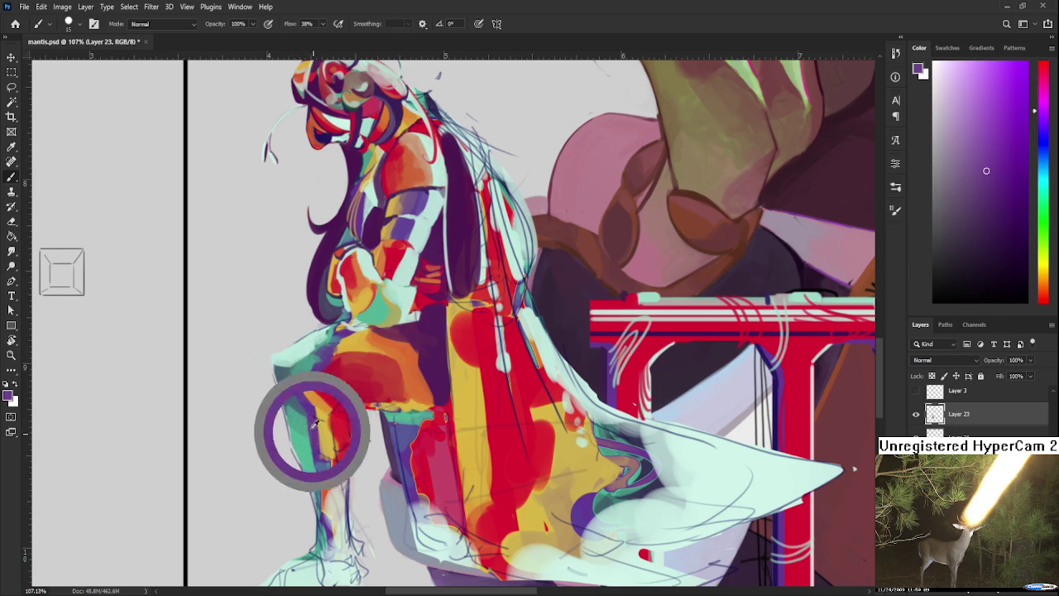
{"action": "left_click", "coordinate": [293, 408], "text": "alt"}
{"action": "left_click", "coordinate": [286, 406], "text": "alt"}
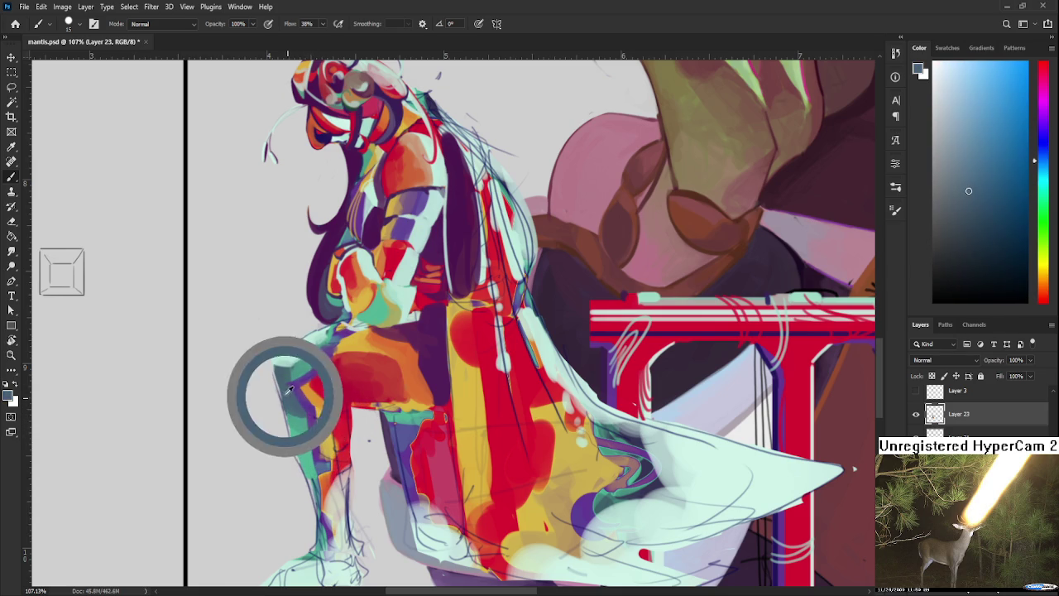
{"action": "key", "text": "e"}
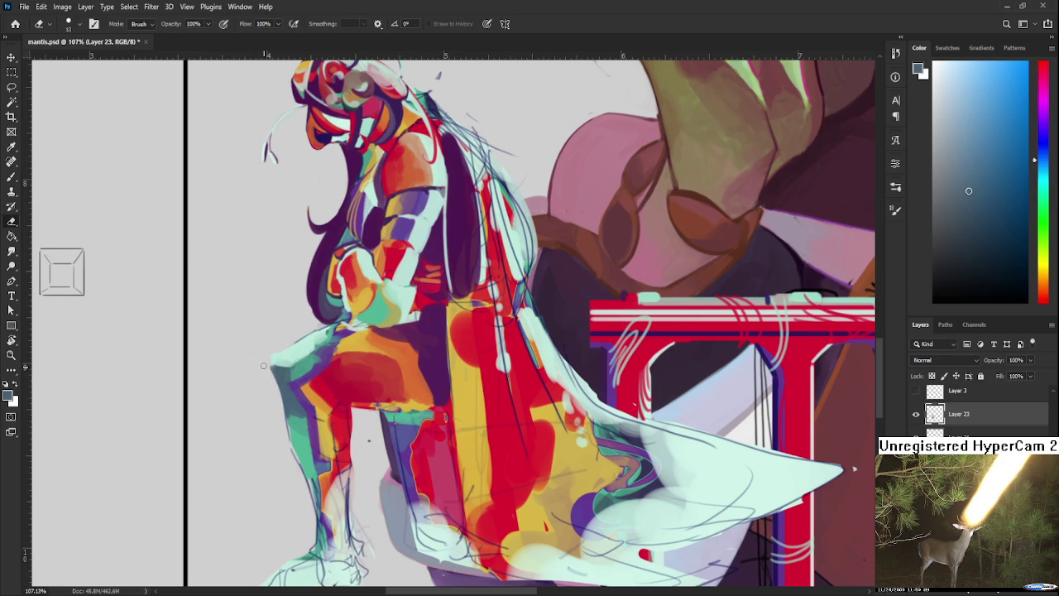
{"action": "left_click_drag", "start_coordinate": [285, 448], "coordinate": [312, 519]}
Zoom in on the raised leg and sample teal and light mint from it.
{"action": "scroll", "coordinate": [407, 441], "scroll_direction": "down", "scroll_amount": 3}
{"action": "scroll", "coordinate": [411, 431], "scroll_direction": "down", "scroll_amount": 2}
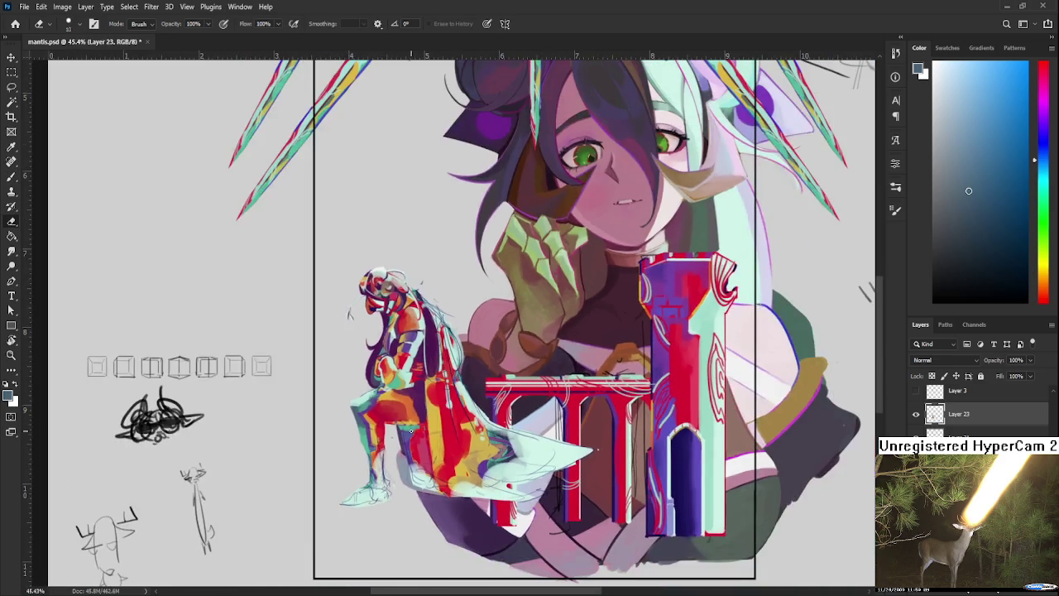
{"action": "scroll", "coordinate": [399, 420], "scroll_direction": "down", "scroll_amount": 2}
{"action": "scroll", "coordinate": [389, 427], "scroll_direction": "up", "scroll_amount": 4}
{"action": "scroll", "coordinate": [372, 438], "scroll_direction": "up", "scroll_amount": 2}
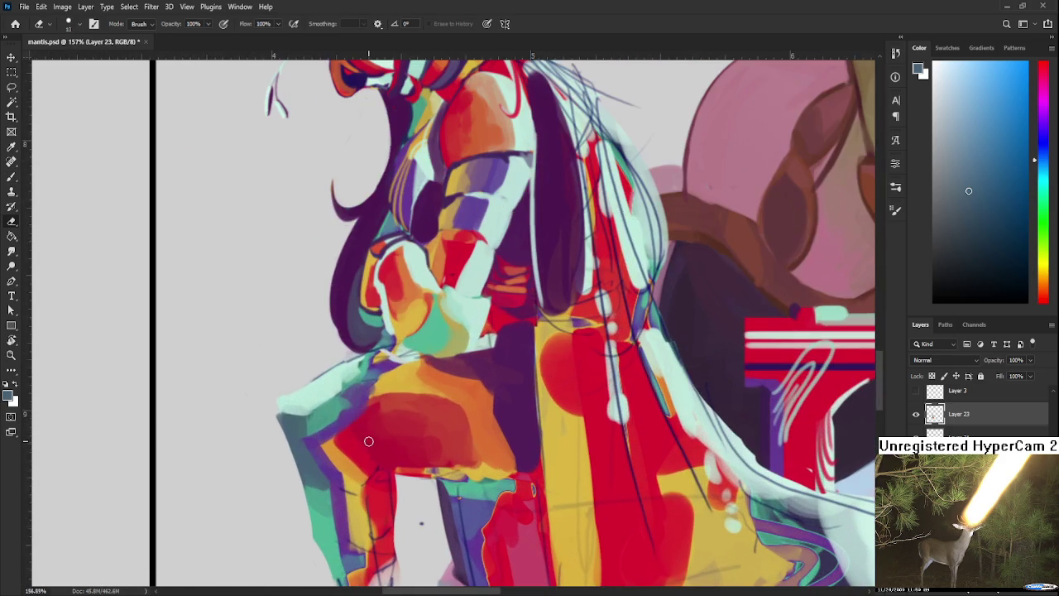
{"action": "key", "text": "b"}
{"action": "left_click", "coordinate": [316, 418], "text": "alt"}
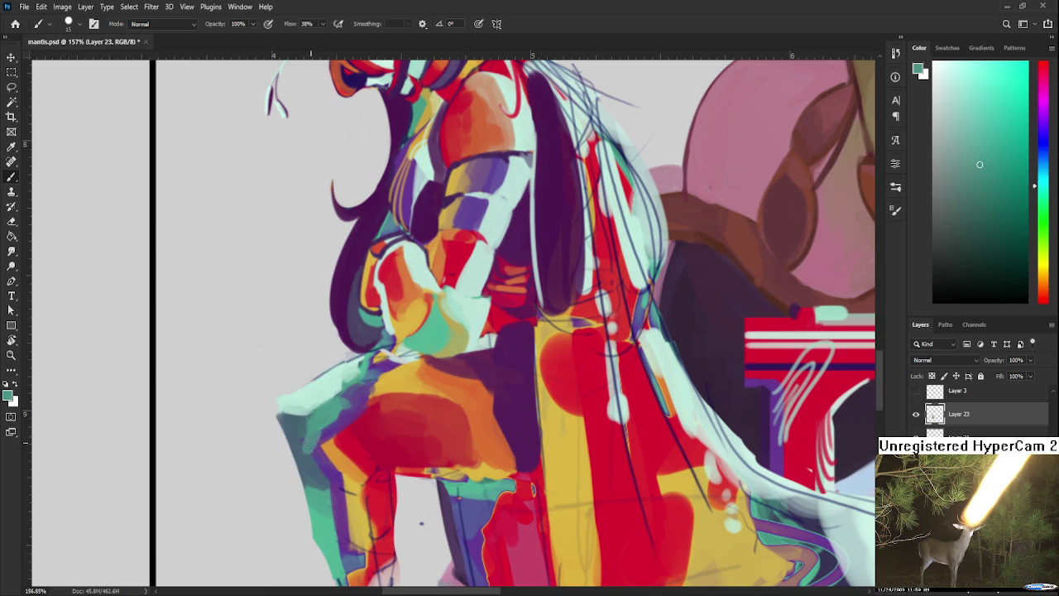
{"action": "left_click", "coordinate": [331, 383], "text": "alt"}
Paint two light mint highlight strokes along the leg's upper-left edge.
{"action": "key", "text": "p"}
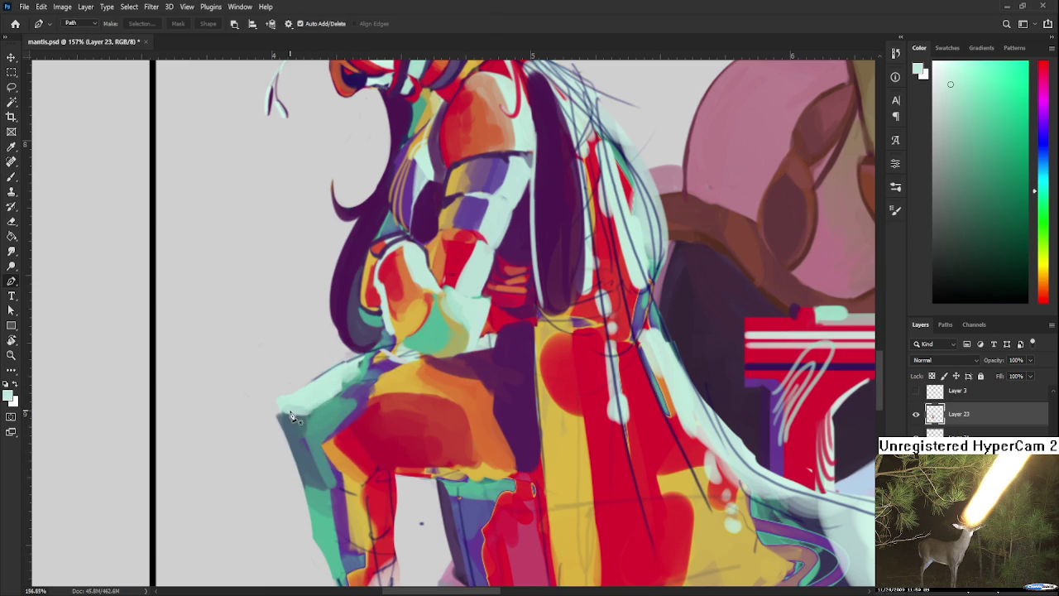
{"action": "key", "text": "b"}
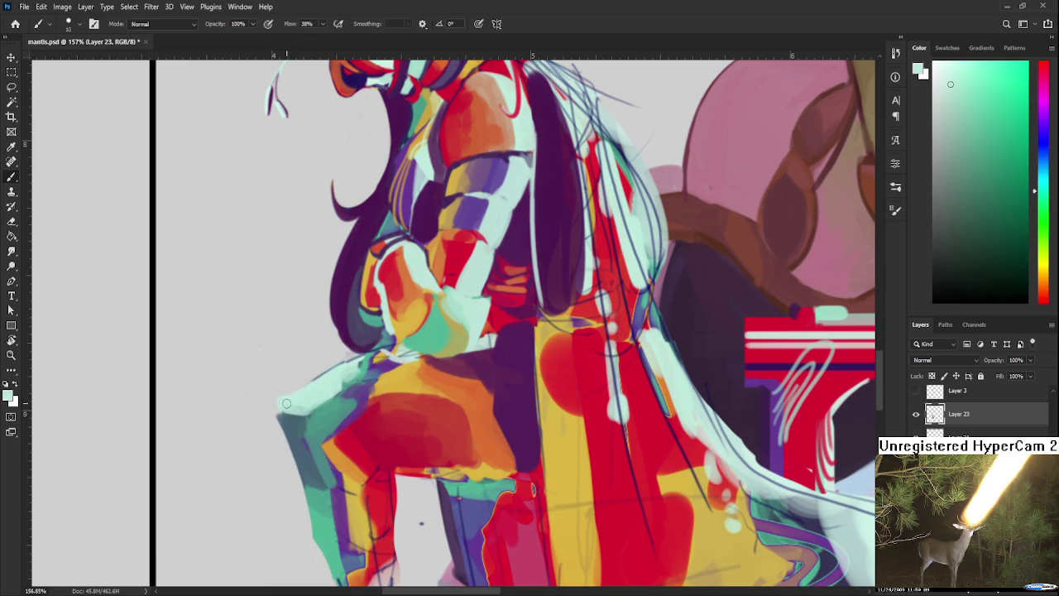
{"action": "mouse_move", "coordinate": [281, 411]}
{"action": "left_mouse_down"}
{"action": "mouse_move", "coordinate": [300, 476]}
{"action": "mouse_move", "coordinate": [343, 488]}
{"action": "left_mouse_up"}
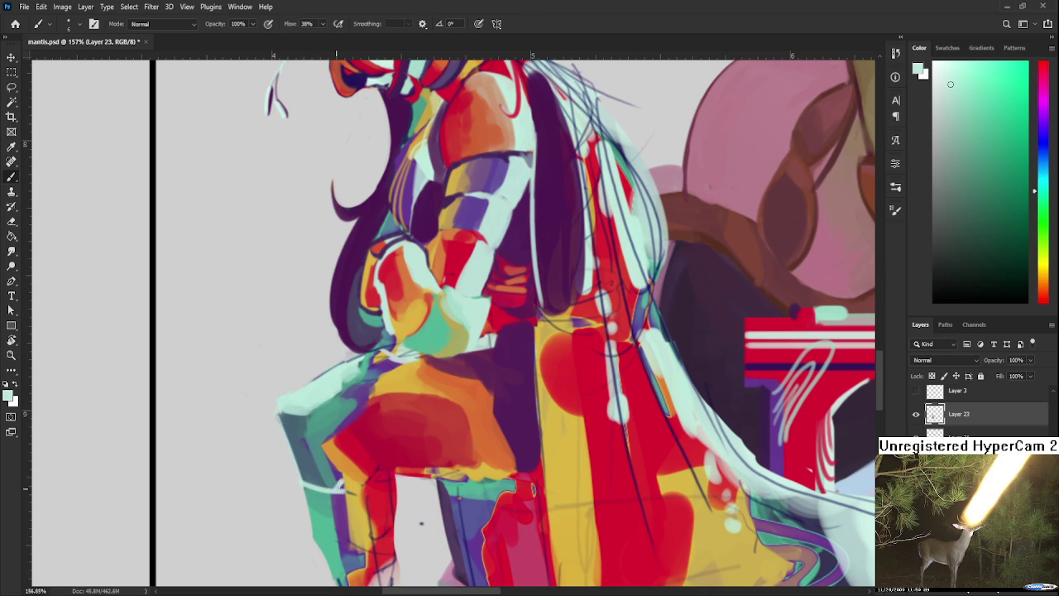
{"action": "mouse_move", "coordinate": [341, 490]}
{"action": "left_mouse_down"}
{"action": "mouse_move", "coordinate": [335, 460]}
{"action": "mouse_move", "coordinate": [356, 403]}
{"action": "left_mouse_up"}
Sample purple and teal from the figure and briefly switch to the Eraser.
{"action": "left_click", "coordinate": [367, 383], "text": "alt"}
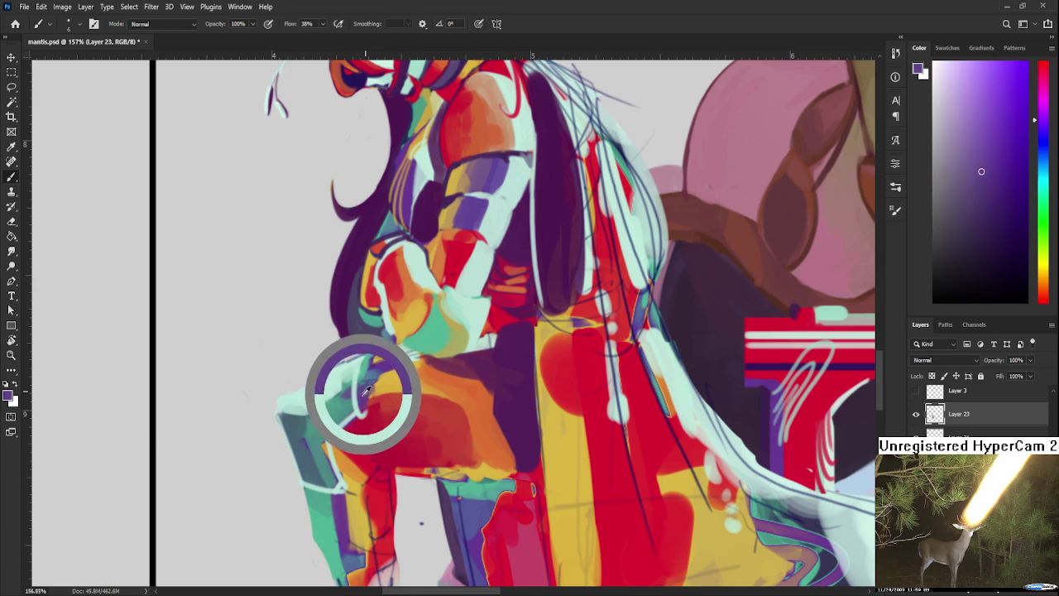
{"action": "left_click", "coordinate": [361, 396], "text": "alt"}
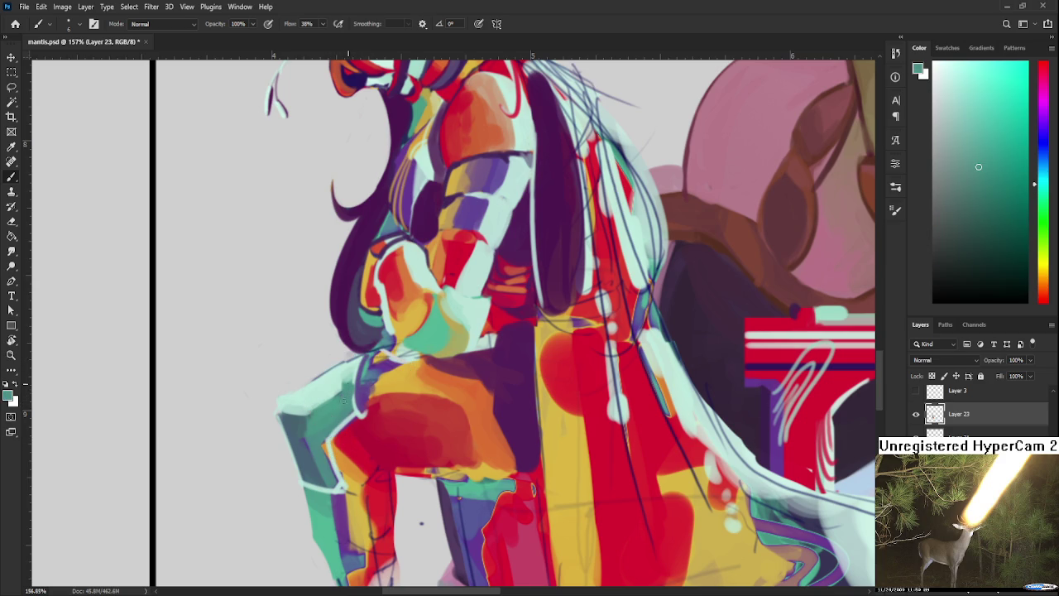
{"action": "scroll", "coordinate": [379, 387], "scroll_direction": "down", "scroll_amount": 5}
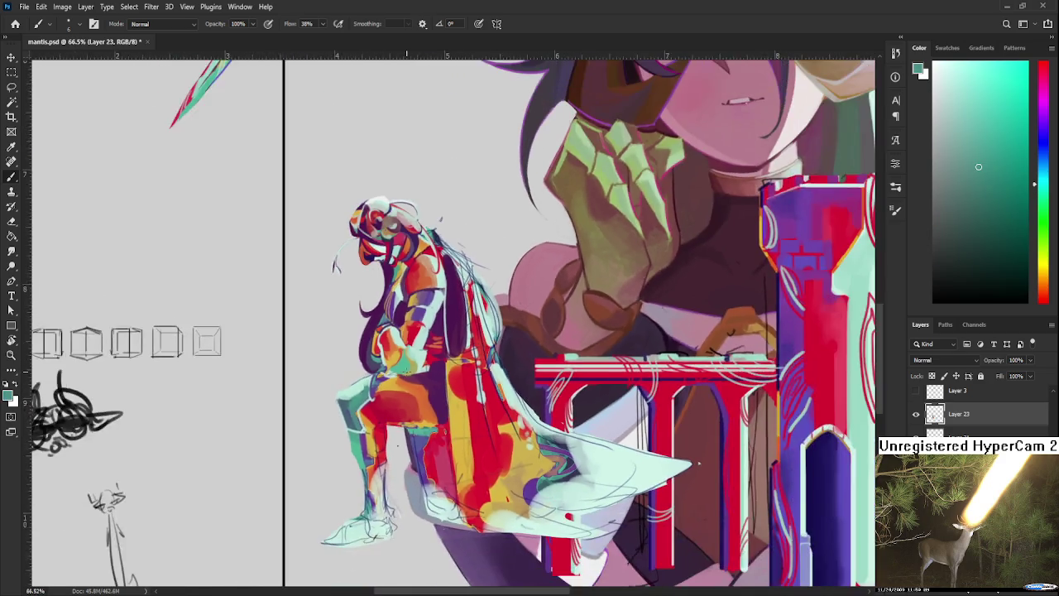
{"action": "scroll", "coordinate": [331, 413], "scroll_direction": "up", "scroll_amount": 3}
{"action": "scroll", "coordinate": [281, 432], "scroll_direction": "up", "scroll_amount": 3}
{"action": "scroll", "coordinate": [282, 431], "scroll_direction": "down", "scroll_amount": 2}
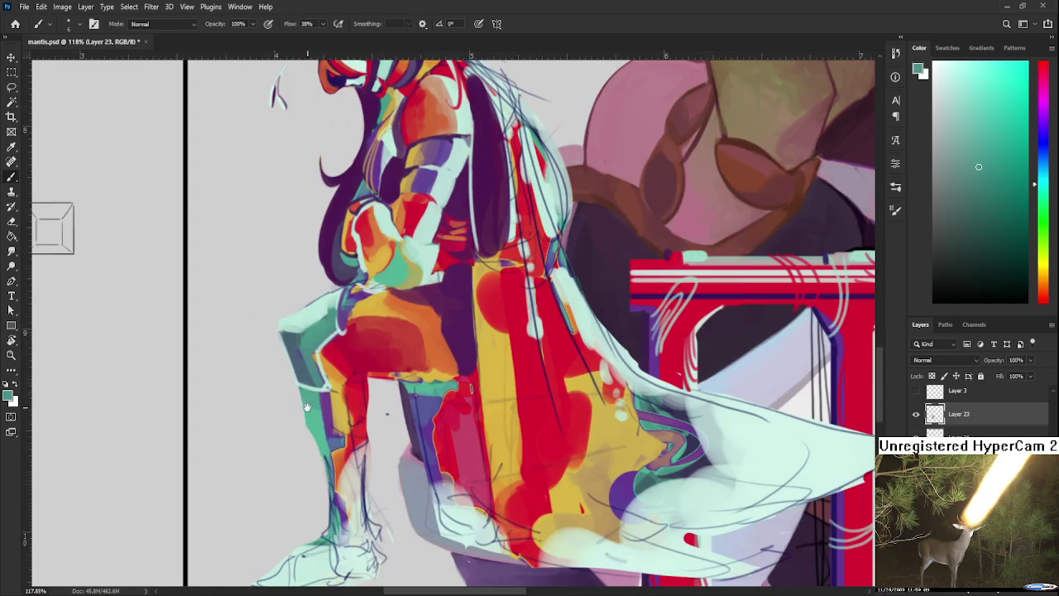
{"action": "key", "text": "e"}
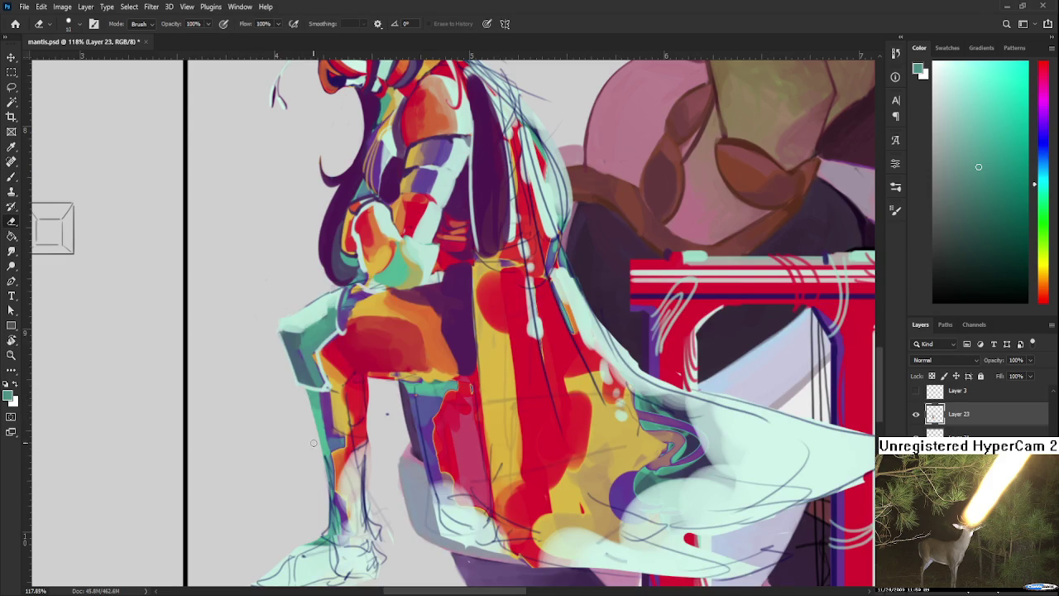
{"action": "scroll", "coordinate": [350, 388], "scroll_direction": "down", "scroll_amount": 3}
{"action": "scroll", "coordinate": [350, 388], "scroll_direction": "down", "scroll_amount": 2}
{"action": "scroll", "coordinate": [425, 331], "scroll_direction": "down", "scroll_amount": 2}
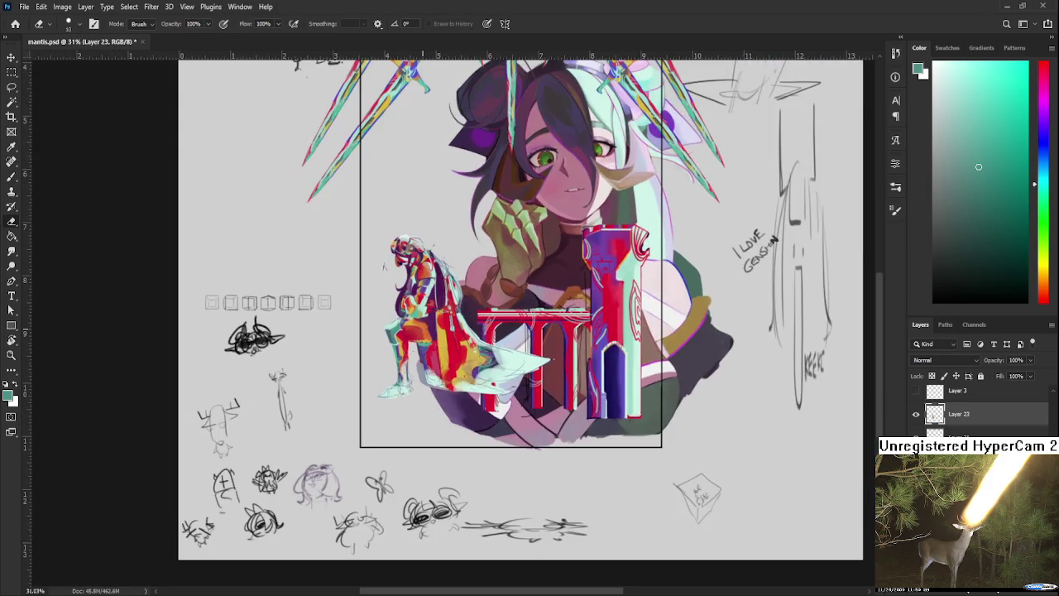
{"action": "scroll", "coordinate": [344, 330], "scroll_direction": "up", "scroll_amount": 4}
{"action": "scroll", "coordinate": [344, 330], "scroll_direction": "up", "scroll_amount": 3}
Sample light mint again with the Brush and zoom out to the whole canvas.
{"action": "key", "text": "b"}
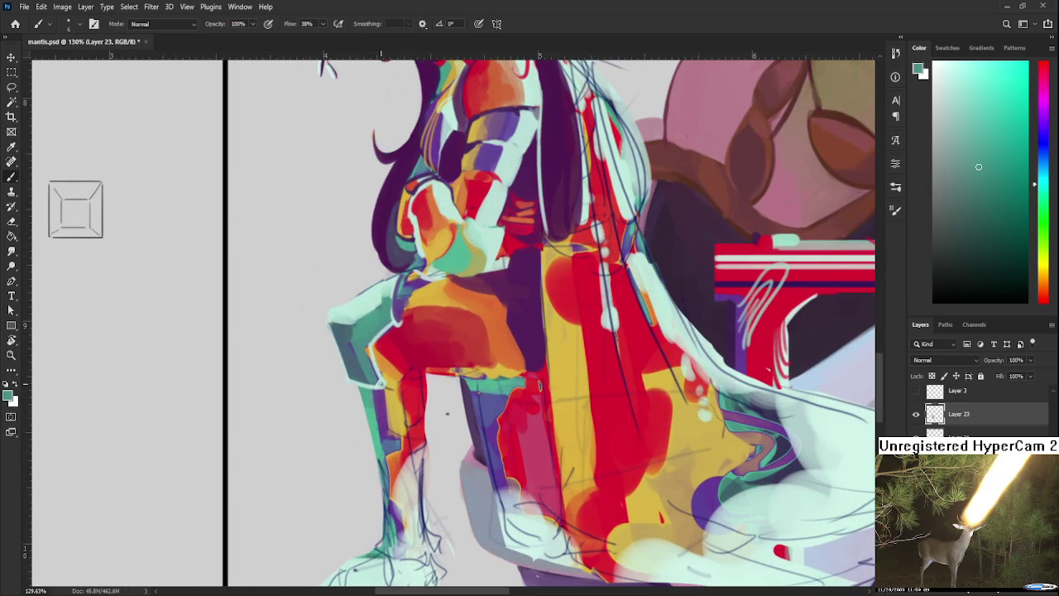
{"action": "left_click", "coordinate": [367, 349], "text": "alt"}
{"action": "left_click", "coordinate": [375, 352], "text": "alt"}
{"action": "scroll", "coordinate": [439, 327], "scroll_direction": "down", "scroll_amount": 2}
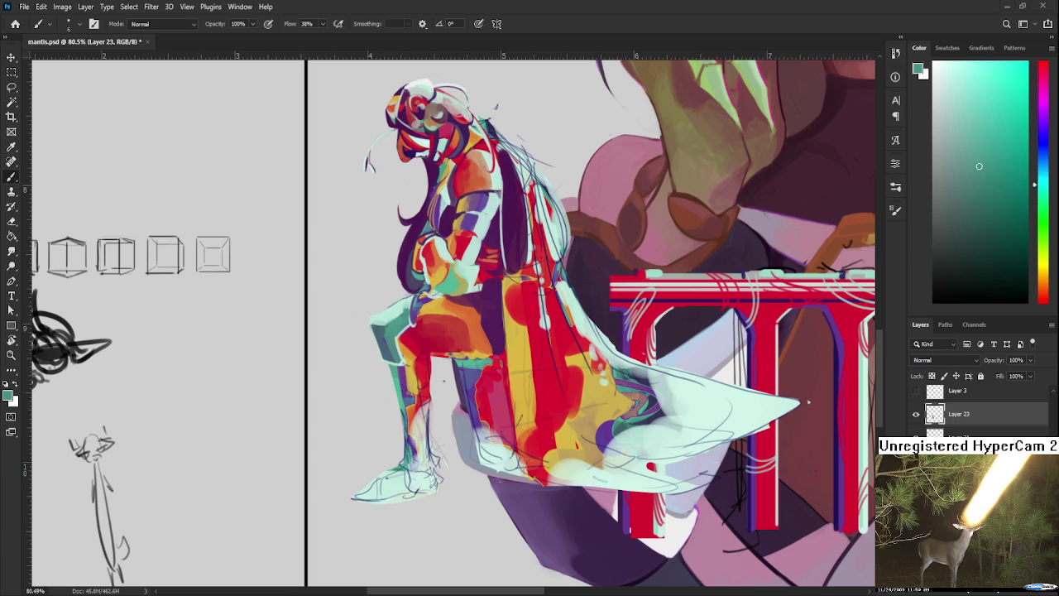
{"action": "scroll", "coordinate": [809, 403], "scroll_direction": "down", "scroll_amount": 3}
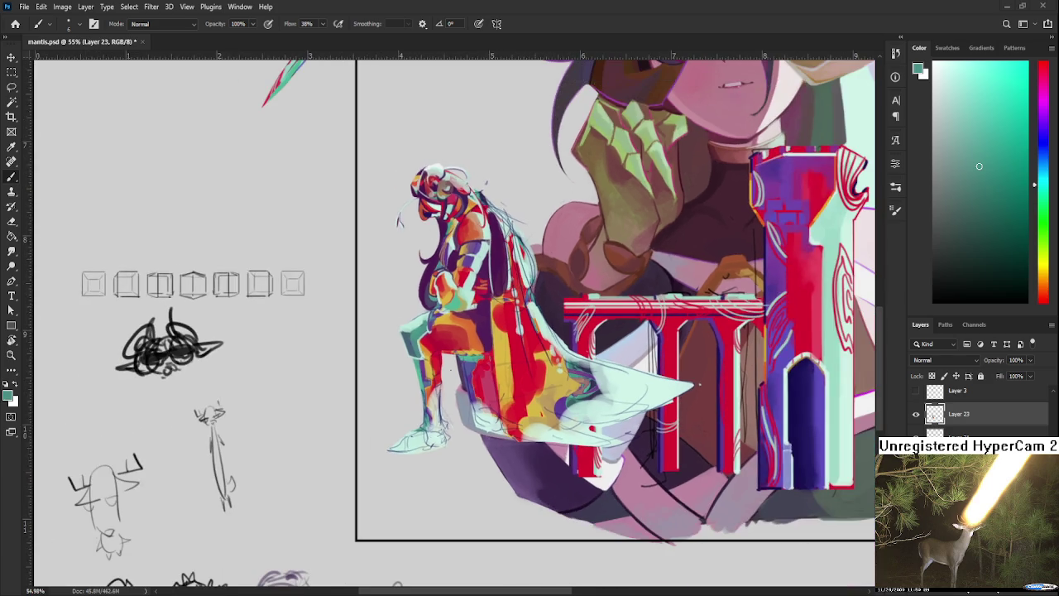
{"action": "scroll", "coordinate": [483, 319], "scroll_direction": "down", "scroll_amount": 3}
{"action": "scroll", "coordinate": [483, 320], "scroll_direction": "down", "scroll_amount": 1}
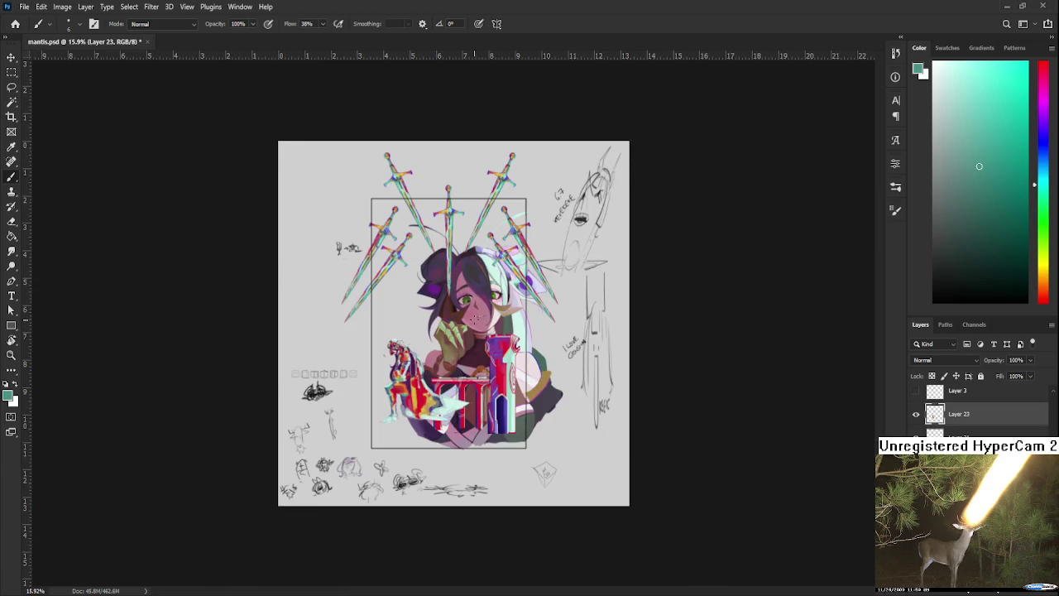
{"action": "scroll", "coordinate": [443, 342], "scroll_direction": "up", "scroll_amount": 3}
{"action": "scroll", "coordinate": [444, 342], "scroll_direction": "up", "scroll_amount": 2}
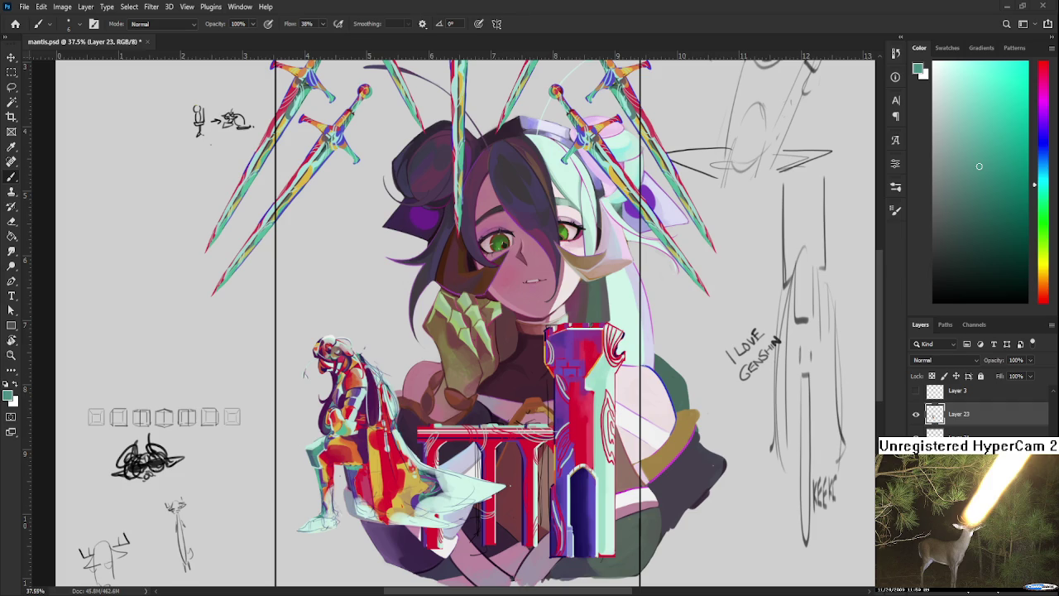
{"action": "scroll", "coordinate": [347, 427], "scroll_direction": "up", "scroll_amount": 5}
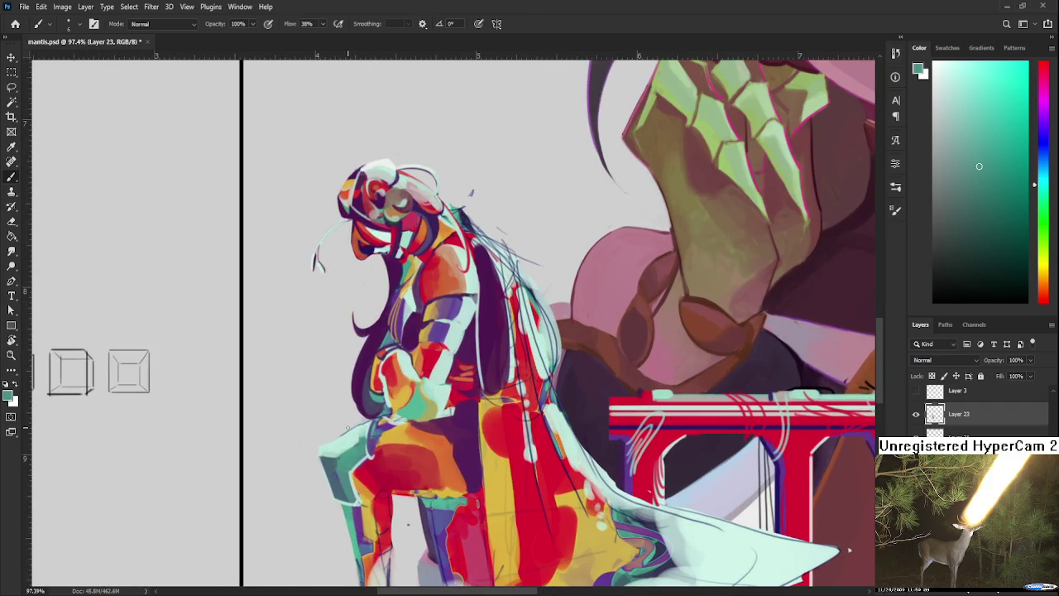
{"action": "left_click_drag", "start_coordinate": [347, 427], "coordinate": [340, 371]}
{"action": "left_click", "coordinate": [376, 372], "text": "alt"}
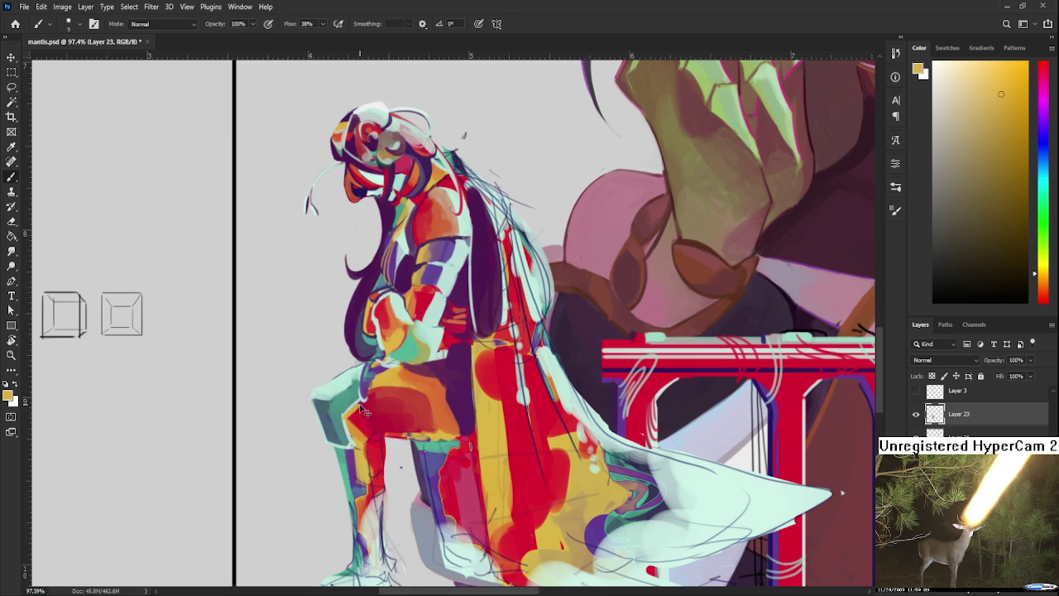
{"action": "left_click", "coordinate": [383, 377], "text": "alt"}
{"action": "left_click", "coordinate": [371, 398], "text": "alt"}
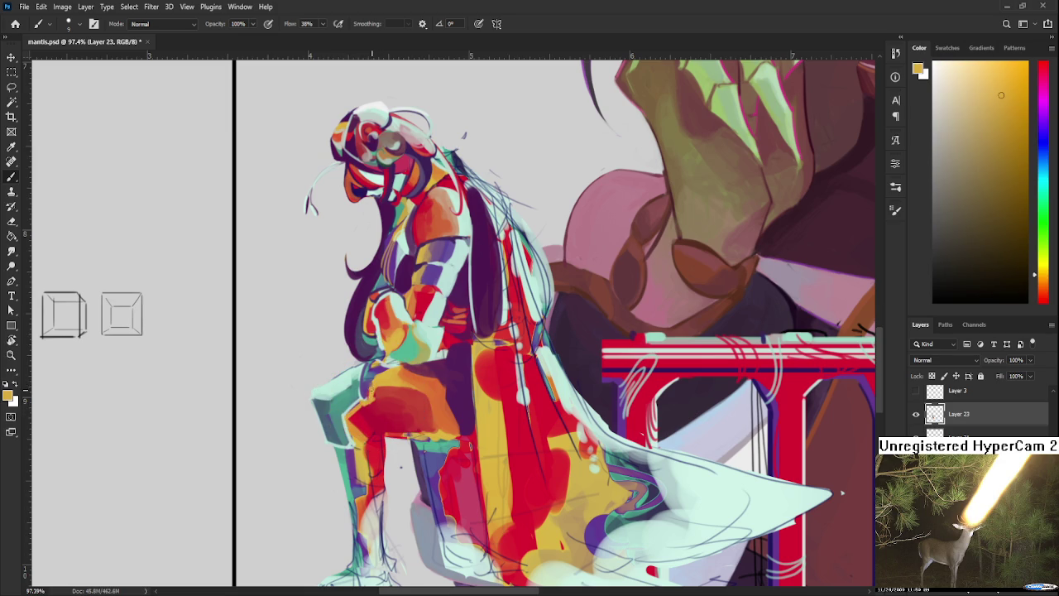
{"action": "left_click", "coordinate": [374, 399], "text": "alt"}
{"action": "left_click", "coordinate": [373, 389], "text": "alt"}
{"action": "left_click_drag", "start_coordinate": [841, 493], "coordinate": [833, 513]}
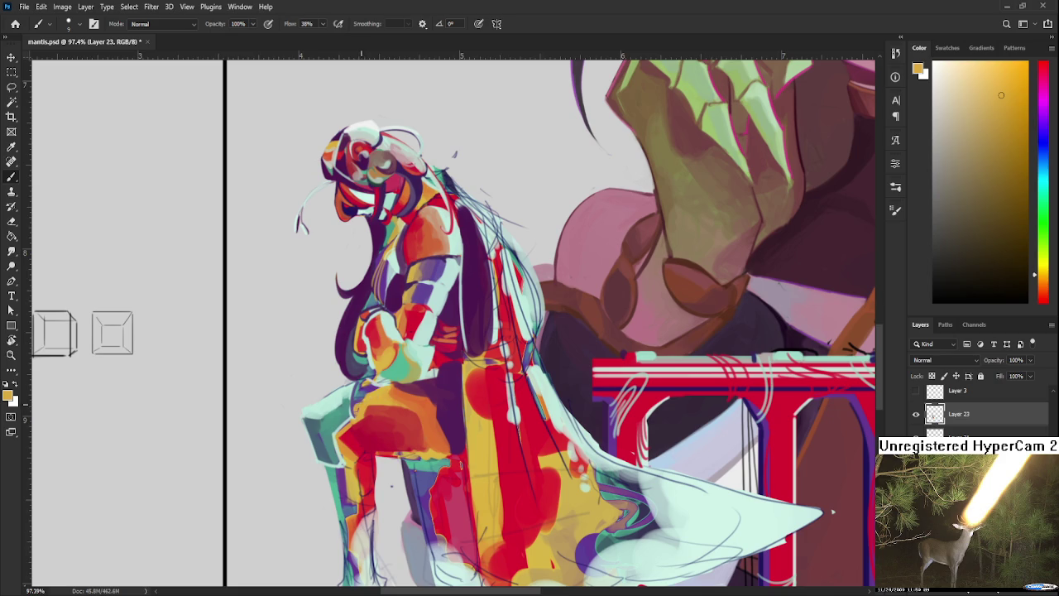
{"action": "left_click", "coordinate": [359, 394], "text": "alt"}
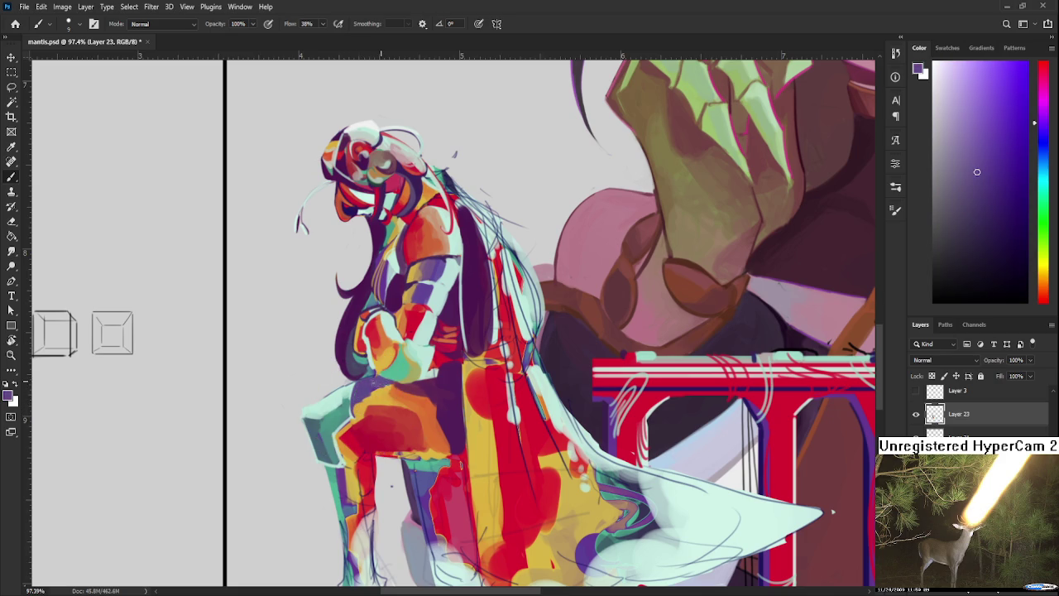
{"action": "left_click", "coordinate": [369, 400], "text": "alt"}
{"action": "left_click", "coordinate": [376, 398], "text": "alt"}
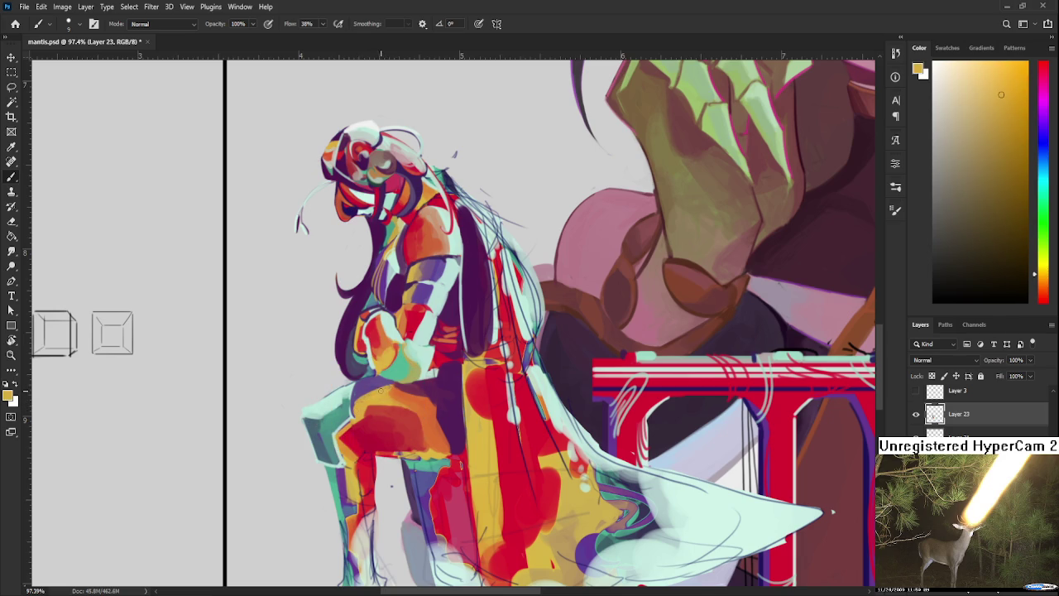
{"action": "key", "text": "x"}
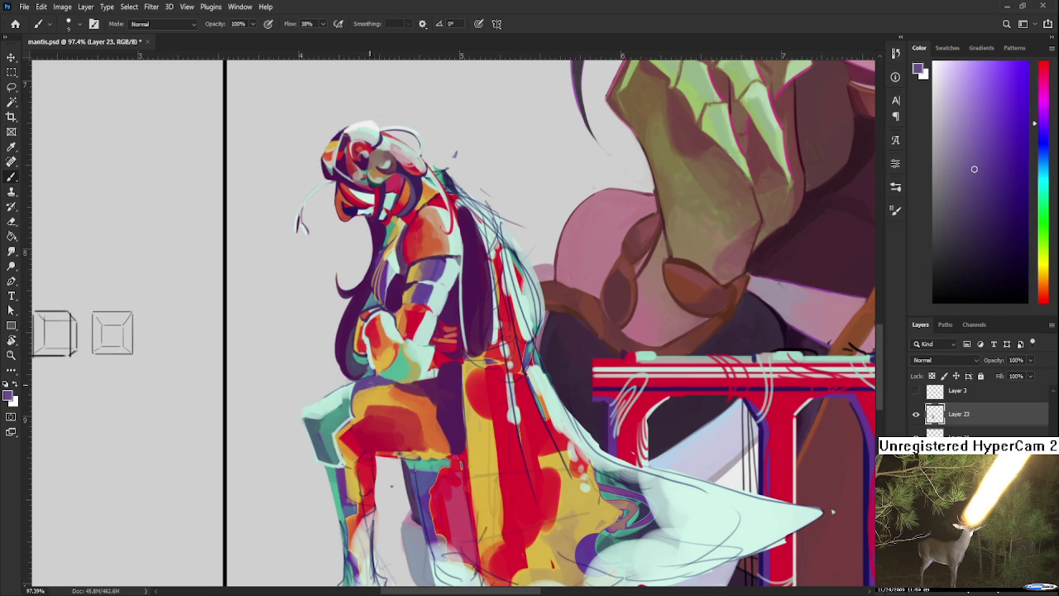
{"action": "left_click", "coordinate": [389, 387], "text": "alt"}
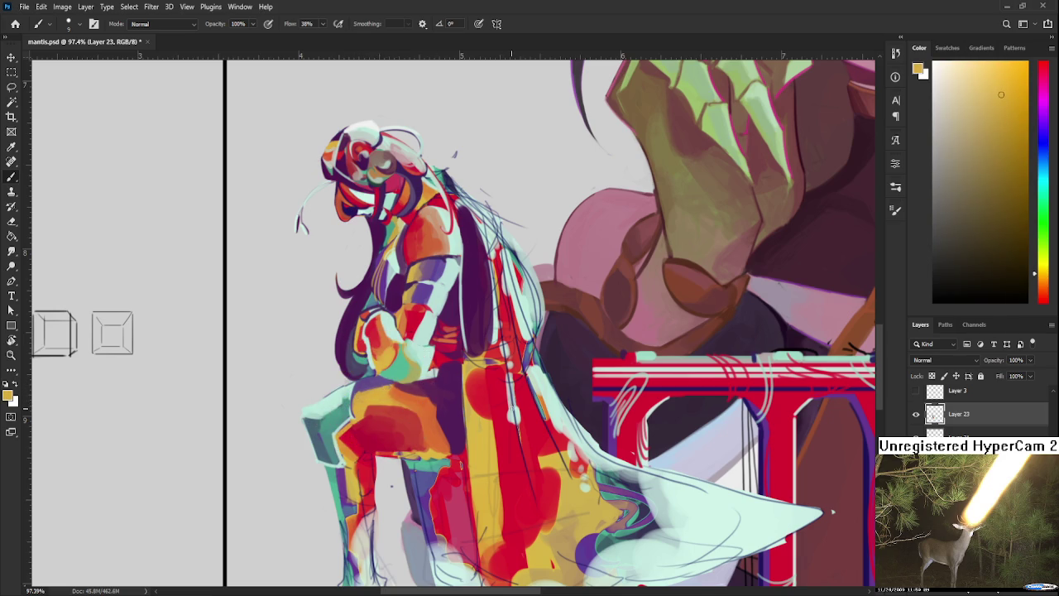
{"action": "key", "text": "r"}
{"action": "mouse_move", "coordinate": [500, 383]}
{"action": "left_mouse_down"}
{"action": "mouse_move", "coordinate": [476, 397]}
{"action": "mouse_move", "coordinate": [410, 371]}
{"action": "mouse_move", "coordinate": [464, 420]}
{"action": "mouse_move", "coordinate": [524, 377]}
{"action": "left_mouse_up"}
{"action": "left_click", "coordinate": [410, 371], "text": "alt"}
{"action": "key", "text": "ctrl+minus"}
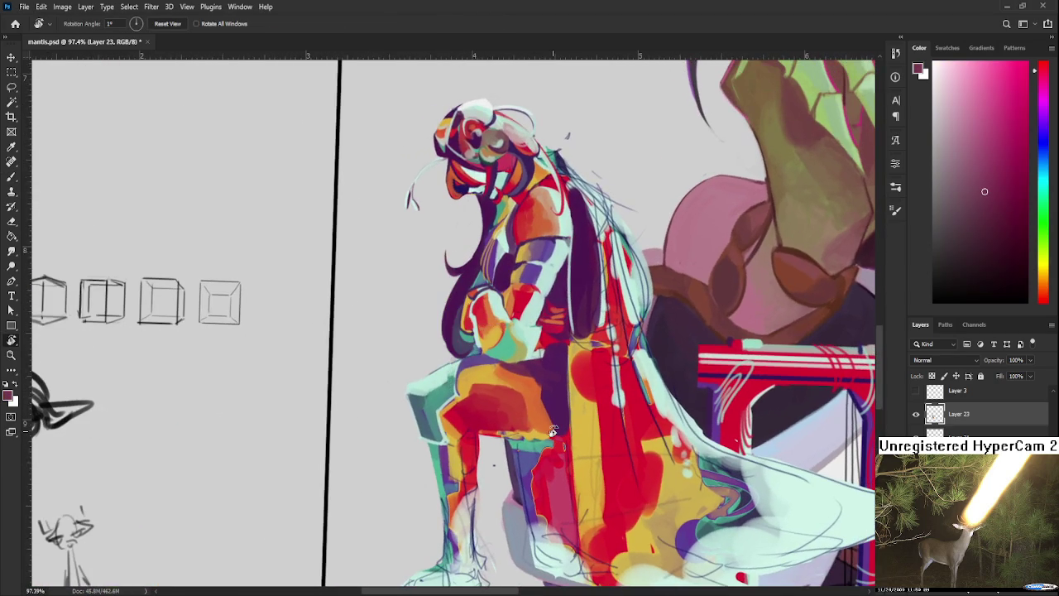
{"action": "key", "text": "ctrl+minus"}
{"action": "scroll", "coordinate": [524, 377], "scroll_direction": "down", "scroll_amount": 2}
{"action": "scroll", "coordinate": [524, 376], "scroll_direction": "up", "scroll_amount": 2}
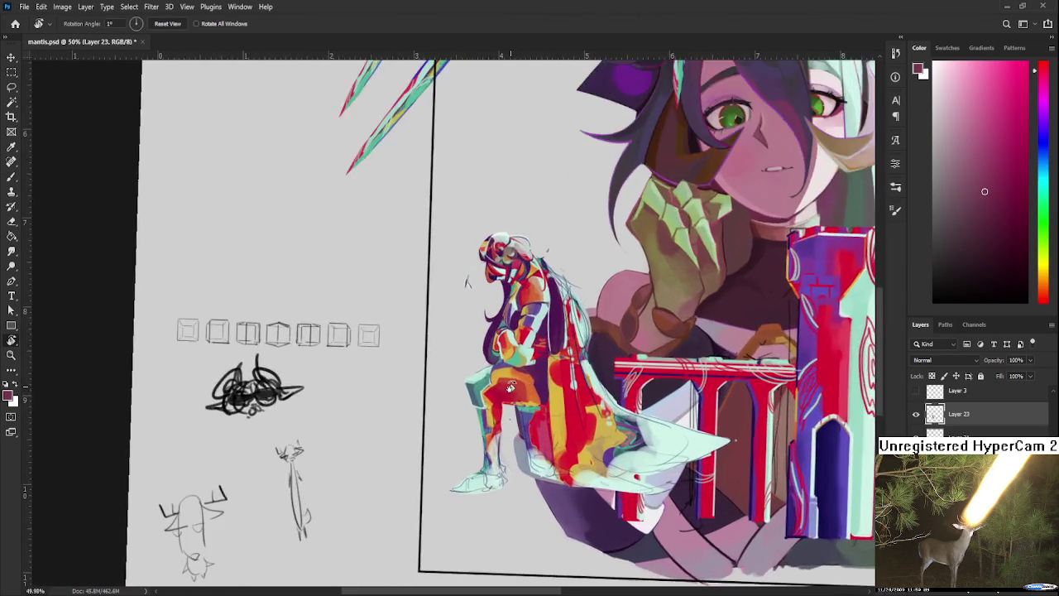
{"action": "scroll", "coordinate": [517, 383], "scroll_direction": "up", "scroll_amount": 3}
{"action": "mouse_move", "coordinate": [512, 389]}
{"action": "left_mouse_down"}
{"action": "mouse_move", "coordinate": [454, 413]}
{"action": "mouse_move", "coordinate": [447, 395]}
{"action": "left_mouse_up"}
{"action": "left_click", "coordinate": [430, 391], "text": "alt"}
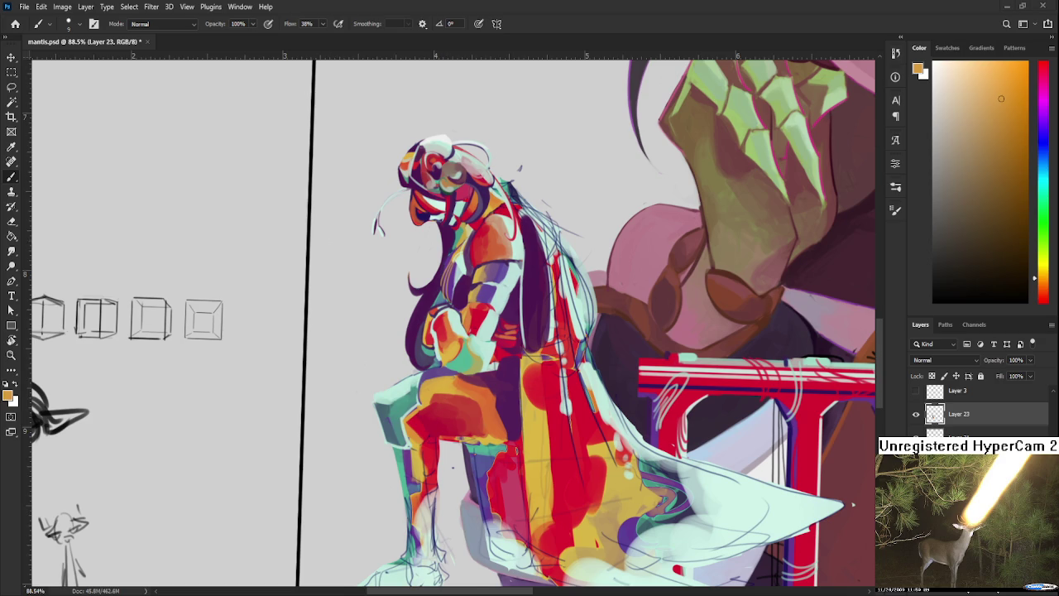
{"action": "scroll", "coordinate": [348, 179], "scroll_direction": "up", "scroll_amount": 2}
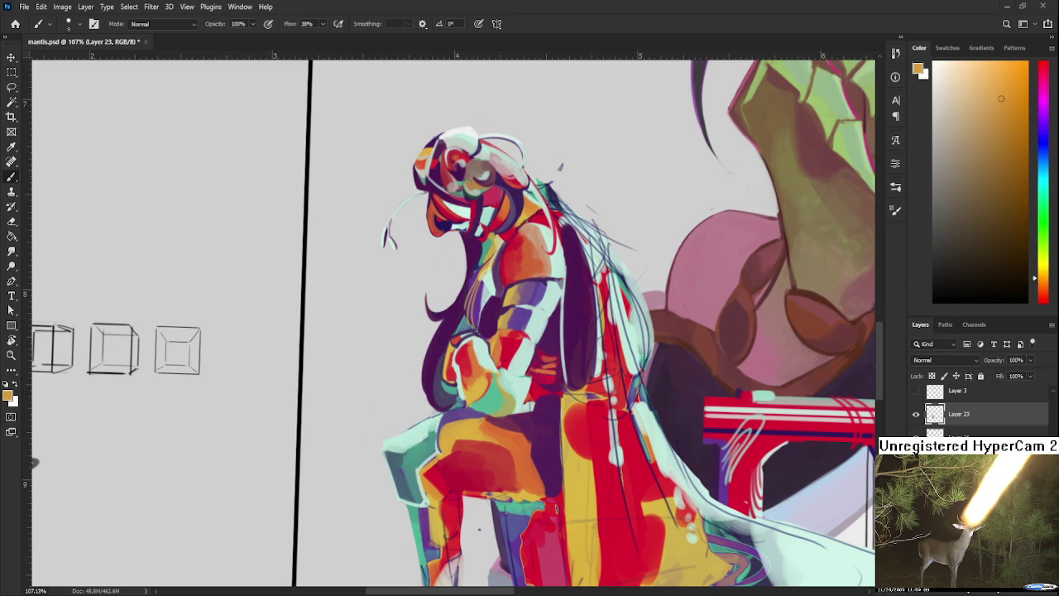
{"action": "scroll", "coordinate": [484, 380], "scroll_direction": "up", "scroll_amount": 1}
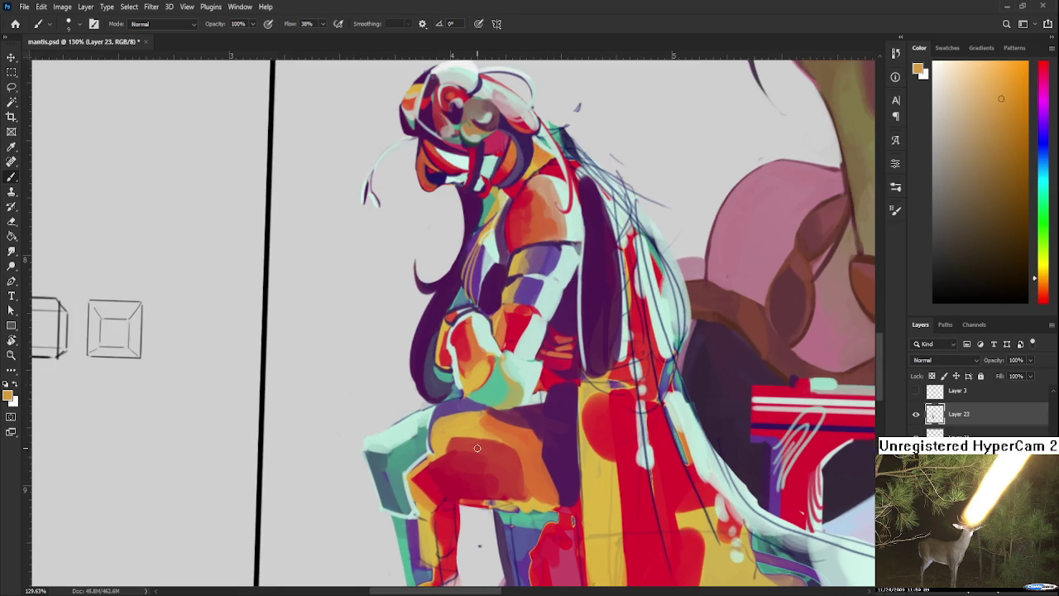
Paint a dark magenta line along the red thigh shape's lower edge.
{"action": "left_click", "coordinate": [521, 413], "text": "alt"}
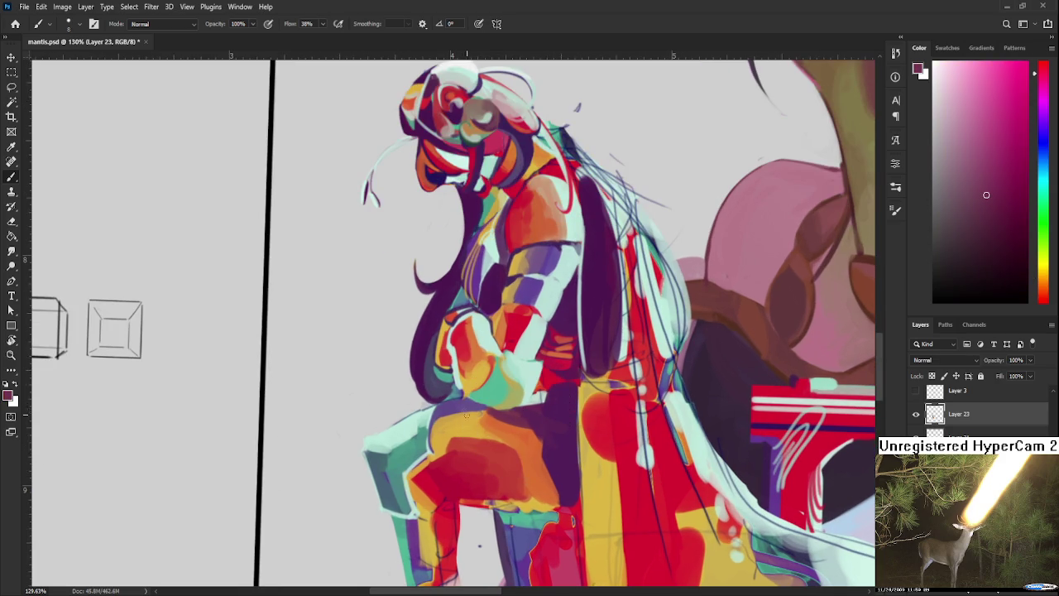
{"action": "mouse_move", "coordinate": [470, 402]}
{"action": "left_mouse_down"}
{"action": "mouse_move", "coordinate": [483, 485]}
{"action": "mouse_move", "coordinate": [502, 453]}
{"action": "mouse_move", "coordinate": [582, 447]}
{"action": "left_mouse_up"}
{"action": "key", "text": "ctrl+z"}
{"action": "left_click_drag", "start_coordinate": [502, 453], "coordinate": [580, 447]}
{"action": "left_click", "coordinate": [490, 383], "text": "alt"}
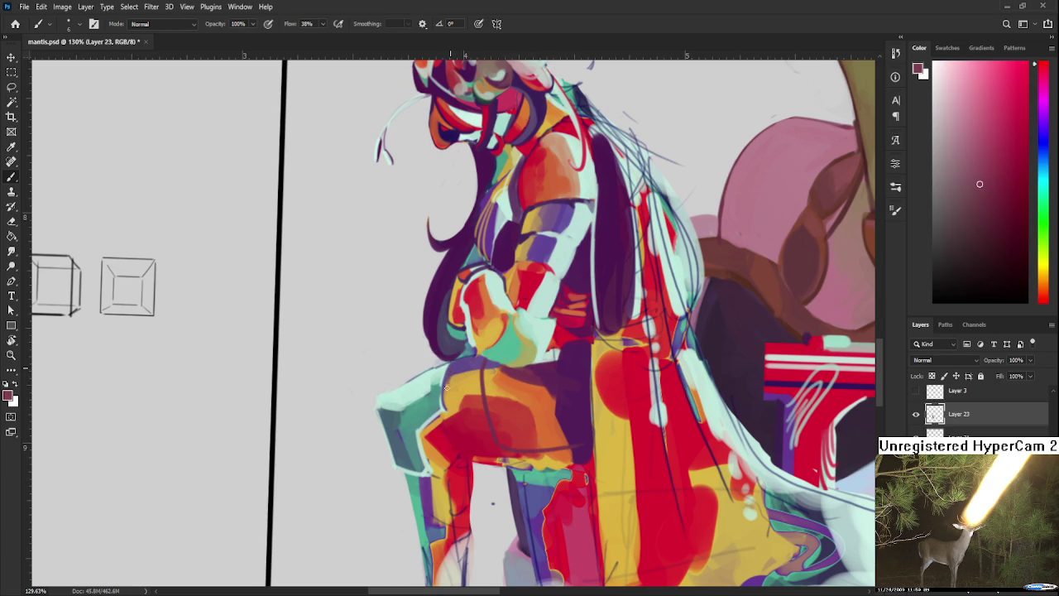
{"action": "left_click_drag", "start_coordinate": [461, 442], "coordinate": [499, 446]}
Enlarge the brush; paint dark purple below the hand and yellow-orange across the thigh.
{"action": "left_click", "coordinate": [548, 378], "text": "alt"}
{"action": "key", "text": "bracketright"}
{"action": "key", "text": "bracketright"}
{"action": "key", "text": "bracketright"}
{"action": "mouse_move", "coordinate": [491, 375]}
{"action": "left_mouse_down"}
{"action": "mouse_move", "coordinate": [490, 399]}
{"action": "mouse_move", "coordinate": [498, 373]}
{"action": "mouse_move", "coordinate": [546, 405]}
{"action": "mouse_move", "coordinate": [550, 435]}
{"action": "mouse_move", "coordinate": [525, 440]}
{"action": "left_mouse_up"}
{"action": "left_click", "coordinate": [541, 378], "text": "alt"}
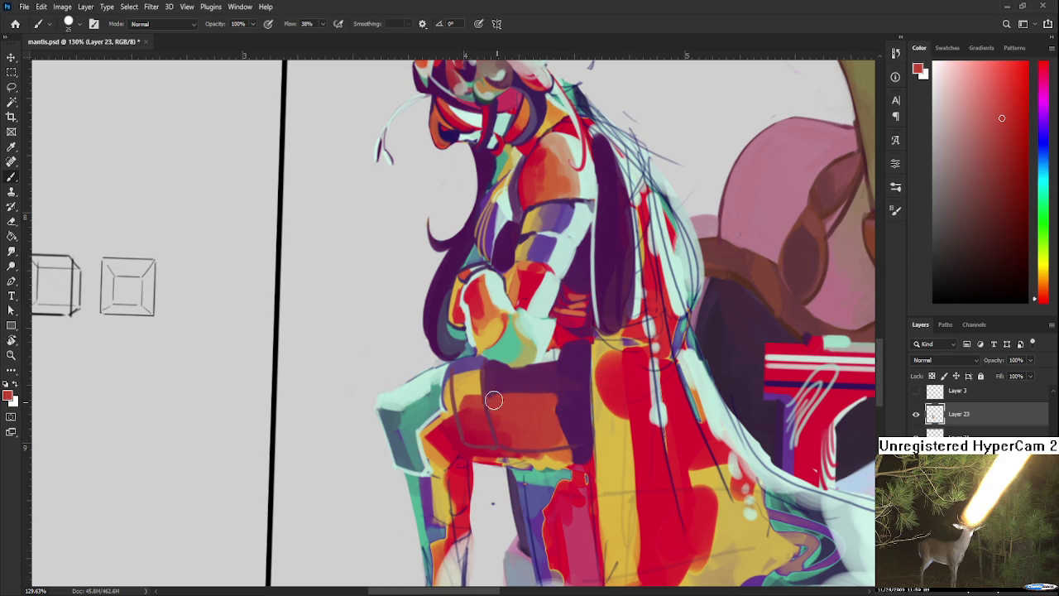
{"action": "left_click", "coordinate": [566, 407], "text": "alt"}
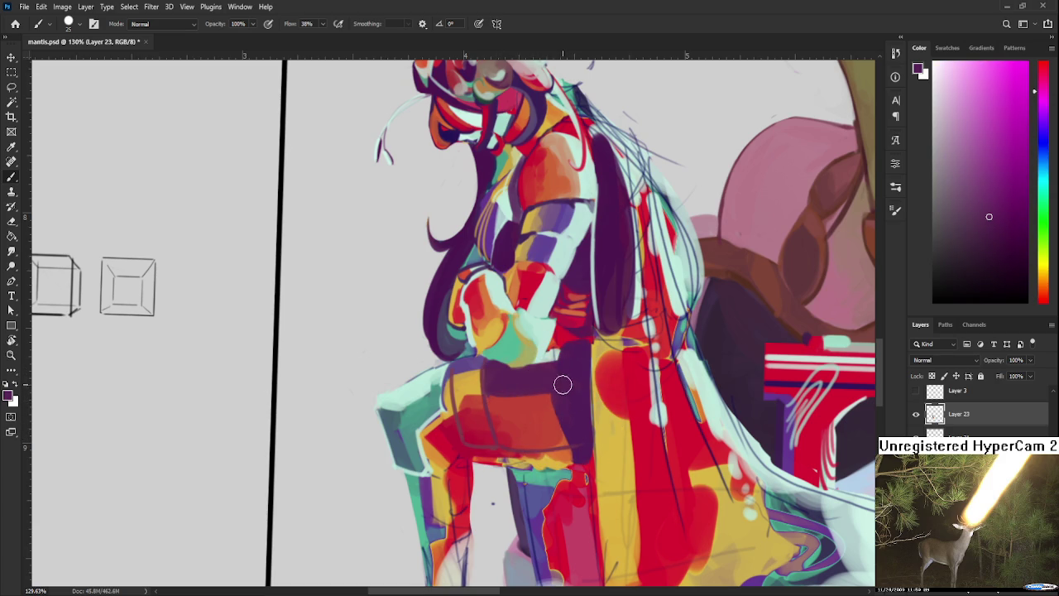
{"action": "left_click", "coordinate": [458, 385], "text": "alt"}
{"action": "left_click_drag", "start_coordinate": [495, 399], "coordinate": [554, 413]}
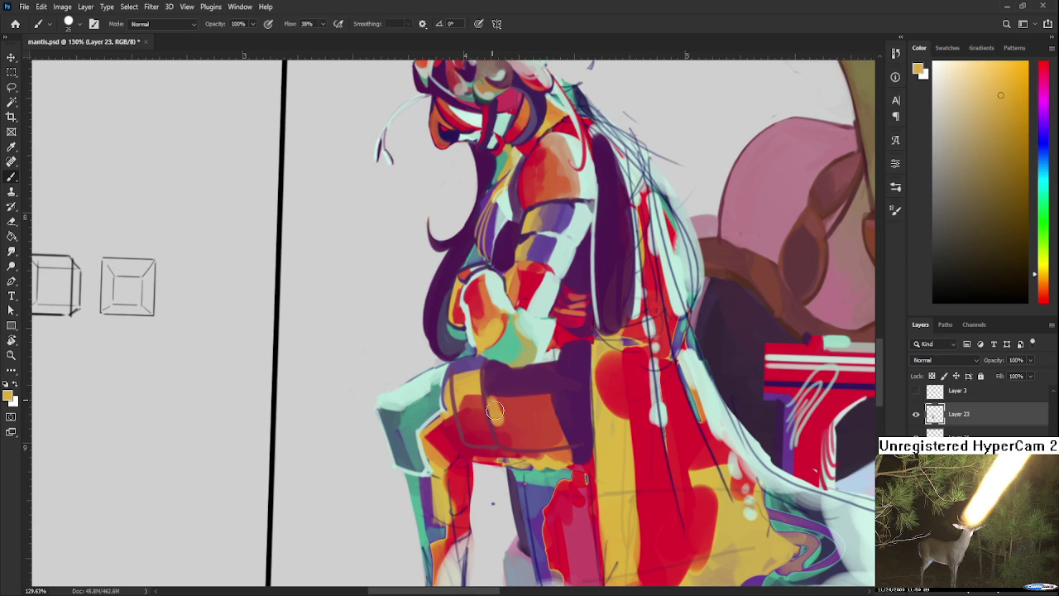
Resample orange, red and dark purple, adding dark strokes across the thigh.
{"action": "left_click", "coordinate": [561, 402], "text": "alt"}
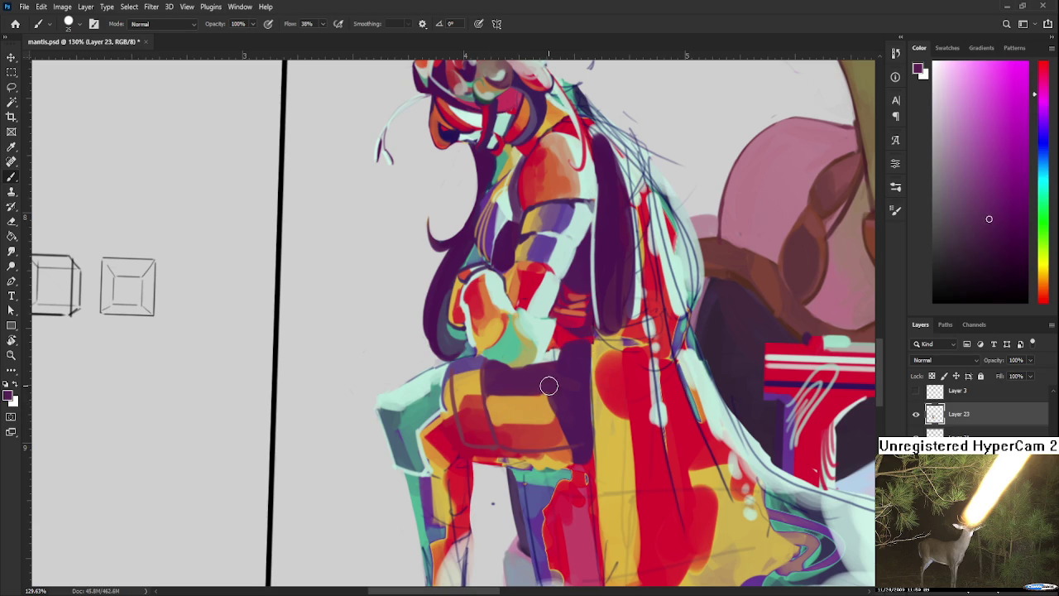
{"action": "left_click", "coordinate": [516, 406], "text": "alt"}
{"action": "left_click", "coordinate": [533, 426], "text": "alt"}
{"action": "left_click", "coordinate": [561, 402], "text": "alt"}
{"action": "left_click", "coordinate": [559, 401], "text": "alt"}
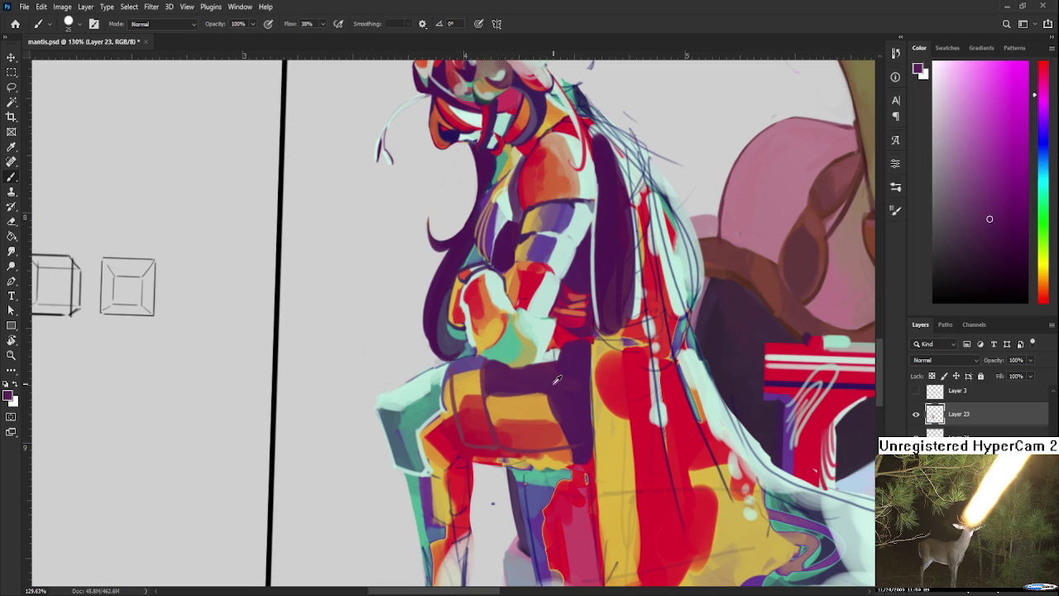
{"action": "left_click", "coordinate": [520, 404], "text": "alt"}
{"action": "mouse_move", "coordinate": [520, 430]}
{"action": "left_mouse_down"}
{"action": "mouse_move", "coordinate": [546, 437]}
{"action": "mouse_move", "coordinate": [563, 409]}
{"action": "left_mouse_up"}
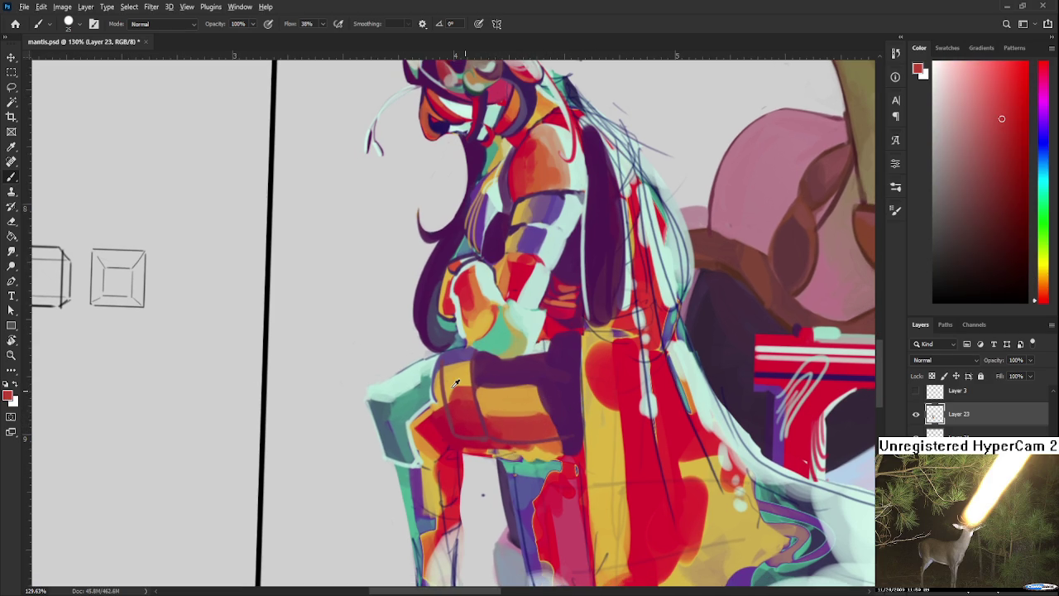
{"action": "left_click", "coordinate": [485, 370], "text": "alt"}
{"action": "mouse_move", "coordinate": [447, 383]}
{"action": "left_mouse_down"}
{"action": "mouse_move", "coordinate": [463, 358]}
{"action": "mouse_move", "coordinate": [447, 381]}
{"action": "left_mouse_up"}
Sample orange and dark magenta shades from the thigh.
{"action": "left_click", "coordinate": [466, 378], "text": "alt"}
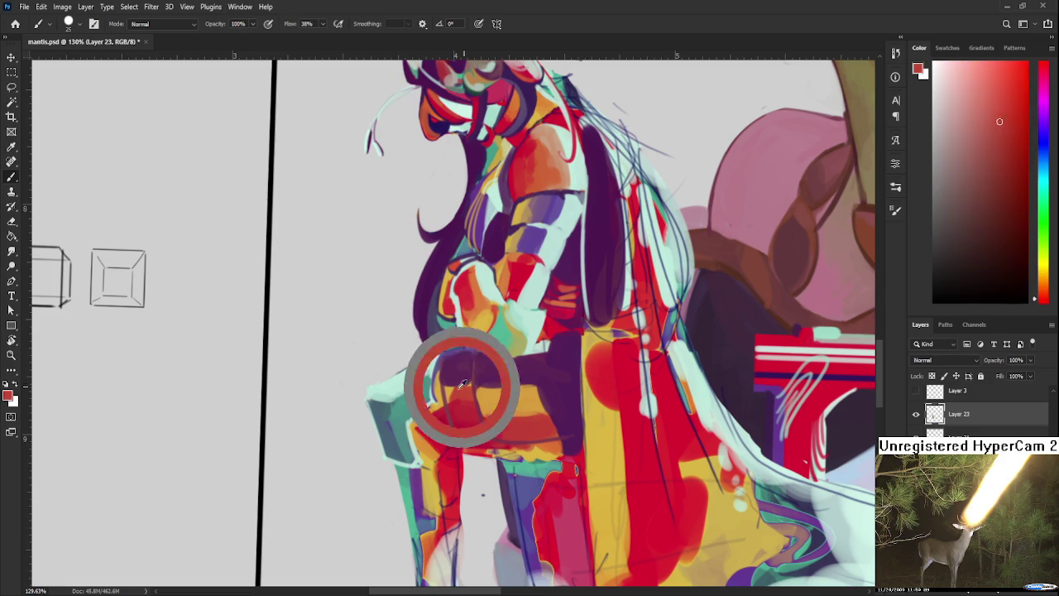
{"action": "left_click", "coordinate": [463, 418], "text": "alt"}
{"action": "left_click", "coordinate": [484, 397], "text": "alt"}
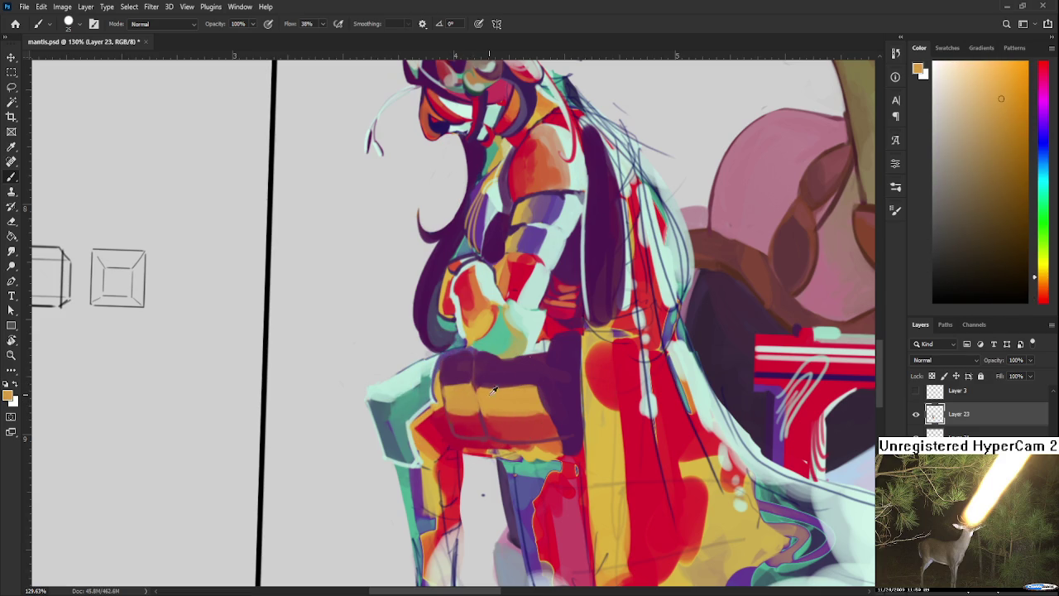
{"action": "left_click", "coordinate": [489, 387], "text": "alt"}
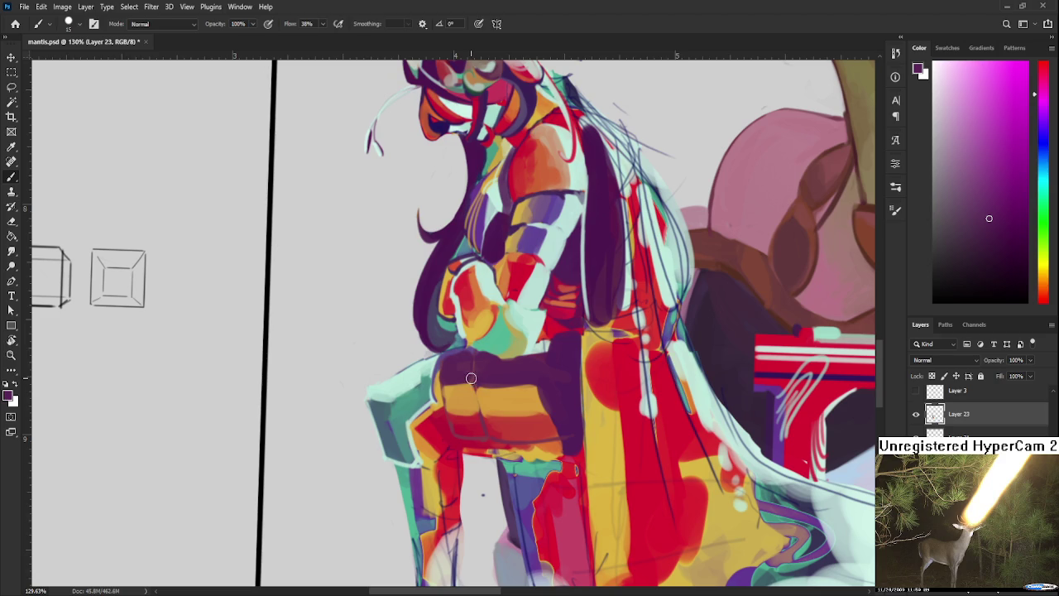
{"action": "key", "text": "p"}
{"action": "key", "text": "b"}
Sample light mint and draw two mint lines down the seat.
{"action": "left_click", "coordinate": [532, 314], "text": "alt"}
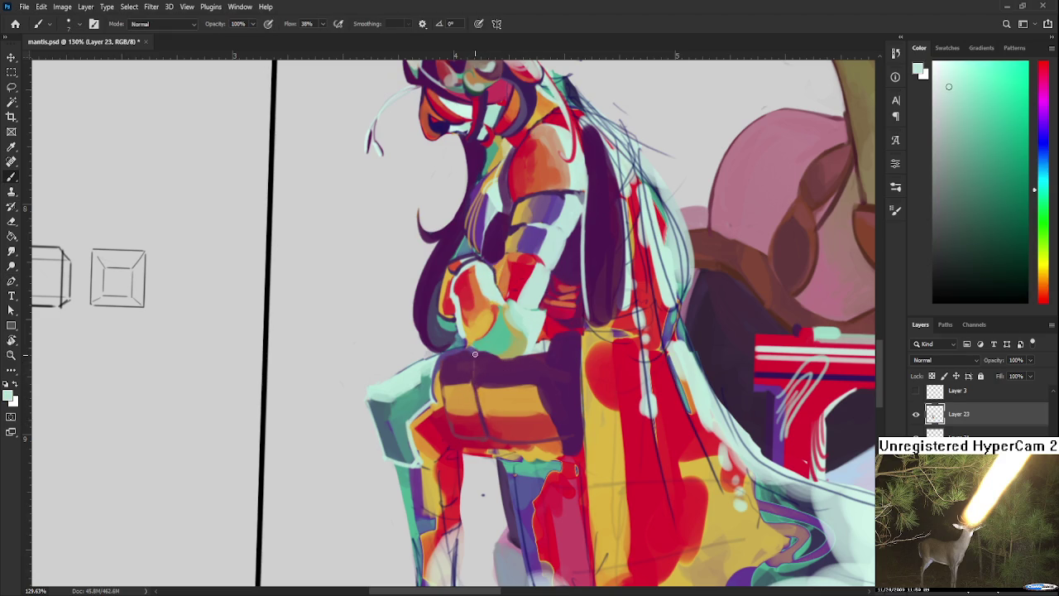
{"action": "left_click_drag", "start_coordinate": [476, 354], "coordinate": [488, 429]}
{"action": "mouse_move", "coordinate": [445, 355]}
{"action": "left_mouse_down"}
{"action": "mouse_move", "coordinate": [440, 382]}
{"action": "mouse_move", "coordinate": [469, 437]}
{"action": "left_mouse_up"}
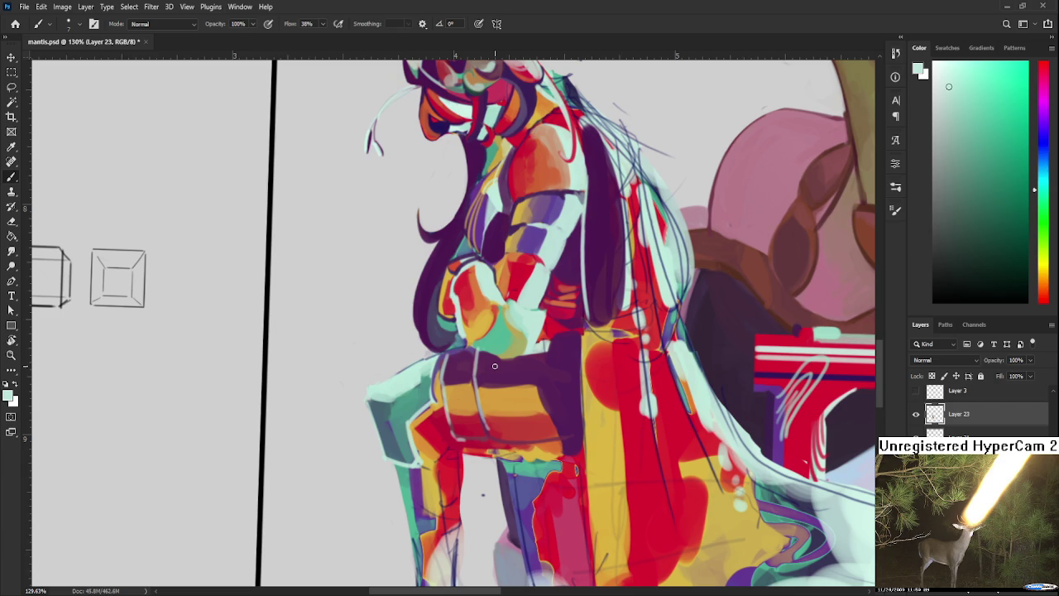
{"action": "scroll", "coordinate": [494, 367], "scroll_direction": "down", "scroll_amount": 5}
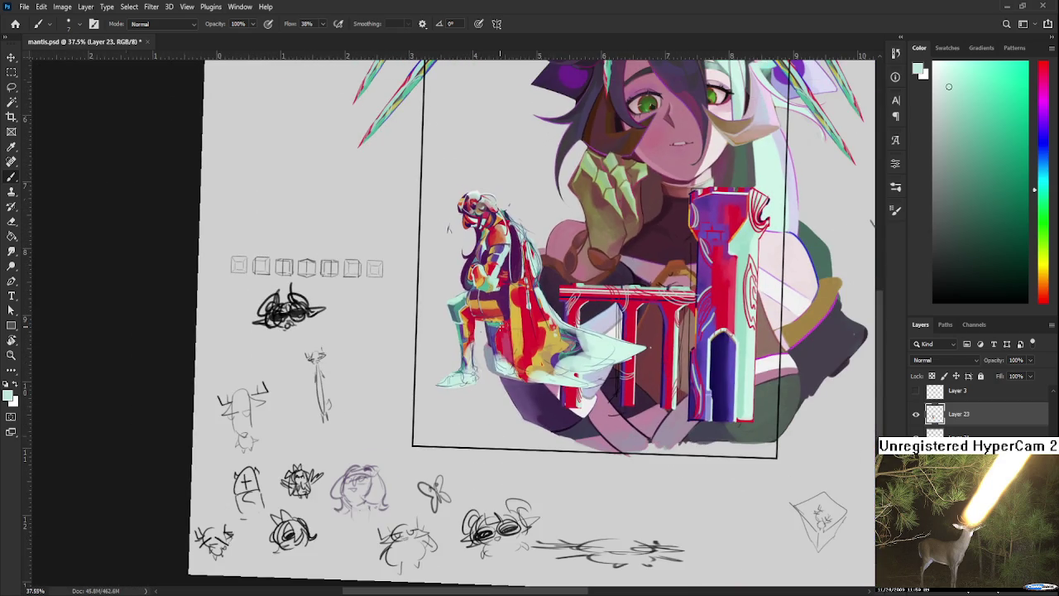
Straighten the canvas rotation to 0° and adjust the zoom on the knight.
{"action": "key", "text": "r"}
{"action": "left_click_drag", "start_coordinate": [467, 377], "coordinate": [515, 318]}
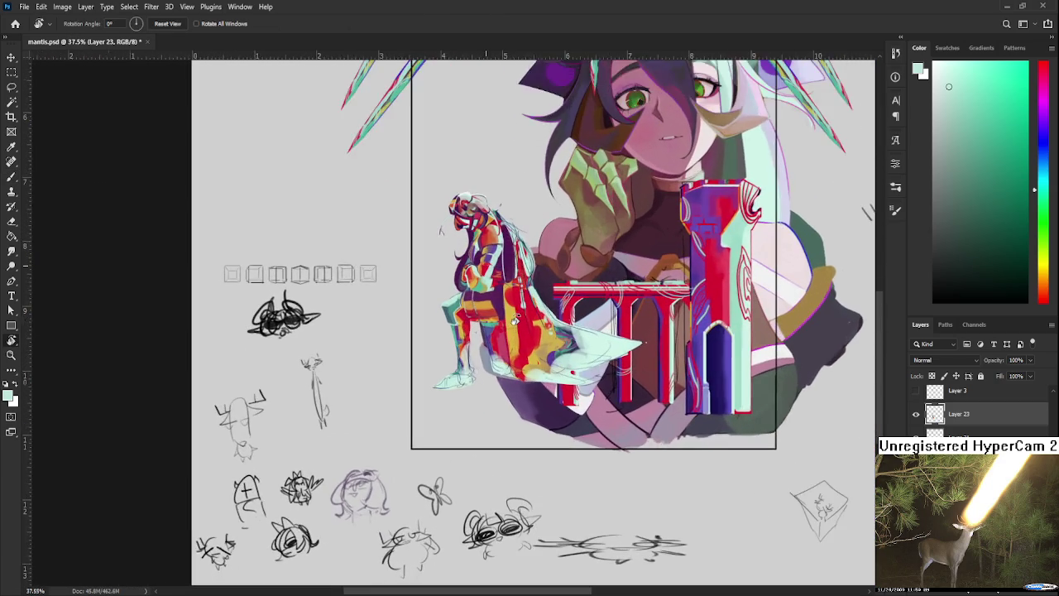
{"action": "scroll", "coordinate": [514, 319], "scroll_direction": "up", "scroll_amount": 1}
{"action": "scroll", "coordinate": [514, 318], "scroll_direction": "up", "scroll_amount": 1}
{"action": "scroll", "coordinate": [430, 348], "scroll_direction": "up", "scroll_amount": 1}
{"action": "scroll", "coordinate": [430, 350], "scroll_direction": "up", "scroll_amount": 1}
{"action": "scroll", "coordinate": [430, 349], "scroll_direction": "down", "scroll_amount": 1}
{"action": "scroll", "coordinate": [431, 349], "scroll_direction": "down", "scroll_amount": 2}
{"action": "scroll", "coordinate": [430, 349], "scroll_direction": "up", "scroll_amount": 3}
{"action": "scroll", "coordinate": [432, 352], "scroll_direction": "up", "scroll_amount": 2}
{"action": "scroll", "coordinate": [432, 352], "scroll_direction": "down", "scroll_amount": 1}
{"action": "scroll", "coordinate": [434, 354], "scroll_direction": "down", "scroll_amount": 3}
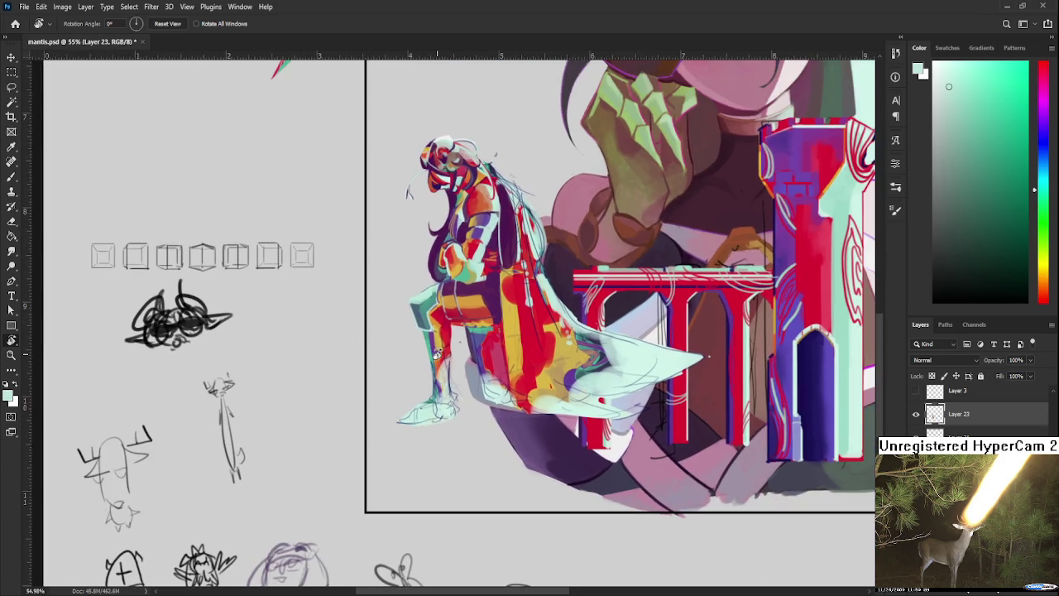
{"action": "scroll", "coordinate": [436, 354], "scroll_direction": "up", "scroll_amount": 2}
{"action": "scroll", "coordinate": [447, 354], "scroll_direction": "up", "scroll_amount": 3}
{"action": "scroll", "coordinate": [464, 355], "scroll_direction": "up", "scroll_amount": 1}
{"action": "scroll", "coordinate": [484, 356], "scroll_direction": "up", "scroll_amount": 1}
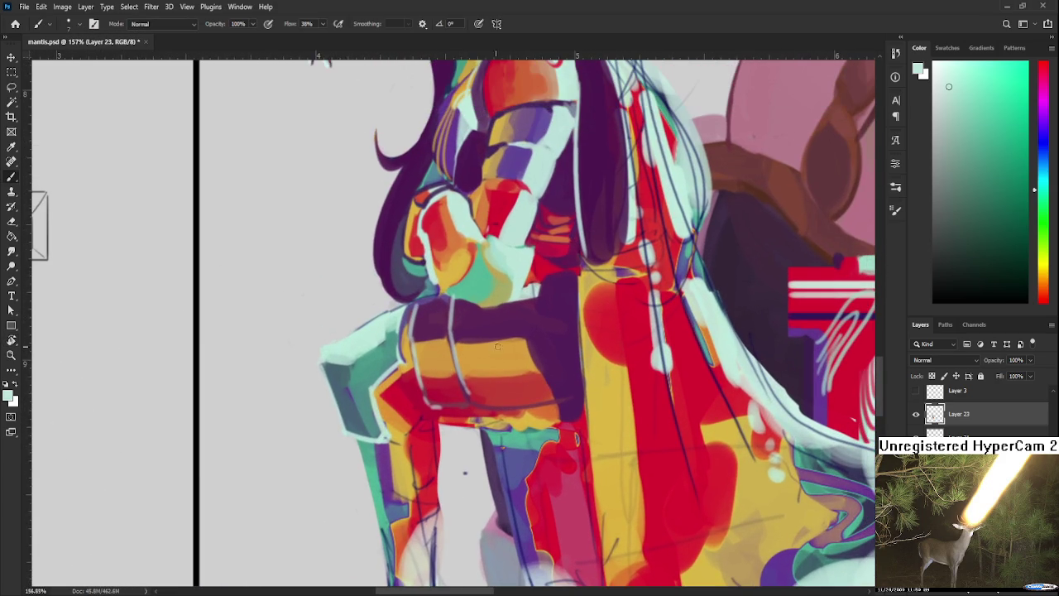
Paint dark purple along the leg's red edge and the thigh's lower edge.
{"action": "left_click", "coordinate": [522, 321], "text": "alt"}
{"action": "mouse_move", "coordinate": [398, 395]}
{"action": "left_mouse_down"}
{"action": "mouse_move", "coordinate": [392, 411]}
{"action": "mouse_move", "coordinate": [406, 379]}
{"action": "mouse_move", "coordinate": [379, 388]}
{"action": "mouse_move", "coordinate": [407, 324]}
{"action": "mouse_move", "coordinate": [414, 379]}
{"action": "mouse_move", "coordinate": [400, 430]}
{"action": "left_mouse_up"}
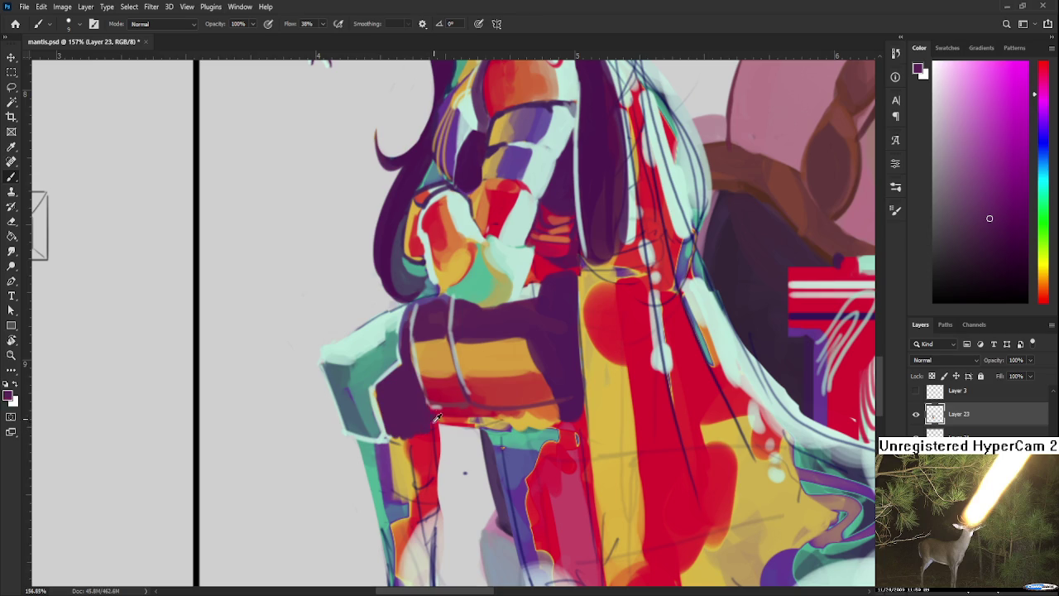
{"action": "left_click", "coordinate": [426, 425], "text": "alt"}
{"action": "left_click", "coordinate": [409, 427], "text": "alt"}
{"action": "left_click_drag", "start_coordinate": [432, 420], "coordinate": [447, 406]}
{"action": "left_click", "coordinate": [448, 408], "text": "alt"}
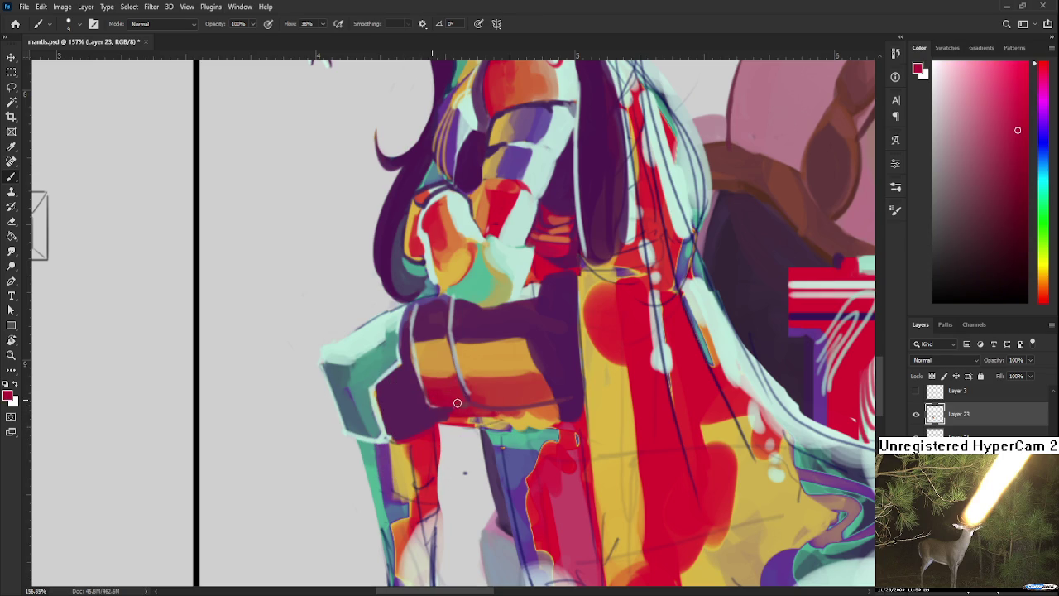
Sample yellow-orange, crimson and dark purple shades from the figure.
{"action": "scroll", "coordinate": [481, 397], "scroll_direction": "down", "scroll_amount": 2}
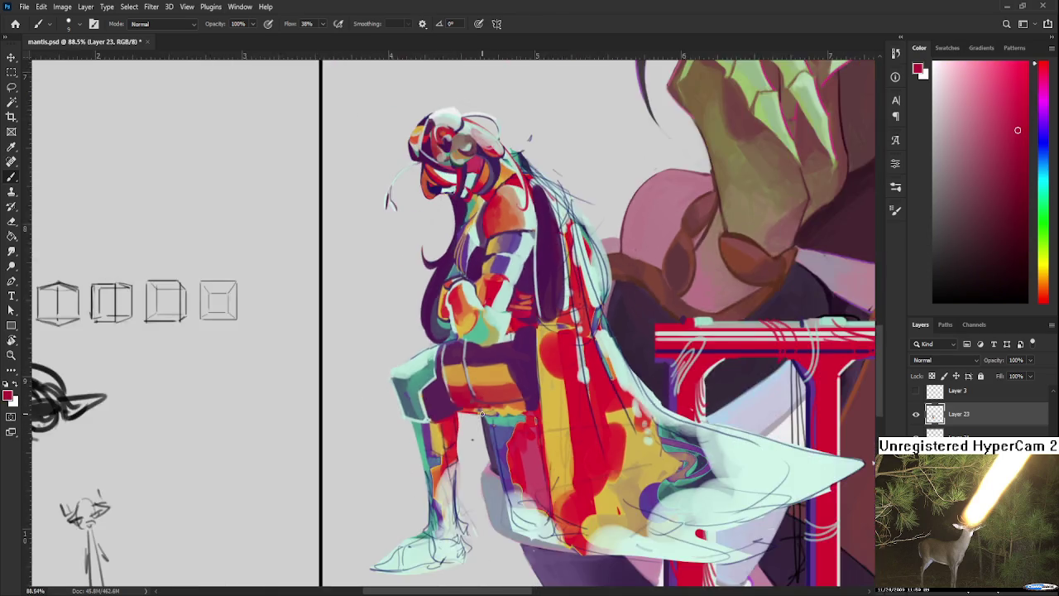
{"action": "scroll", "coordinate": [475, 405], "scroll_direction": "down", "scroll_amount": 2}
{"action": "scroll", "coordinate": [468, 418], "scroll_direction": "down", "scroll_amount": 1}
{"action": "scroll", "coordinate": [464, 421], "scroll_direction": "up", "scroll_amount": 3}
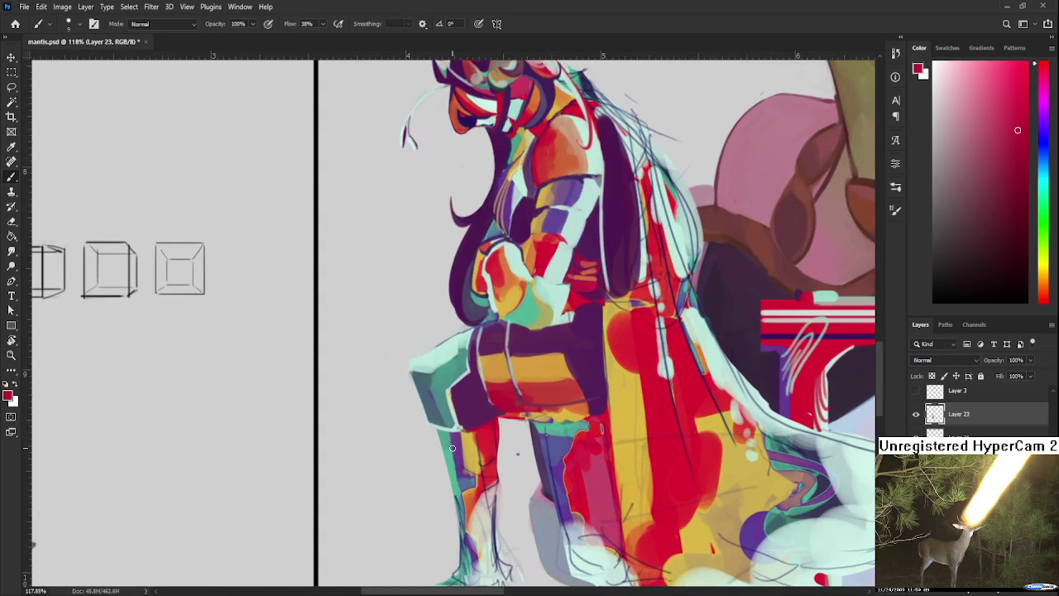
{"action": "left_click", "coordinate": [464, 429], "text": "alt"}
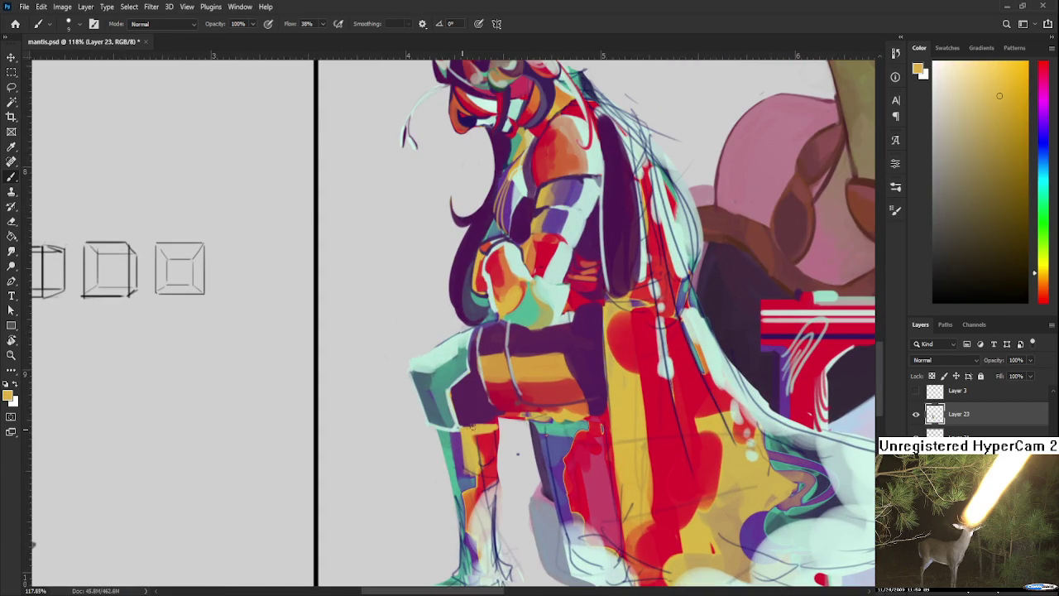
{"action": "left_click", "coordinate": [493, 420], "text": "alt"}
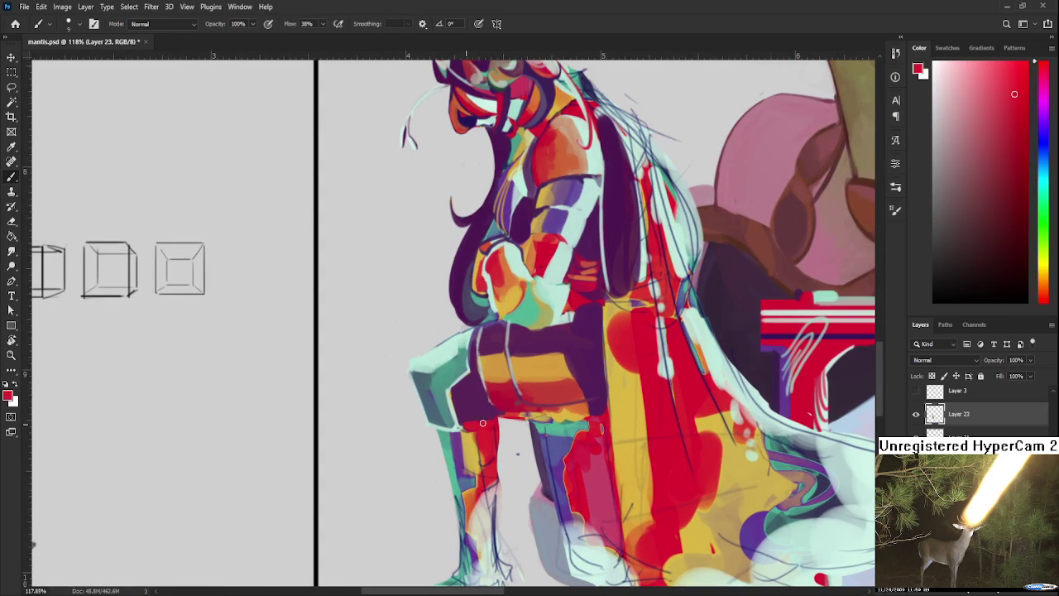
{"action": "left_click", "coordinate": [500, 414], "text": "alt"}
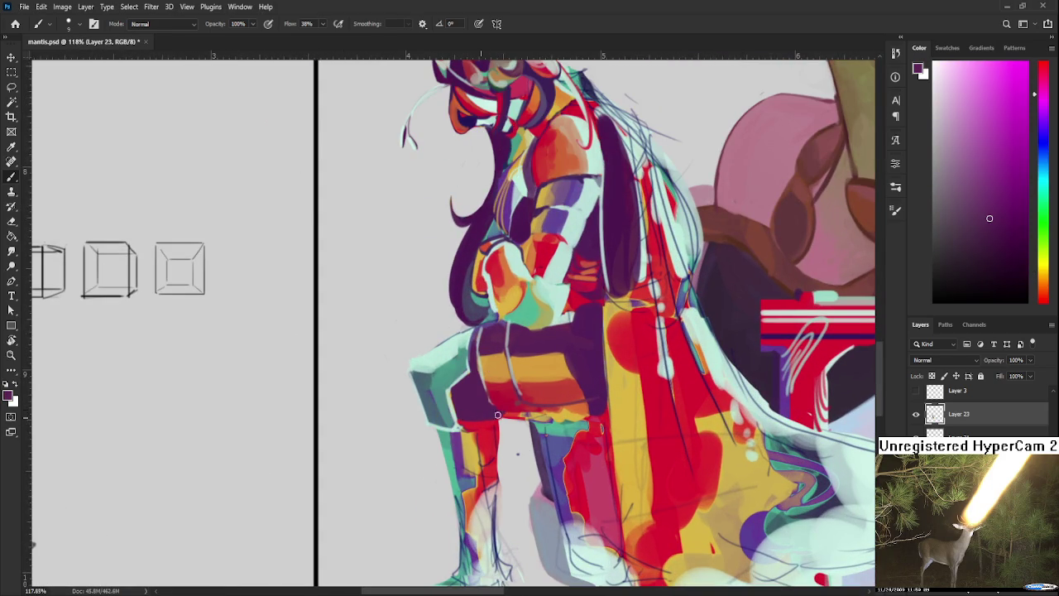
Sample purple and red shades, then pan and zoom out to review the illustration.
{"action": "left_click_drag", "start_coordinate": [566, 305], "coordinate": [558, 307]}
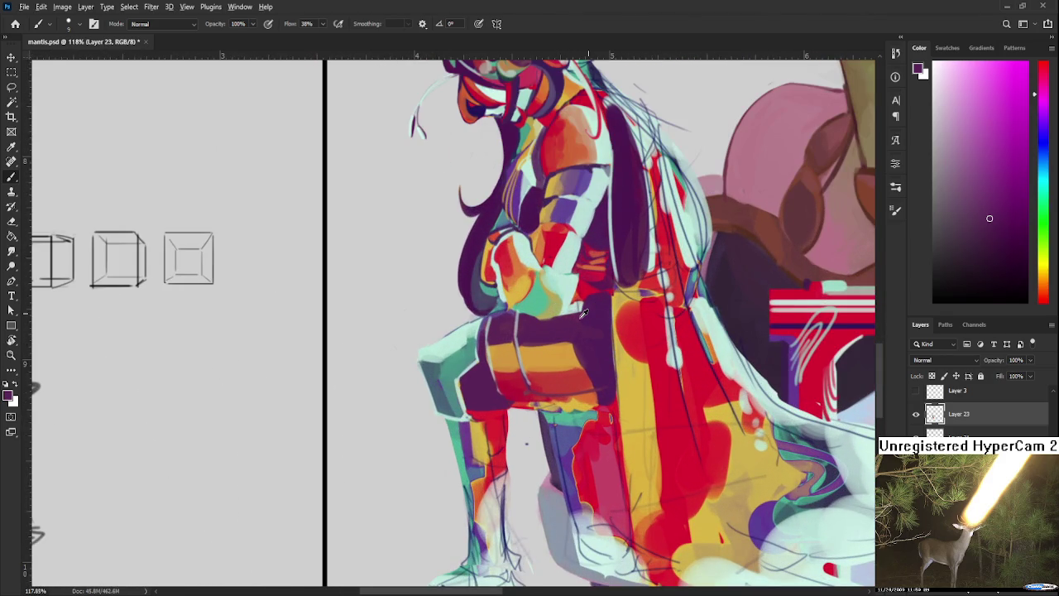
{"action": "left_click", "coordinate": [578, 320], "text": "alt"}
{"action": "left_click", "coordinate": [578, 291], "text": "alt"}
{"action": "left_click", "coordinate": [609, 299], "text": "alt"}
{"action": "left_click", "coordinate": [589, 299], "text": "alt"}
{"action": "left_click_drag", "start_coordinate": [558, 321], "coordinate": [500, 407]}
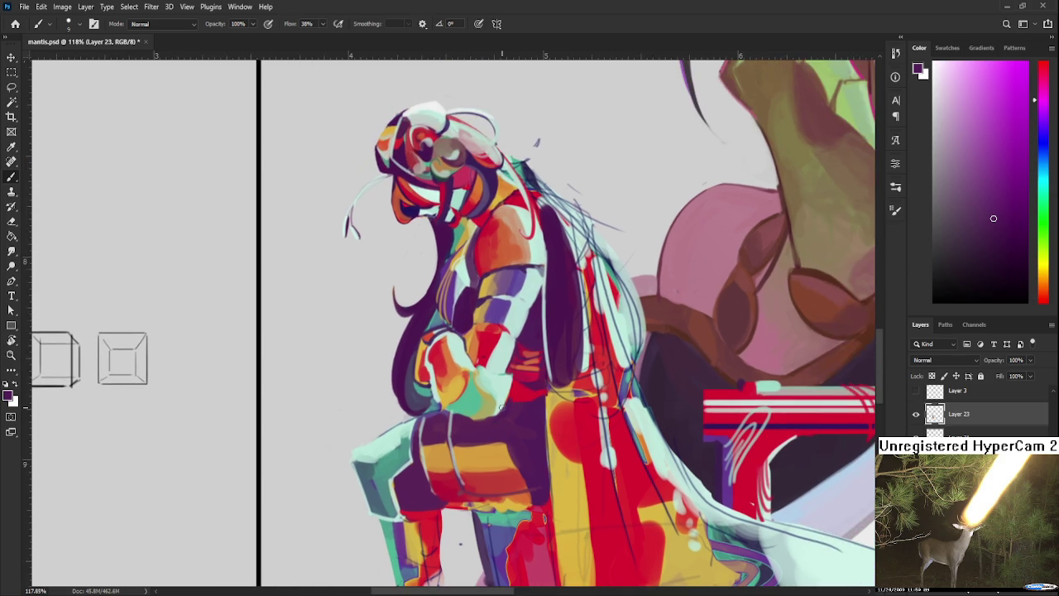
{"action": "scroll", "coordinate": [500, 406], "scroll_direction": "down", "scroll_amount": 5}
{"action": "scroll", "coordinate": [565, 401], "scroll_direction": "down", "scroll_amount": 3}
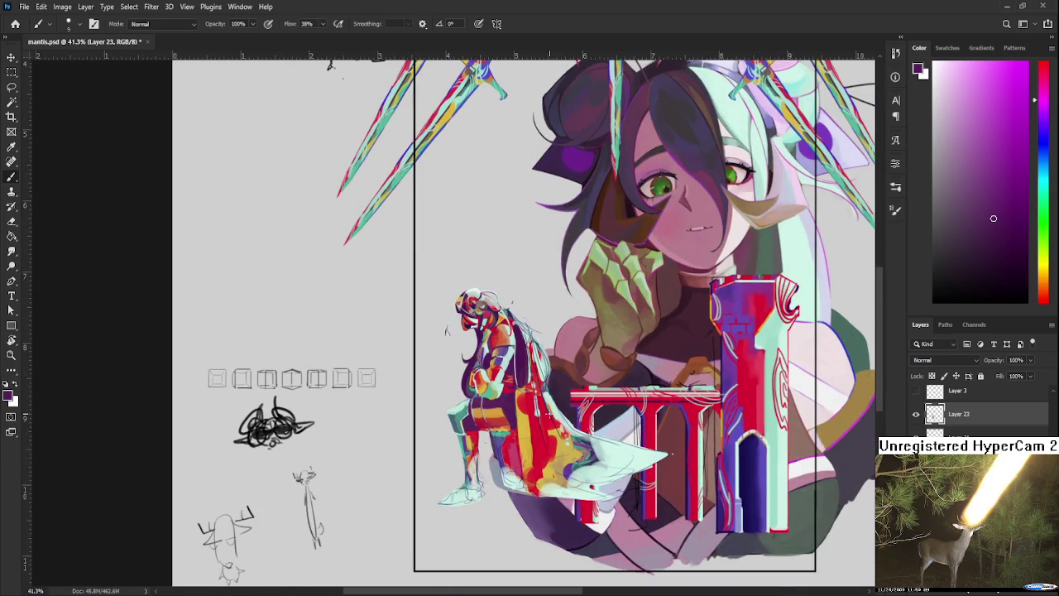
Check the painting's values by toggling the grayscale Hue/Saturation layer on and off.
{"action": "scroll", "coordinate": [513, 406], "scroll_direction": "up", "scroll_amount": 3}
{"action": "scroll", "coordinate": [513, 405], "scroll_direction": "up", "scroll_amount": 2}
{"action": "scroll", "coordinate": [513, 406], "scroll_direction": "down", "scroll_amount": 4}
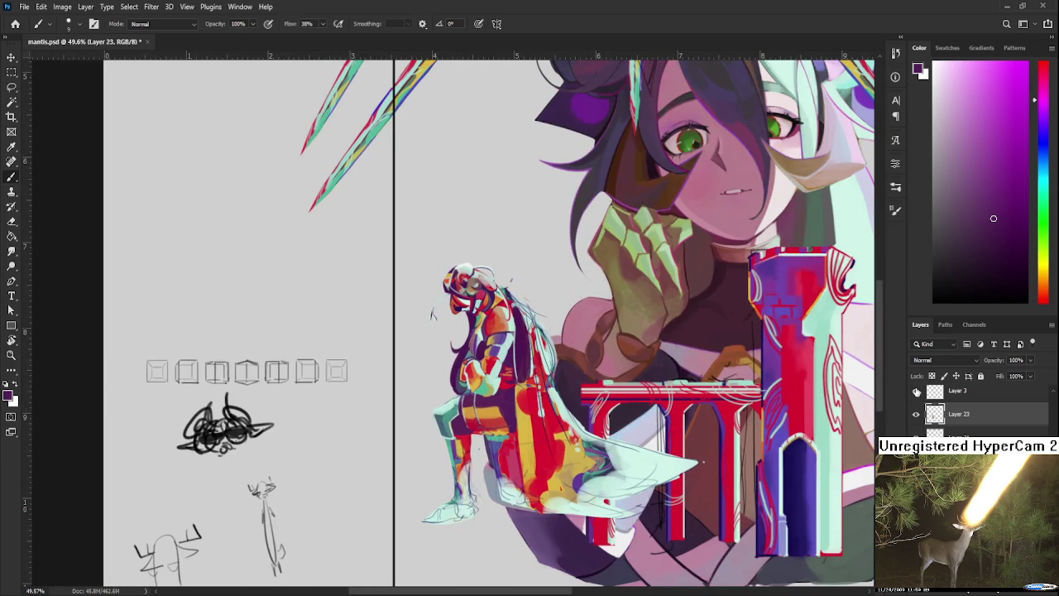
{"action": "scroll", "coordinate": [922, 399], "scroll_direction": "up", "scroll_amount": 2}
{"action": "left_click", "coordinate": [917, 393]}
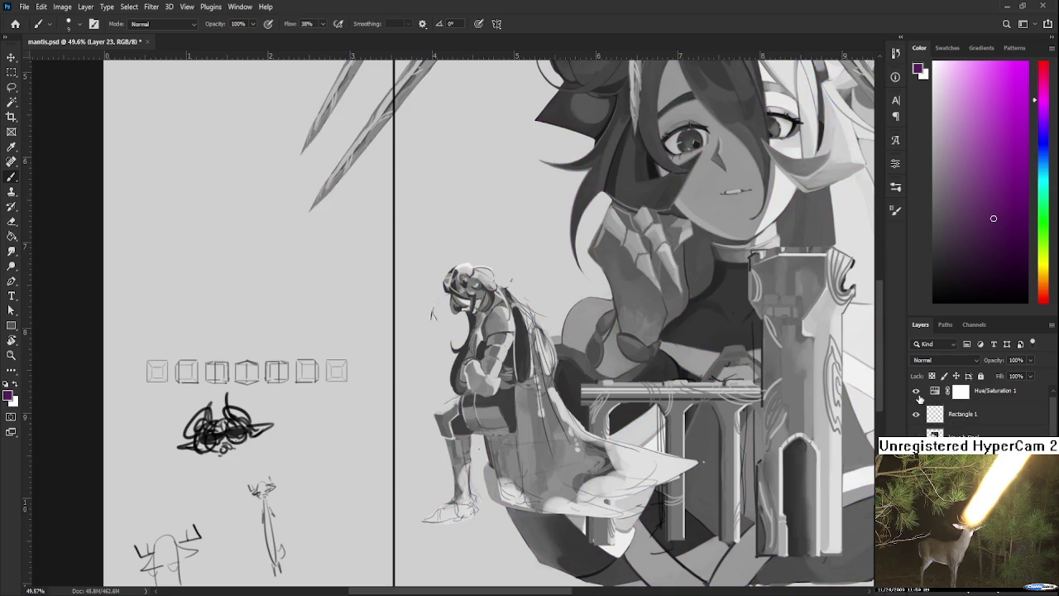
{"action": "left_click", "coordinate": [917, 392]}
Rotate the canvas sideways and paint light mint strokes over the orange torso.
{"action": "scroll", "coordinate": [476, 331], "scroll_direction": "up", "scroll_amount": 5}
{"action": "key", "text": "r"}
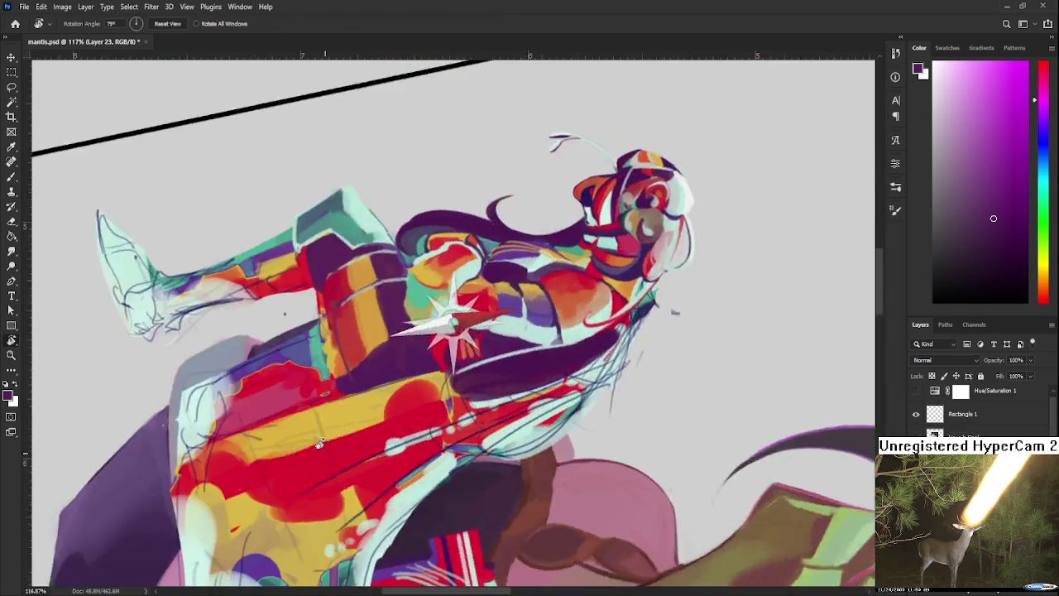
{"action": "left_click_drag", "start_coordinate": [646, 323], "coordinate": [477, 510]}
{"action": "key", "text": "b"}
{"action": "left_click", "coordinate": [485, 472], "text": "alt"}
{"action": "key", "text": "bracketright"}
{"action": "left_click_drag", "start_coordinate": [419, 389], "coordinate": [422, 486]}
Add light green vertical strokes, faint orange strokes and a red stroke down the torso.
{"action": "left_click", "coordinate": [422, 396], "text": "alt"}
{"action": "left_click_drag", "start_coordinate": [425, 424], "coordinate": [430, 492]}
{"action": "left_click", "coordinate": [437, 441], "text": "alt"}
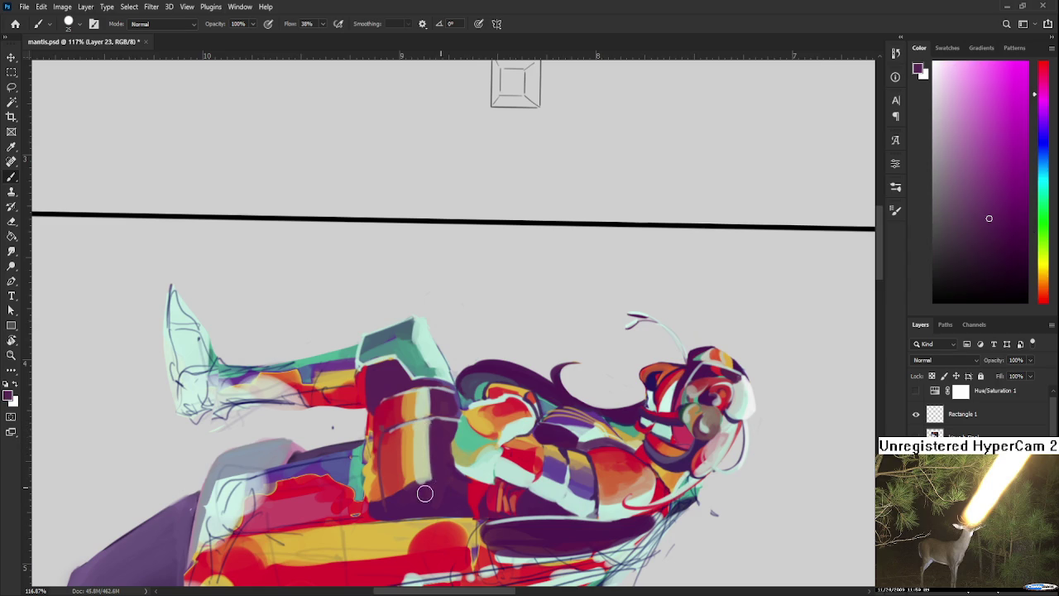
{"action": "left_click", "coordinate": [422, 441], "text": "alt"}
{"action": "left_click_drag", "start_coordinate": [399, 437], "coordinate": [399, 487]}
{"action": "left_click", "coordinate": [394, 447], "text": "alt"}
{"action": "left_click_drag", "start_coordinate": [394, 422], "coordinate": [399, 488]}
Dab red, orange, dark purple and pale grey-green blocks across the torso armour.
{"action": "left_click", "coordinate": [397, 442], "text": "alt"}
{"action": "left_click", "coordinate": [394, 447], "text": "alt"}
{"action": "left_click", "coordinate": [409, 449], "text": "alt"}
{"action": "left_click", "coordinate": [396, 454], "text": "alt"}
{"action": "left_click", "coordinate": [402, 463], "text": "alt"}
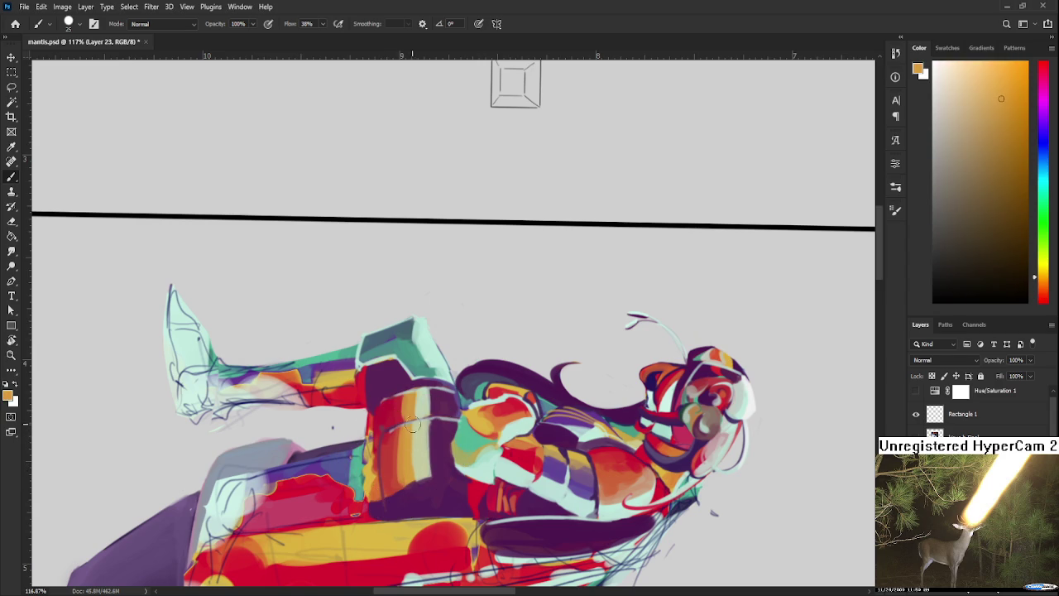
{"action": "left_click", "coordinate": [418, 487], "text": "alt"}
{"action": "left_click", "coordinate": [415, 488], "text": "alt"}
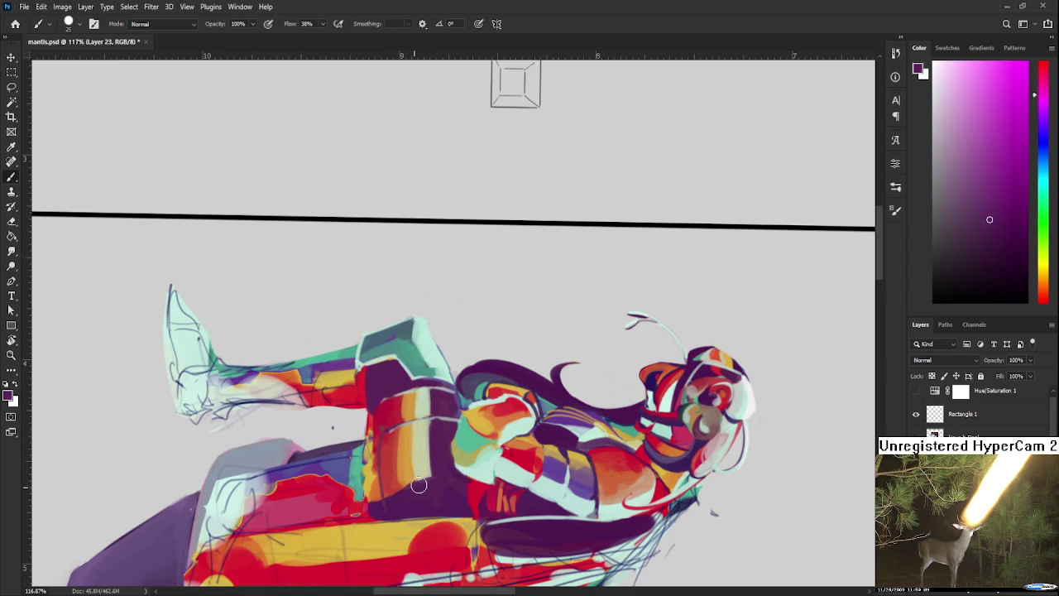
{"action": "left_click", "coordinate": [422, 469], "text": "alt"}
{"action": "left_click", "coordinate": [423, 414], "text": "alt"}
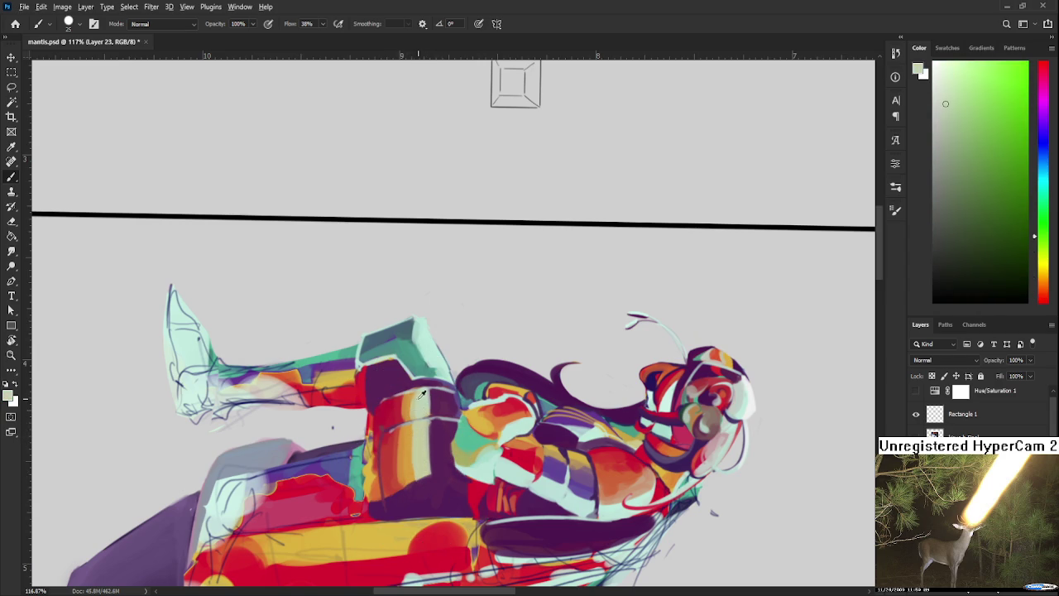
{"action": "left_click", "coordinate": [414, 396], "text": "alt"}
{"action": "left_click", "coordinate": [401, 423], "text": "alt"}
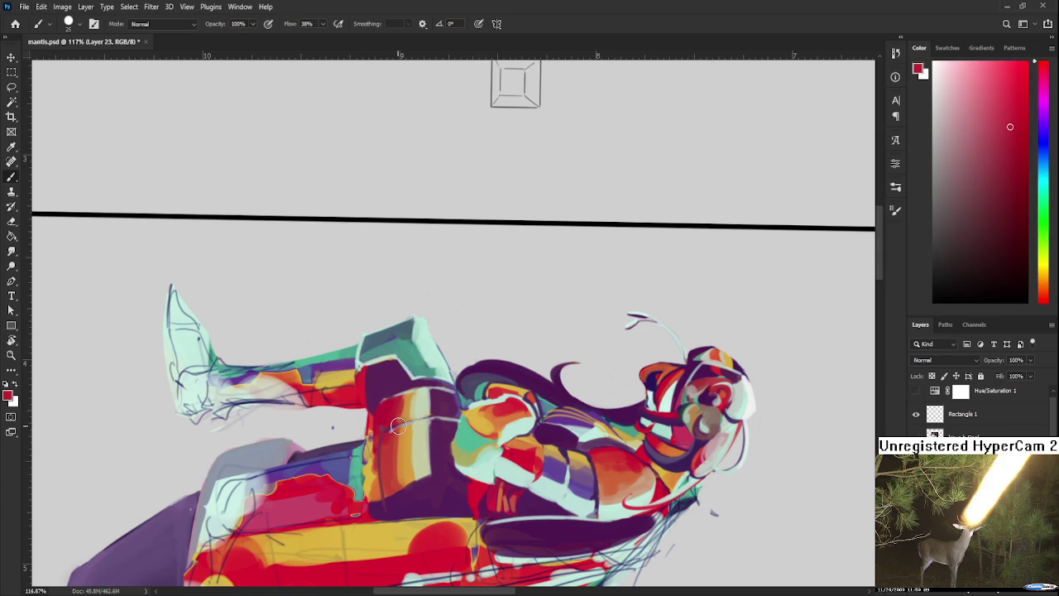
Rotate the canvas back upright and use a smaller brush for detail.
{"action": "key", "text": "r"}
{"action": "mouse_move", "coordinate": [405, 461]}
{"action": "left_mouse_down"}
{"action": "mouse_move", "coordinate": [546, 367]}
{"action": "mouse_move", "coordinate": [502, 382]}
{"action": "mouse_move", "coordinate": [530, 313]}
{"action": "left_mouse_up"}
{"action": "key", "text": "b"}
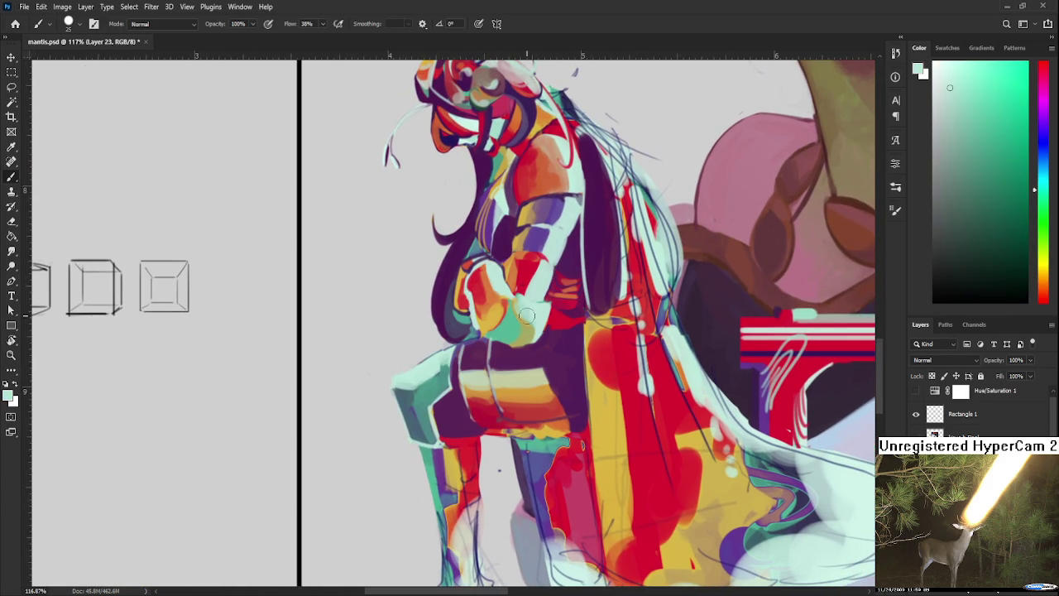
{"action": "key", "text": "bracketleft"}
{"action": "key", "text": "bracketleft"}
{"action": "key", "text": "bracketleft"}
Sample dark purple from the figure and paint it over the red shin.
{"action": "left_click", "coordinate": [496, 339], "text": "alt"}
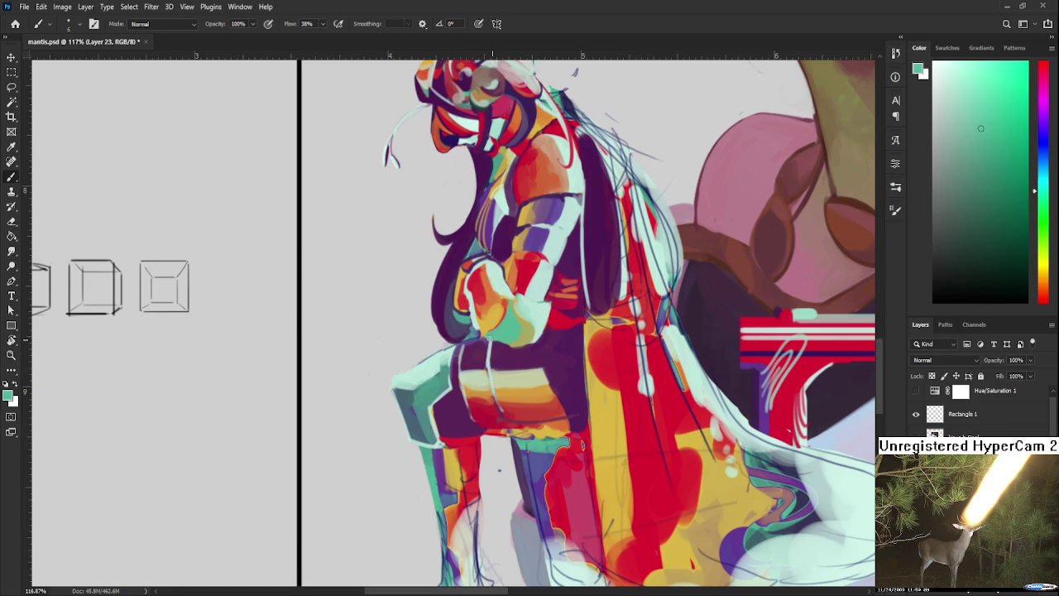
{"action": "left_click", "coordinate": [497, 353], "text": "alt"}
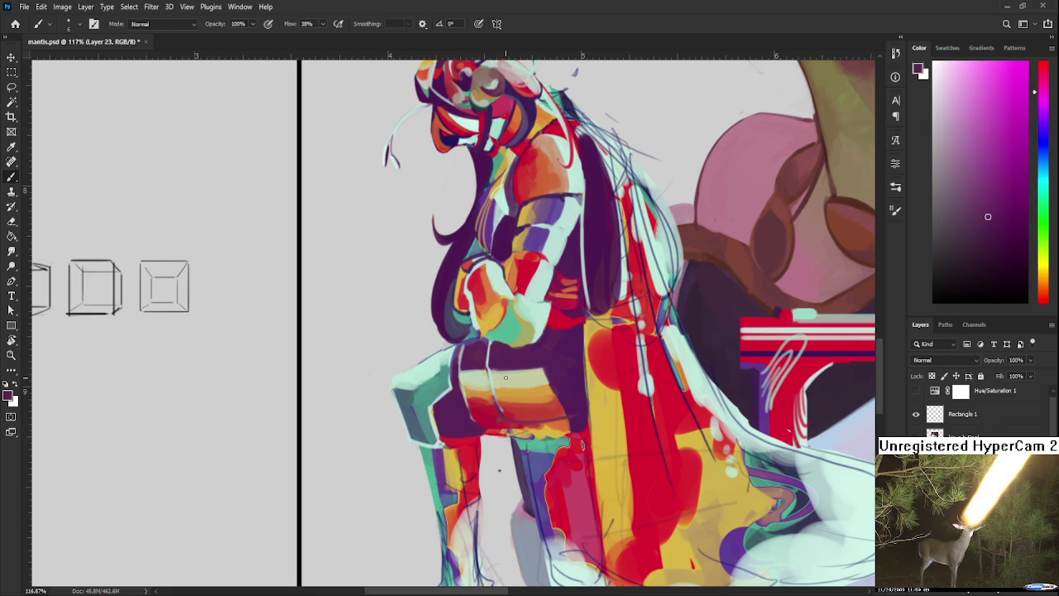
{"action": "scroll", "coordinate": [506, 354], "scroll_direction": "down", "scroll_amount": 3}
{"action": "scroll", "coordinate": [513, 346], "scroll_direction": "down", "scroll_amount": 2}
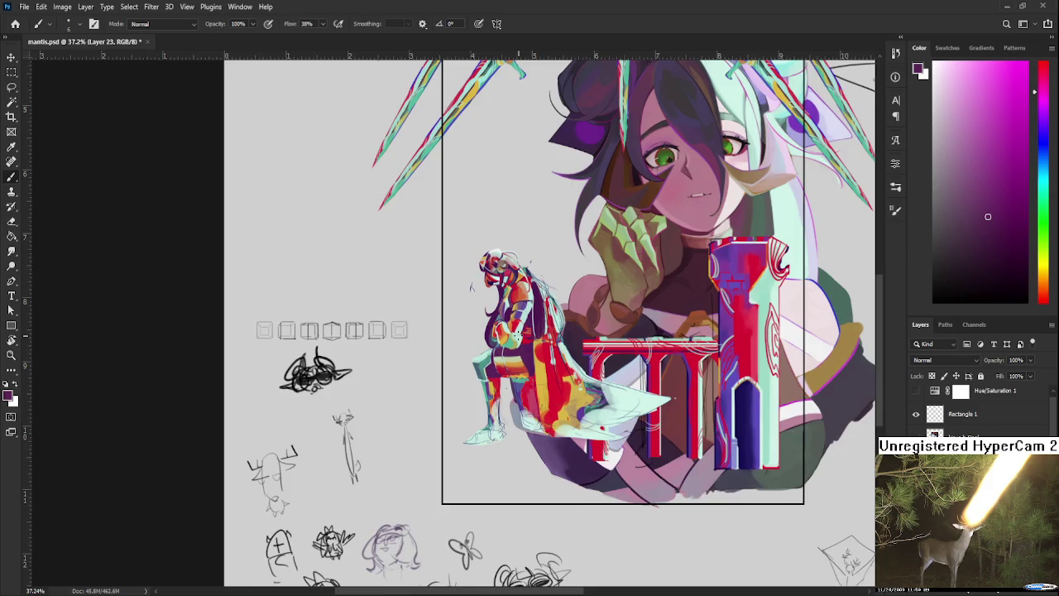
{"action": "scroll", "coordinate": [505, 364], "scroll_direction": "up", "scroll_amount": 2}
{"action": "scroll", "coordinate": [505, 366], "scroll_direction": "up", "scroll_amount": 2}
{"action": "left_click", "coordinate": [474, 381], "text": "alt"}
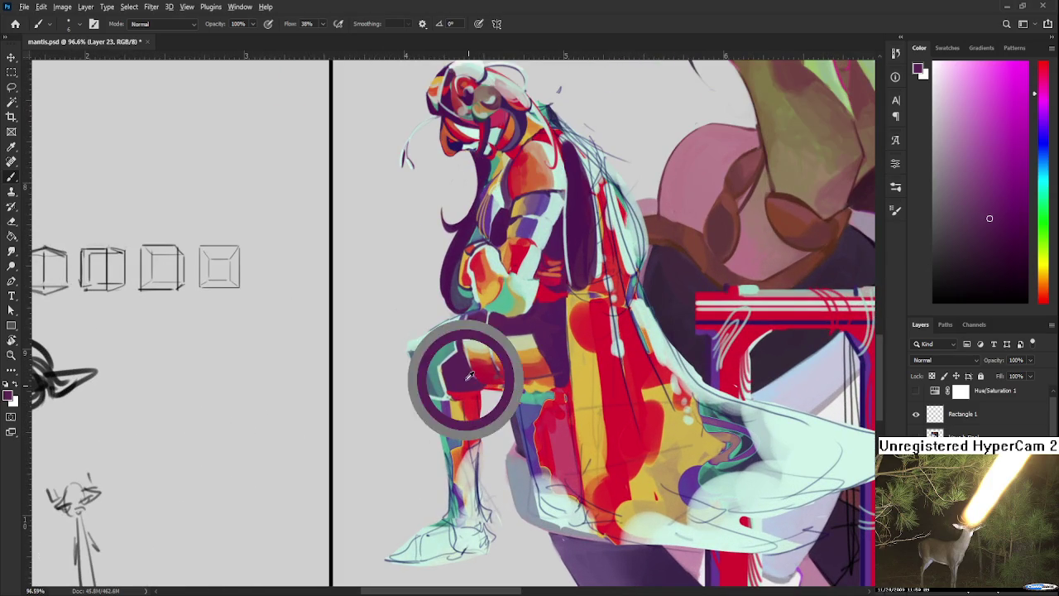
{"action": "mouse_move", "coordinate": [466, 392]}
{"action": "left_mouse_down"}
{"action": "mouse_move", "coordinate": [476, 415]}
{"action": "mouse_move", "coordinate": [462, 447]}
{"action": "left_mouse_up"}
Paint teal strokes along the shin's left edge, then erase a thin strip down it.
{"action": "left_click", "coordinate": [444, 409], "text": "alt"}
{"action": "mouse_move", "coordinate": [445, 404]}
{"action": "left_mouse_down"}
{"action": "mouse_move", "coordinate": [447, 450]}
{"action": "mouse_move", "coordinate": [452, 408]}
{"action": "mouse_move", "coordinate": [447, 446]}
{"action": "mouse_move", "coordinate": [470, 446]}
{"action": "mouse_move", "coordinate": [454, 495]}
{"action": "mouse_move", "coordinate": [465, 501]}
{"action": "left_mouse_up"}
{"action": "left_click", "coordinate": [473, 412], "text": "alt"}
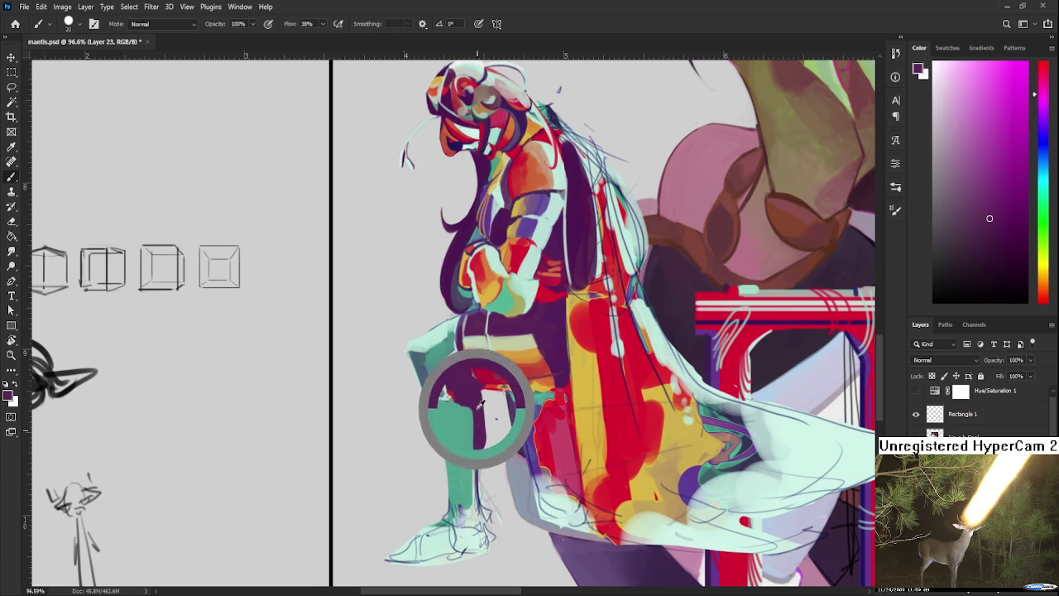
{"action": "key", "text": "e"}
{"action": "left_click_drag", "start_coordinate": [488, 402], "coordinate": [478, 497]}
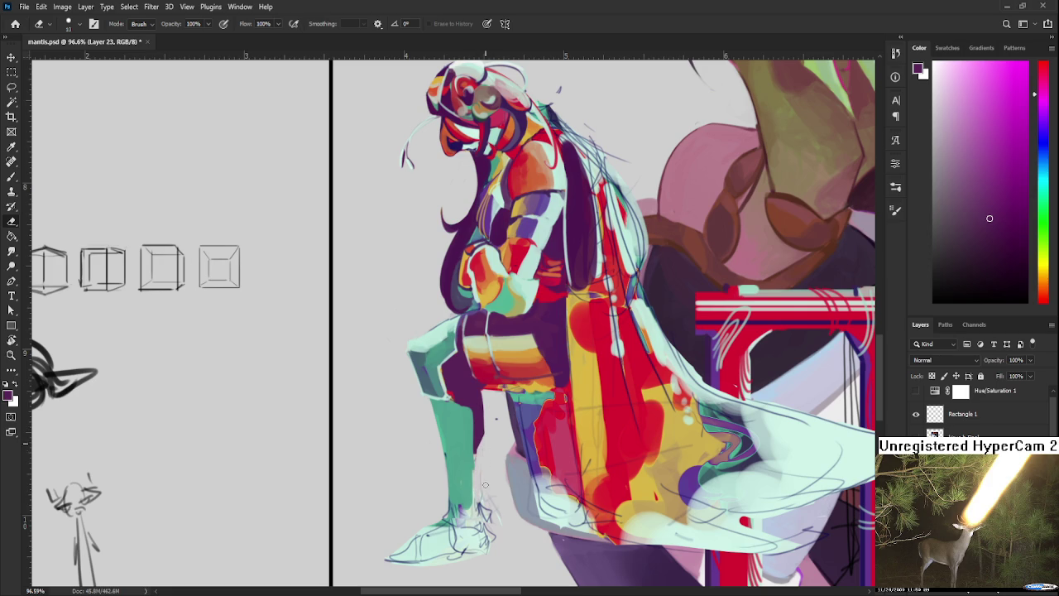
Erase the sketch lines along the right edge of the teal shin.
{"action": "left_click_drag", "start_coordinate": [483, 437], "coordinate": [481, 497]}
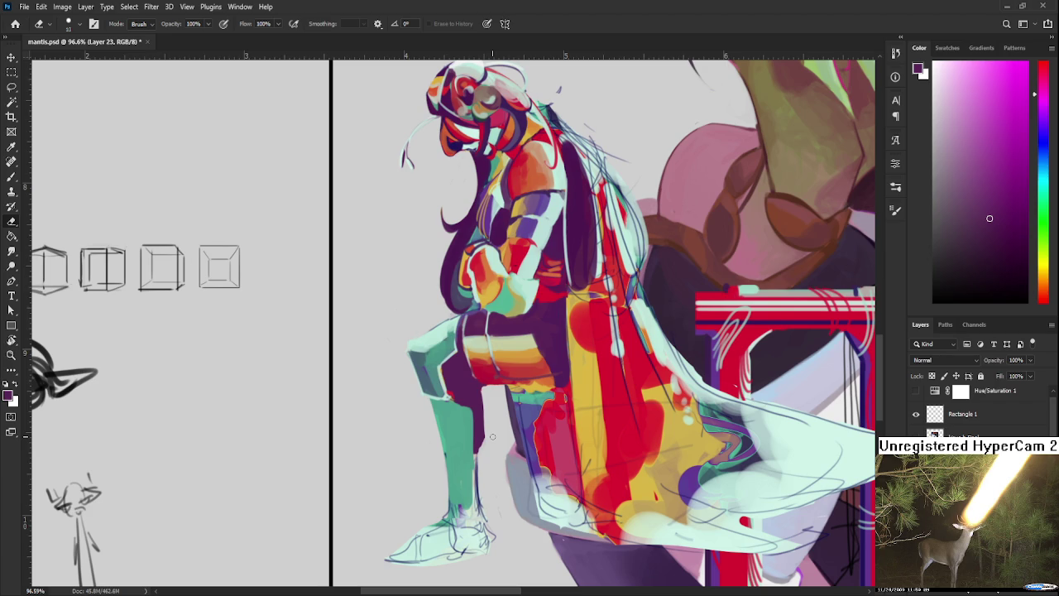
Compare teal and dark purple tones around the leg with a smaller brush.
{"action": "key", "text": "b"}
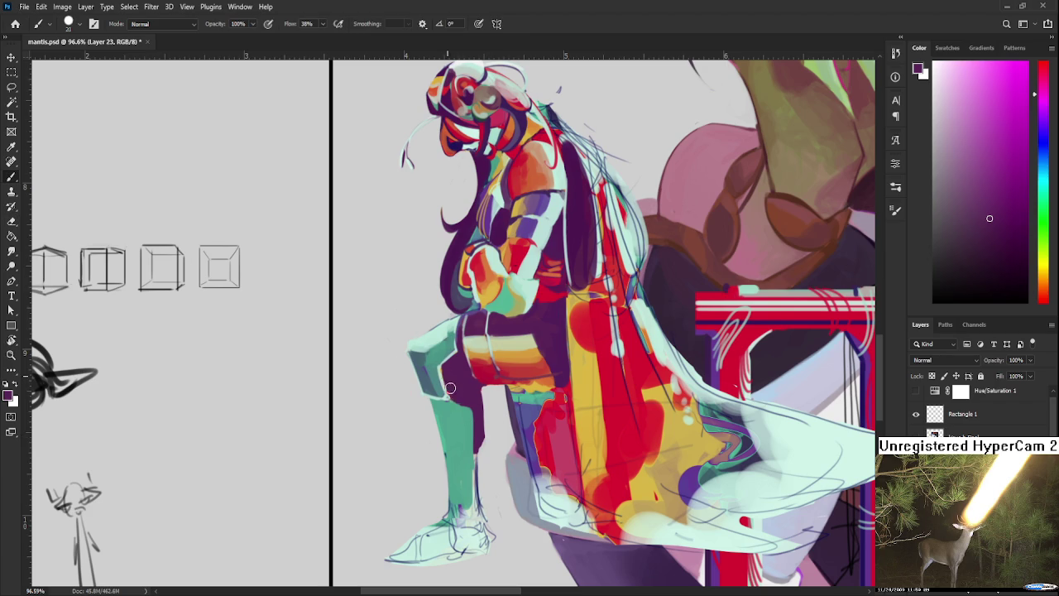
{"action": "left_click", "coordinate": [451, 416], "text": "alt"}
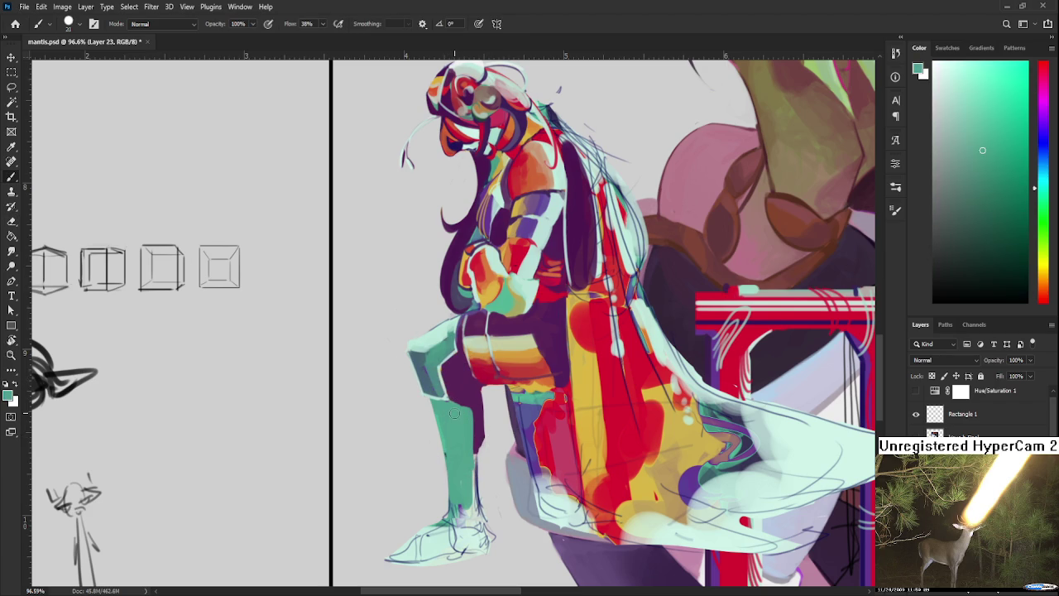
{"action": "left_click", "coordinate": [456, 414], "text": "alt"}
{"action": "left_click", "coordinate": [463, 418], "text": "alt"}
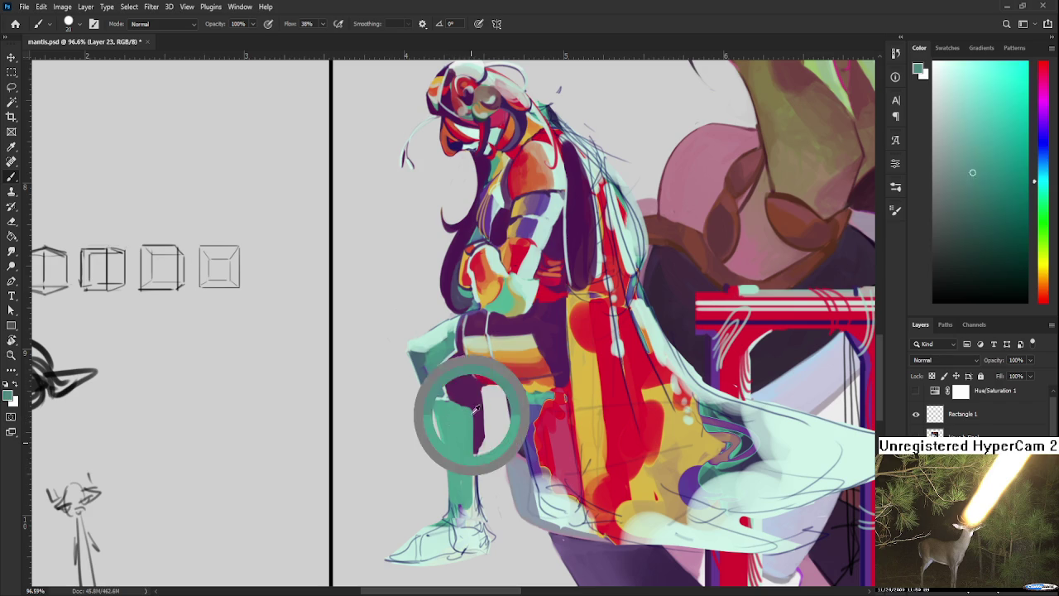
{"action": "left_click", "coordinate": [459, 410], "text": "alt"}
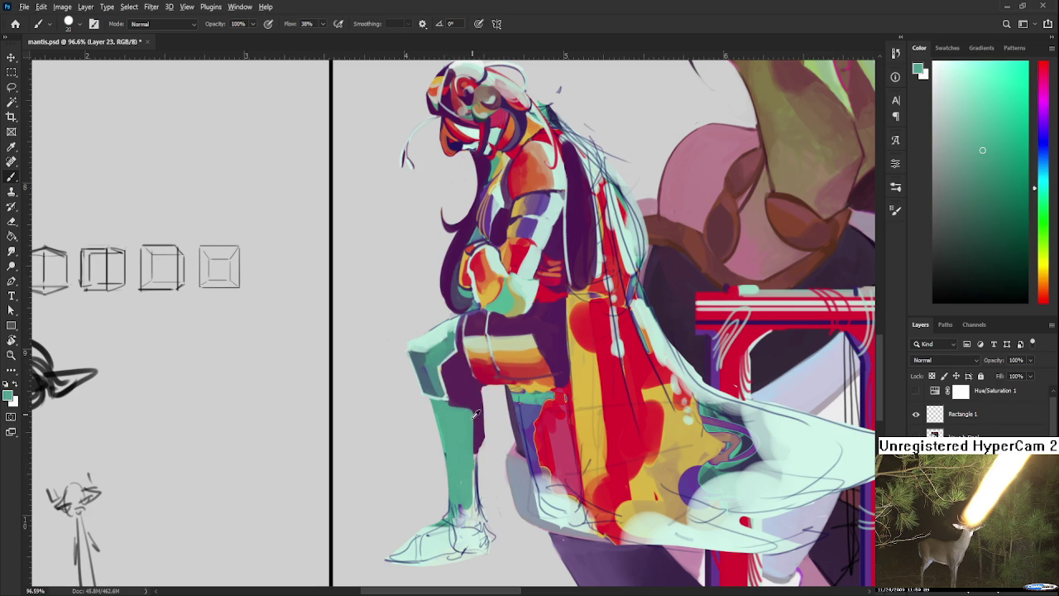
{"action": "left_click", "coordinate": [480, 411], "text": "alt"}
{"action": "left_click", "coordinate": [469, 438], "text": "alt"}
{"action": "left_click", "coordinate": [468, 398], "text": "alt"}
{"action": "key", "text": "bracketleft"}
{"action": "key", "text": "bracketleft"}
{"action": "key", "text": "bracketleft"}
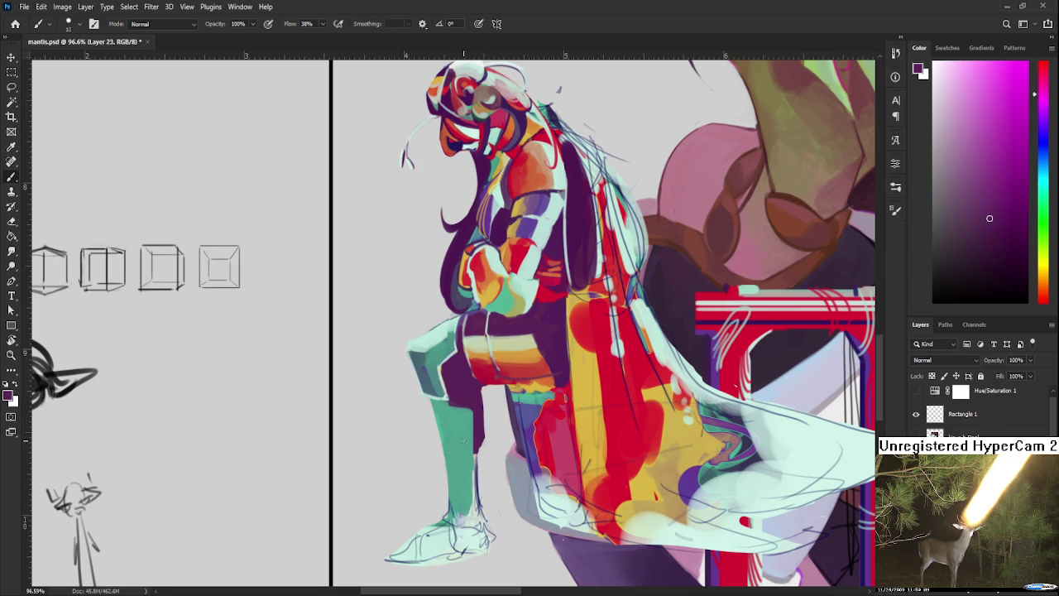
Paint a light mint highlight down the leg's left edge and touch up the ankle.
{"action": "left_click", "coordinate": [474, 436], "text": "alt"}
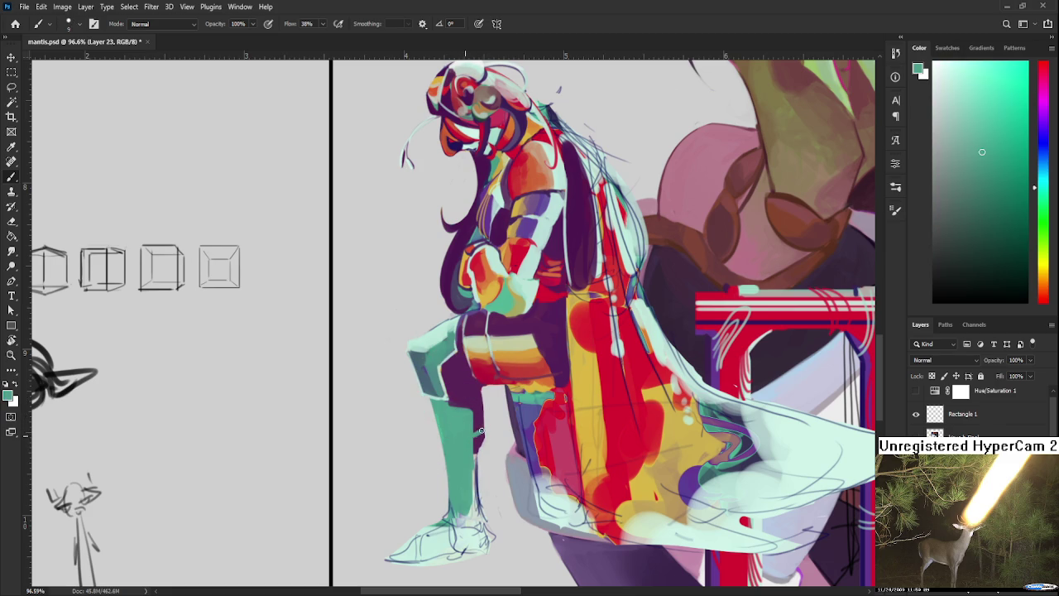
{"action": "left_click_drag", "start_coordinate": [471, 405], "coordinate": [432, 338]}
{"action": "mouse_move", "coordinate": [430, 401]}
{"action": "left_mouse_down"}
{"action": "mouse_move", "coordinate": [451, 515]}
{"action": "mouse_move", "coordinate": [466, 506]}
{"action": "left_mouse_up"}
{"action": "left_click", "coordinate": [454, 508], "text": "alt"}
Erase around the shoe's toe outline and the sketch lines behind the ankle.
{"action": "scroll", "coordinate": [467, 463], "scroll_direction": "down", "scroll_amount": 3}
{"action": "key", "text": "e"}
{"action": "mouse_move", "coordinate": [396, 468]}
{"action": "left_mouse_down"}
{"action": "mouse_move", "coordinate": [380, 487]}
{"action": "mouse_move", "coordinate": [472, 485]}
{"action": "left_mouse_up"}
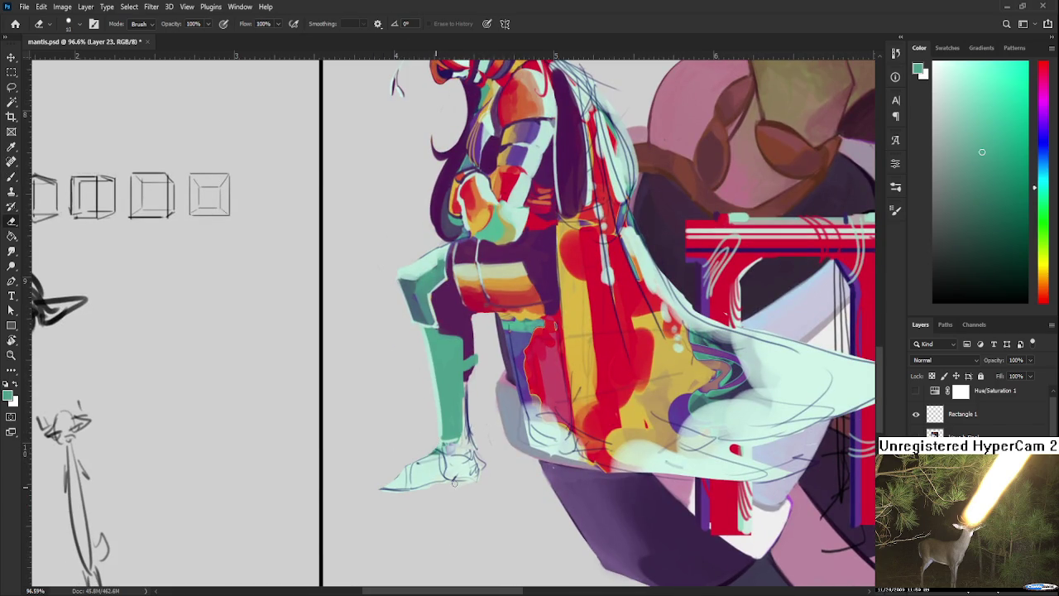
{"action": "left_click_drag", "start_coordinate": [469, 435], "coordinate": [470, 389]}
{"action": "scroll", "coordinate": [503, 416], "scroll_direction": "down", "scroll_amount": 5}
Bring the knight's leg into view, sample grey-blue from it and enlarge the brush.
{"action": "scroll", "coordinate": [500, 406], "scroll_direction": "up", "scroll_amount": 1}
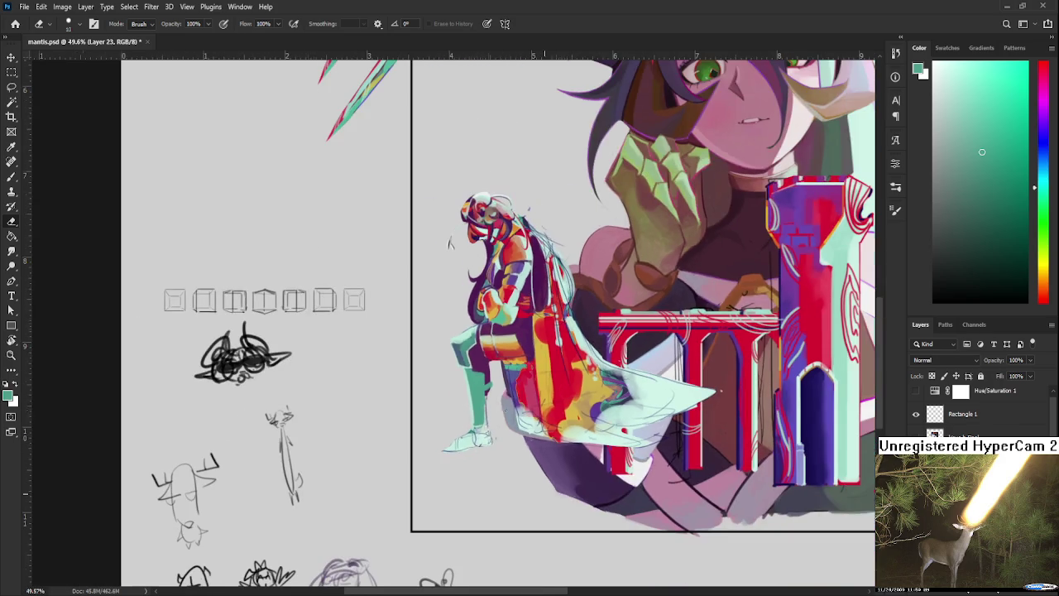
{"action": "scroll", "coordinate": [499, 408], "scroll_direction": "down", "scroll_amount": 1}
{"action": "scroll", "coordinate": [498, 408], "scroll_direction": "down", "scroll_amount": 2}
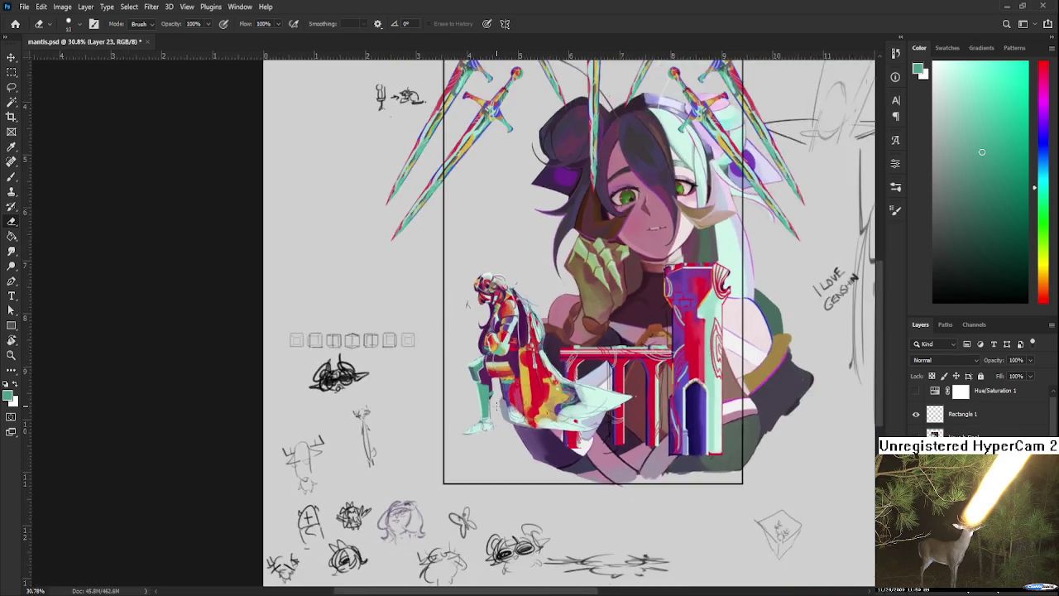
{"action": "scroll", "coordinate": [497, 405], "scroll_direction": "up", "scroll_amount": 3}
{"action": "scroll", "coordinate": [496, 404], "scroll_direction": "up", "scroll_amount": 2}
{"action": "key", "text": "b"}
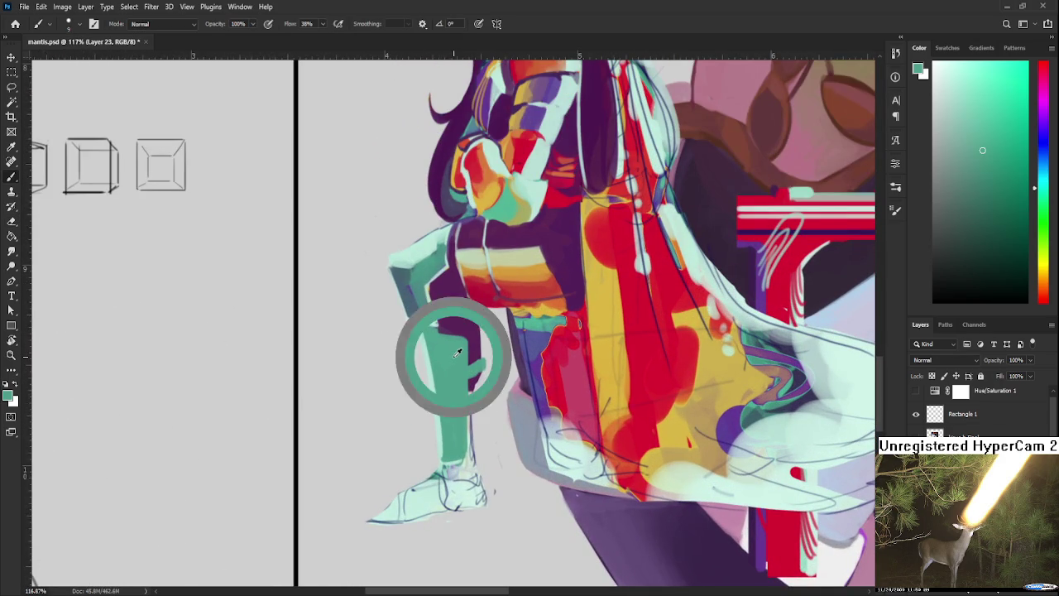
{"action": "left_click_drag", "start_coordinate": [438, 378], "coordinate": [416, 445]}
{"action": "left_click", "coordinate": [423, 402], "text": "alt"}
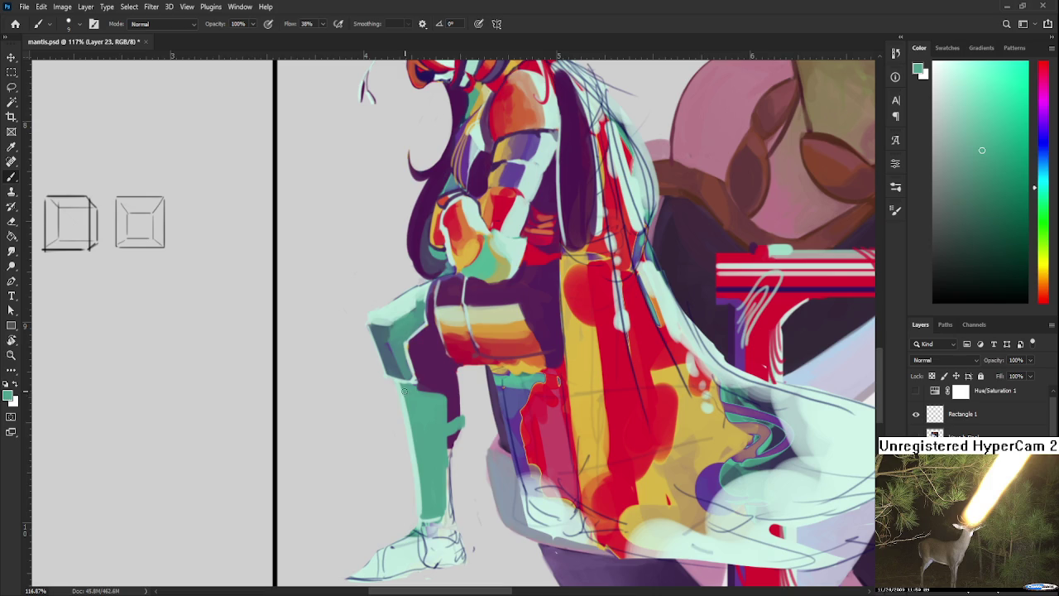
{"action": "left_click", "coordinate": [389, 364], "text": "alt"}
{"action": "key", "text": "bracketright"}
{"action": "key", "text": "bracketright"}
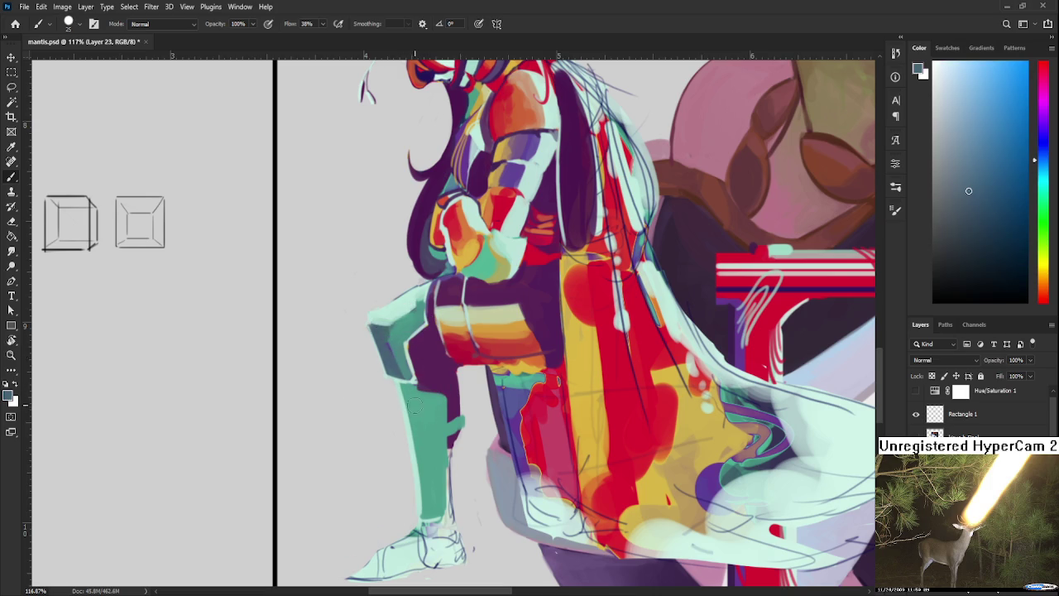
Sample teal-green from the leg and paint a green stroke down it.
{"action": "left_click", "coordinate": [430, 474], "text": "alt"}
{"action": "left_click", "coordinate": [428, 440], "text": "alt"}
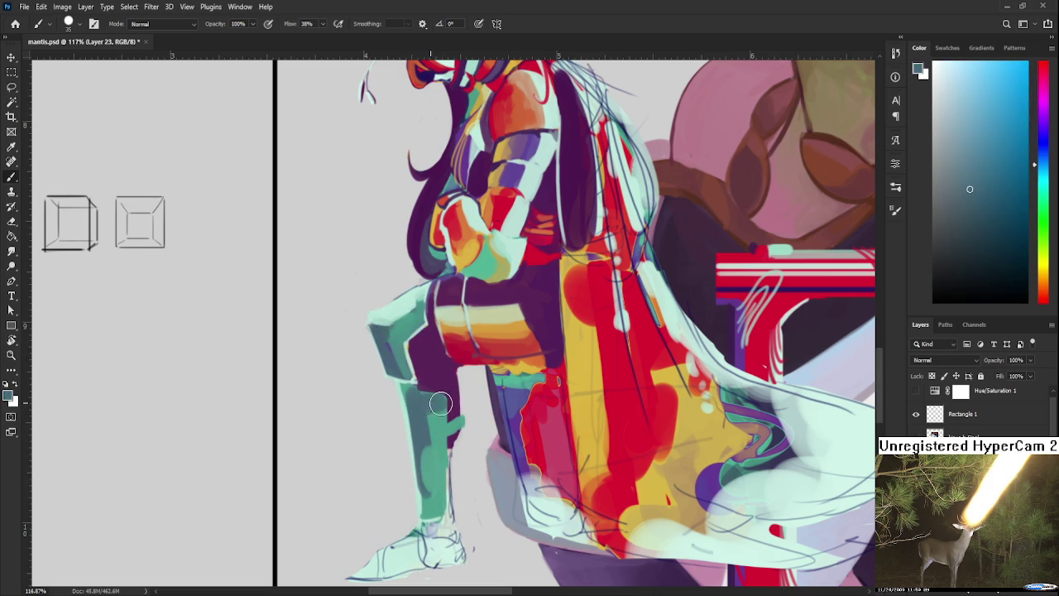
{"action": "left_click", "coordinate": [441, 462], "text": "alt"}
{"action": "left_click", "coordinate": [442, 426], "text": "alt"}
{"action": "left_click", "coordinate": [436, 449], "text": "alt"}
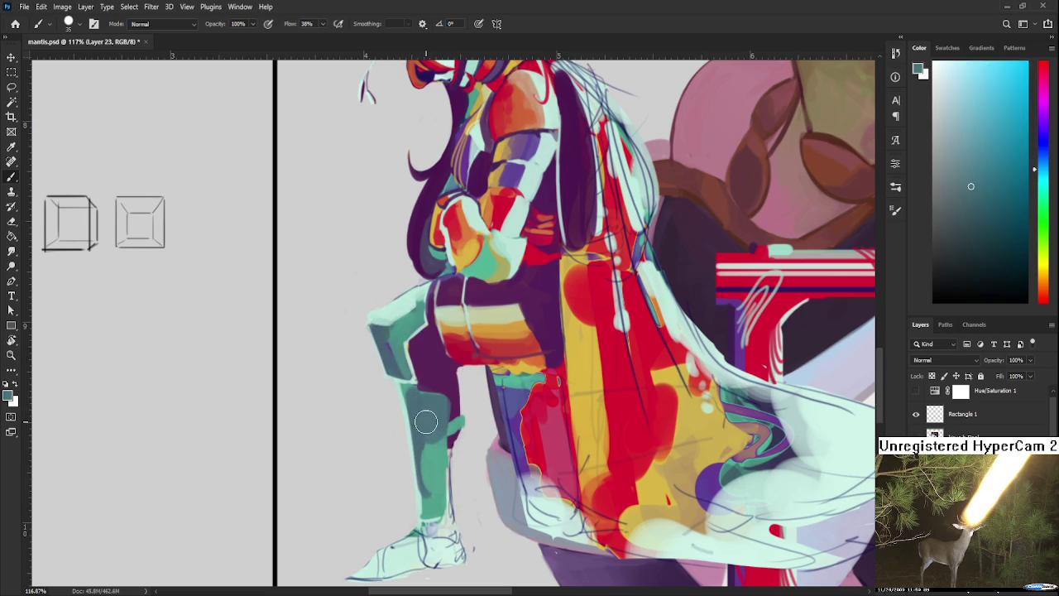
{"action": "left_click_drag", "start_coordinate": [428, 451], "coordinate": [428, 518]}
Try a pale yellow-green stroke on the shin, undo it, and sample the knee's dark purple.
{"action": "left_click", "coordinate": [439, 496], "text": "alt"}
{"action": "left_click", "coordinate": [439, 477], "text": "alt"}
{"action": "mouse_move", "coordinate": [434, 476]}
{"action": "left_mouse_down"}
{"action": "mouse_move", "coordinate": [438, 404]}
{"action": "mouse_move", "coordinate": [414, 343]}
{"action": "mouse_move", "coordinate": [401, 346]}
{"action": "left_mouse_up"}
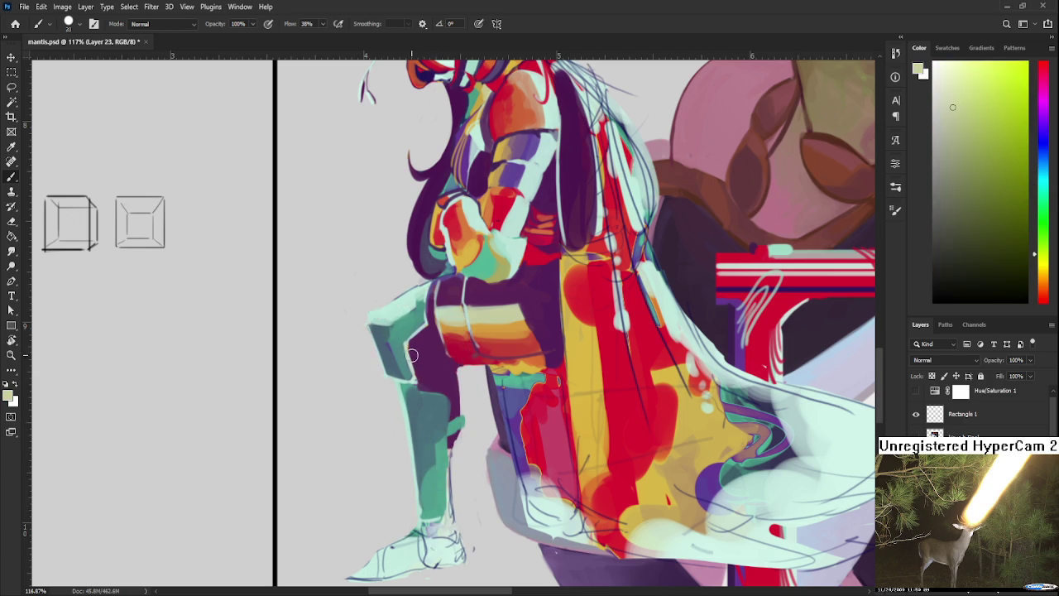
{"action": "left_click_drag", "start_coordinate": [410, 387], "coordinate": [429, 523]}
{"action": "key", "text": "ctrl+z"}
{"action": "left_click", "coordinate": [442, 349], "text": "alt"}
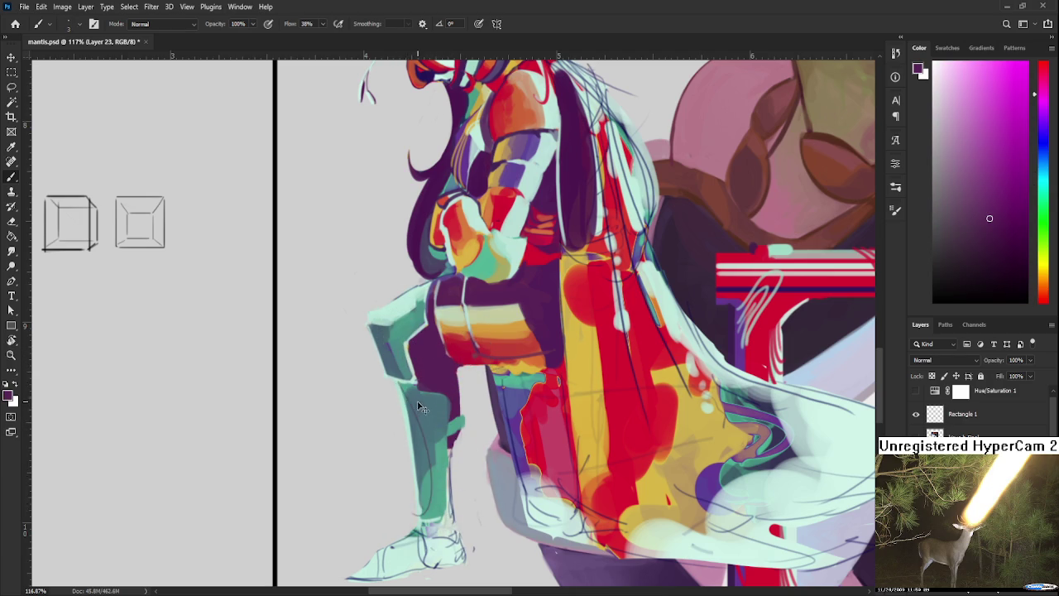
Draw dark curved lines down the teal shin, undoing the misplaced strokes.
{"action": "mouse_move", "coordinate": [402, 384]}
{"action": "left_mouse_down"}
{"action": "mouse_move", "coordinate": [446, 479]}
{"action": "mouse_move", "coordinate": [413, 511]}
{"action": "left_mouse_up"}
{"action": "key", "text": "ctrl+z"}
{"action": "key", "text": "ctrl+z"}
{"action": "mouse_move", "coordinate": [404, 385]}
{"action": "left_mouse_down"}
{"action": "mouse_move", "coordinate": [414, 510]}
{"action": "mouse_move", "coordinate": [440, 466]}
{"action": "left_mouse_up"}
{"action": "key", "text": "ctrl+z"}
{"action": "left_click_drag", "start_coordinate": [439, 427], "coordinate": [414, 505]}
{"action": "left_click_drag", "start_coordinate": [435, 426], "coordinate": [416, 510]}
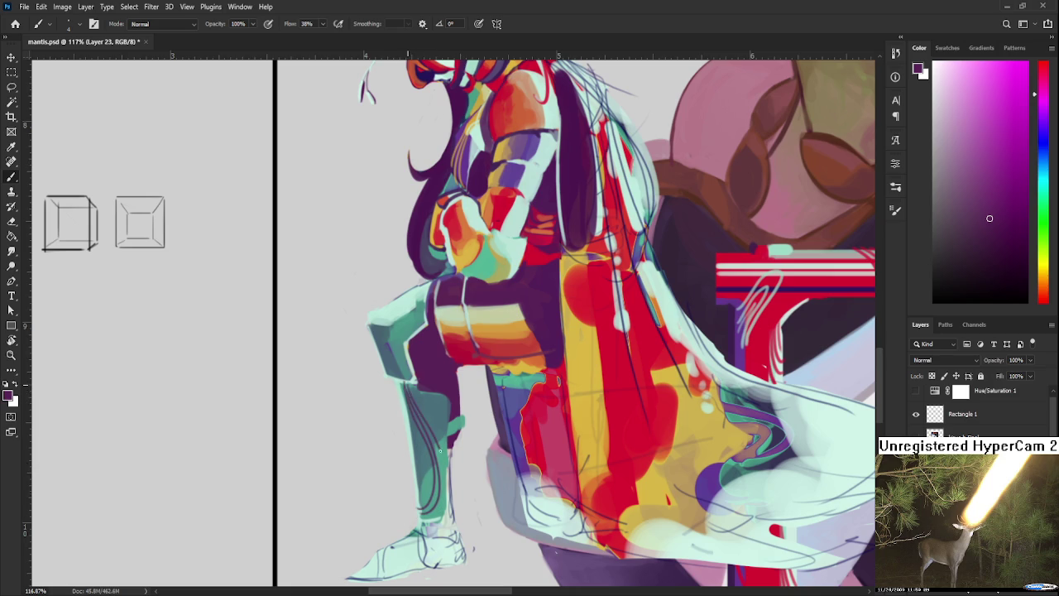
Center the view on the figure's legs and sample the shin's grey-teal.
{"action": "left_click_drag", "start_coordinate": [559, 381], "coordinate": [566, 449]}
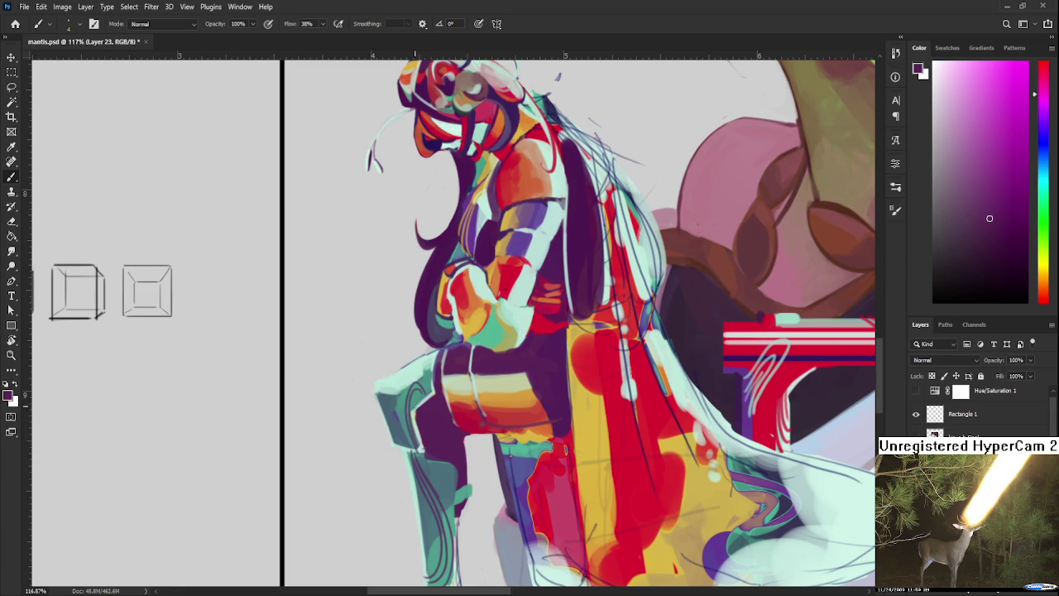
{"action": "scroll", "coordinate": [429, 390], "scroll_direction": "down", "scroll_amount": 2}
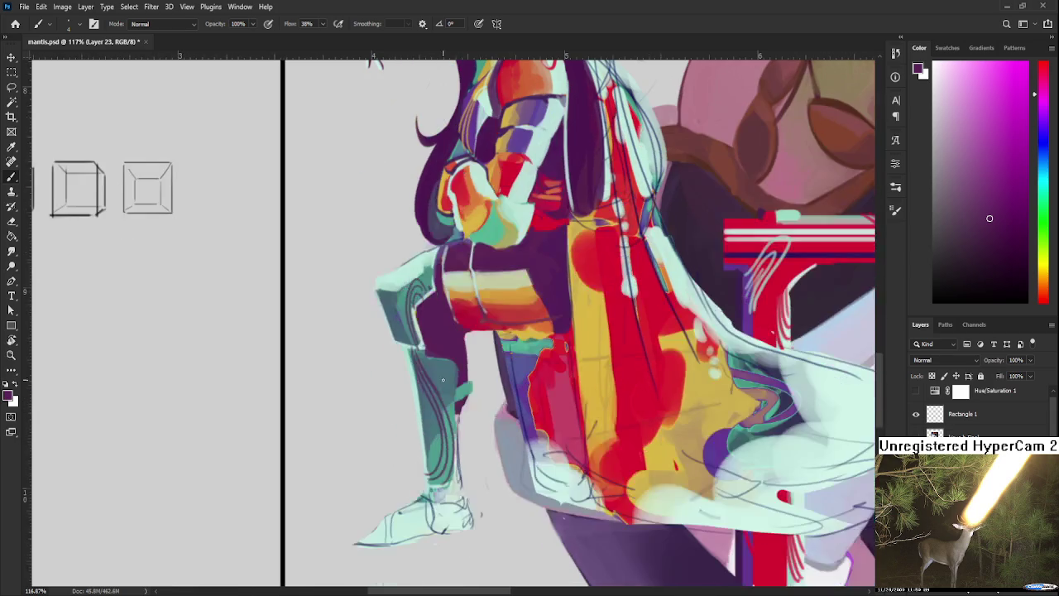
{"action": "scroll", "coordinate": [439, 379], "scroll_direction": "down", "scroll_amount": 2}
{"action": "scroll", "coordinate": [448, 367], "scroll_direction": "up", "scroll_amount": 2}
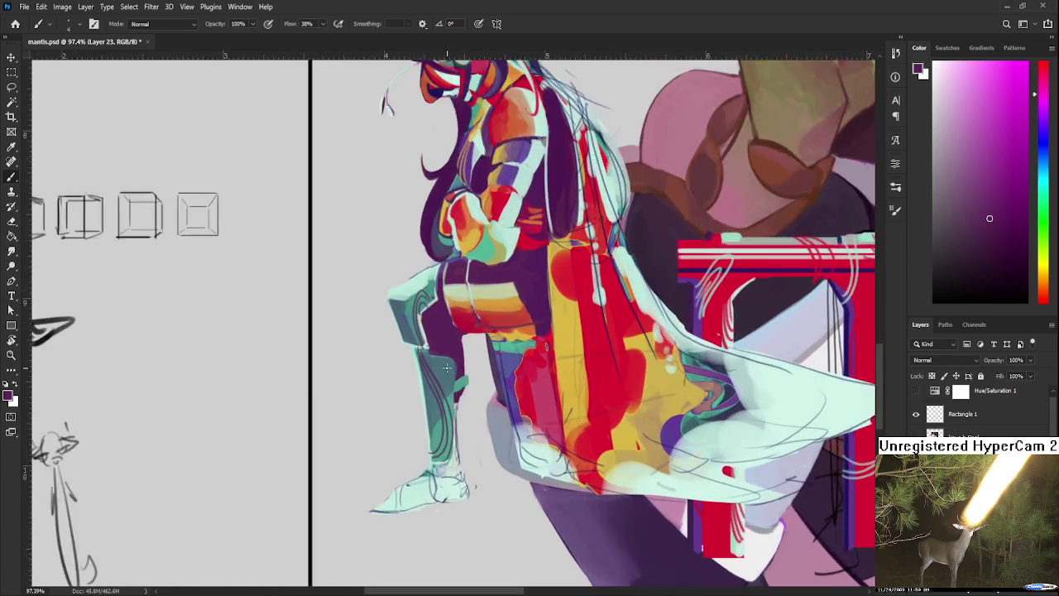
{"action": "scroll", "coordinate": [448, 367], "scroll_direction": "up", "scroll_amount": 2}
{"action": "left_click_drag", "start_coordinate": [383, 347], "coordinate": [389, 385]}
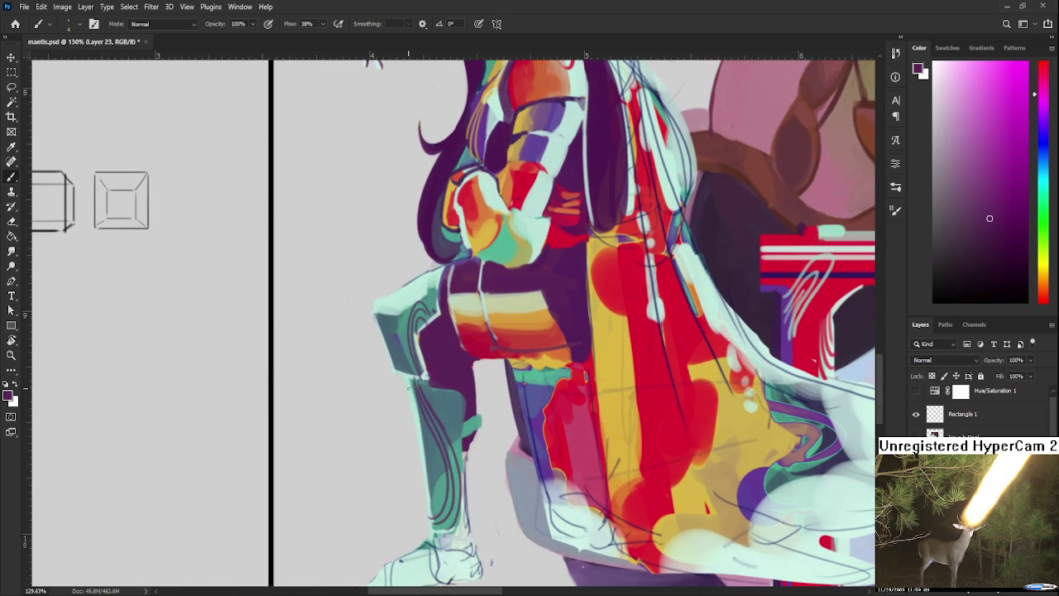
{"action": "left_click", "coordinate": [427, 406], "text": "alt"}
{"action": "left_click", "coordinate": [425, 416], "text": "alt"}
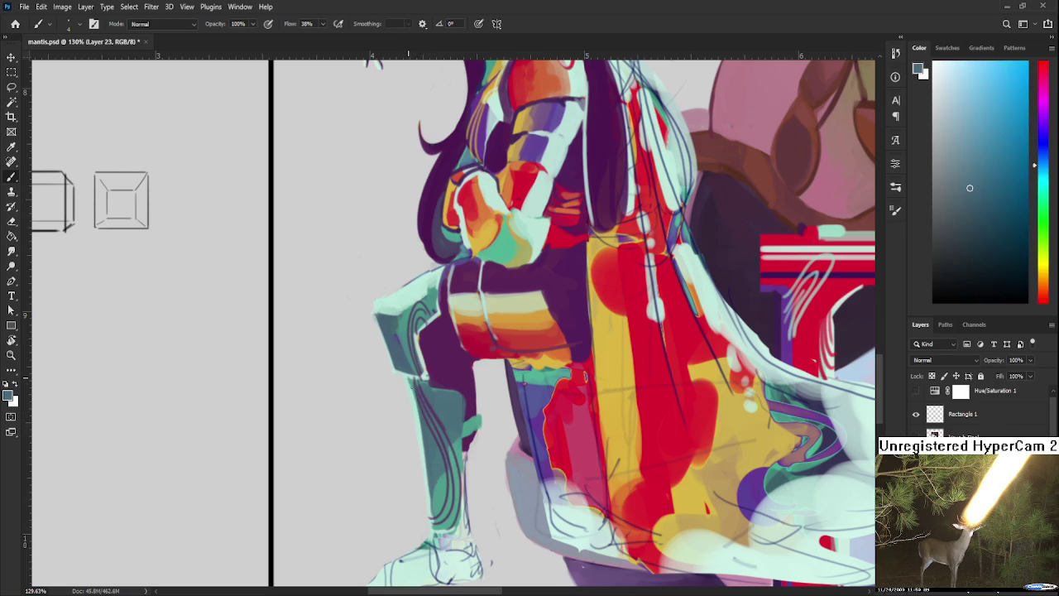
{"action": "left_click", "coordinate": [412, 377], "text": "alt"}
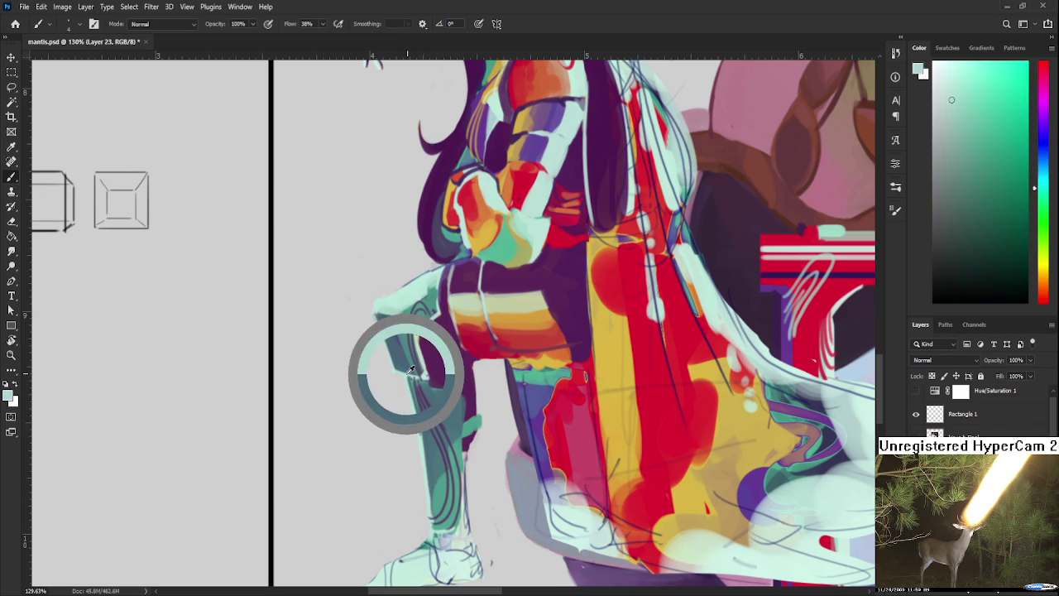
{"action": "left_click", "coordinate": [406, 340], "text": "alt"}
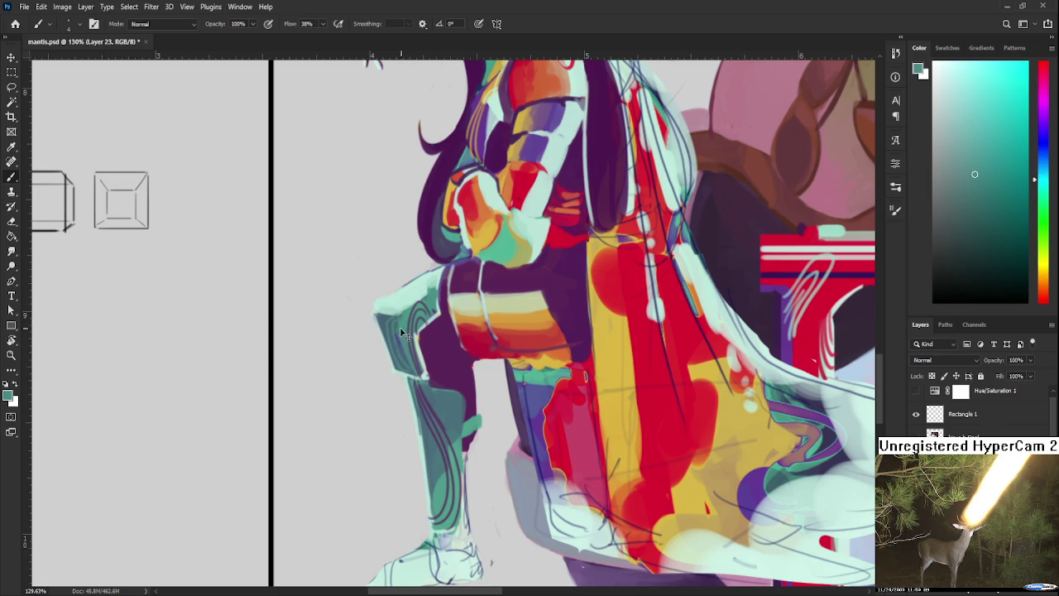
{"action": "left_click", "coordinate": [405, 335], "text": "alt"}
Bring more of the lower figure into view and pick up the dark purple near the knee.
{"action": "scroll", "coordinate": [416, 362], "scroll_direction": "down", "scroll_amount": 3}
{"action": "scroll", "coordinate": [447, 355], "scroll_direction": "down", "scroll_amount": 2}
{"action": "scroll", "coordinate": [480, 346], "scroll_direction": "up", "scroll_amount": 2}
{"action": "scroll", "coordinate": [475, 418], "scroll_direction": "up", "scroll_amount": 2}
{"action": "scroll", "coordinate": [476, 418], "scroll_direction": "up", "scroll_amount": 2}
{"action": "left_click", "coordinate": [466, 359], "text": "alt"}
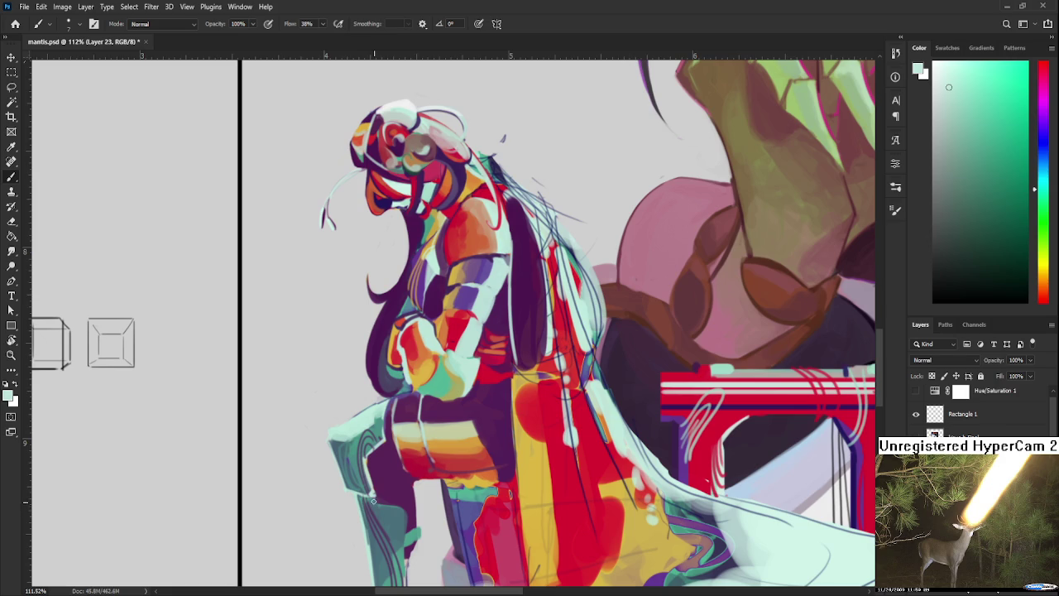
{"action": "mouse_move", "coordinate": [389, 508]}
{"action": "left_mouse_down"}
{"action": "mouse_move", "coordinate": [396, 439]}
{"action": "mouse_move", "coordinate": [398, 480]}
{"action": "left_mouse_up"}
{"action": "left_click", "coordinate": [392, 447], "text": "alt"}
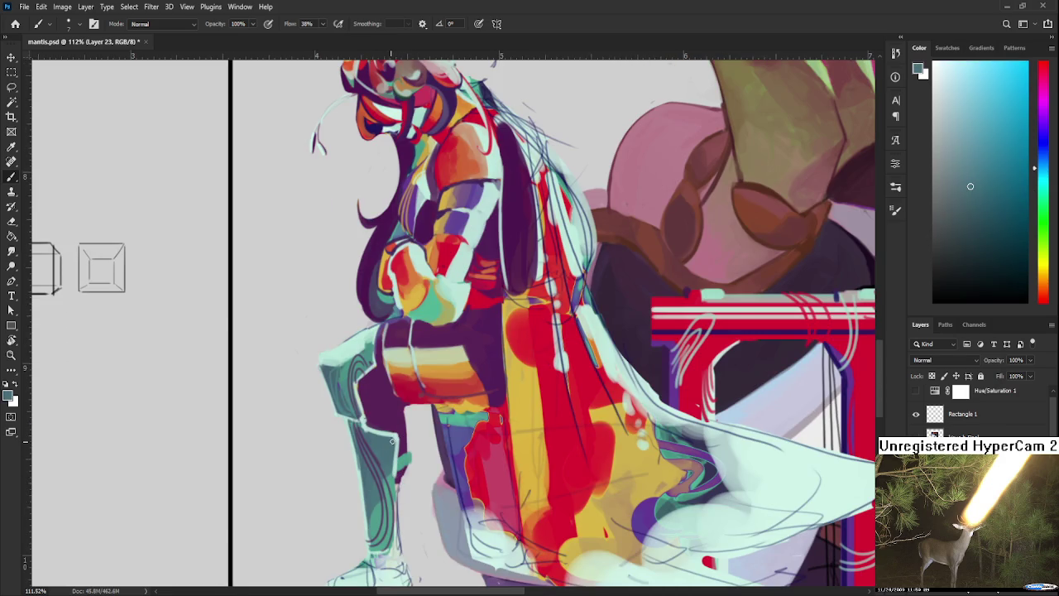
{"action": "left_click", "coordinate": [389, 436], "text": "alt"}
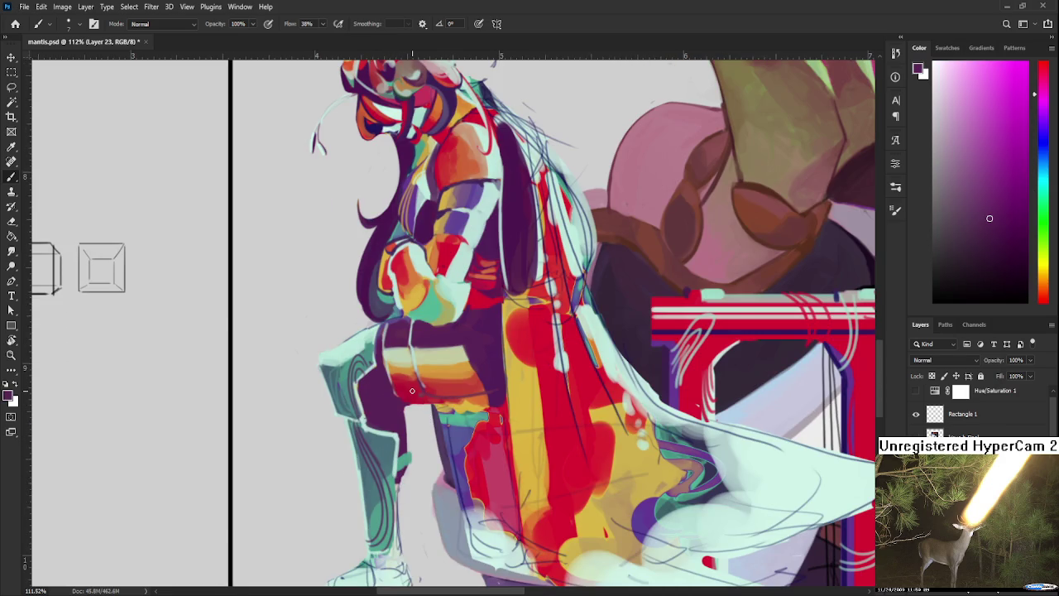
Toggle the Hue/Saturation 1 adjustment to check the values in greyscale, then restore colour.
{"action": "scroll", "coordinate": [412, 391], "scroll_direction": "down", "scroll_amount": 8}
{"action": "scroll", "coordinate": [413, 391], "scroll_direction": "up", "scroll_amount": 2}
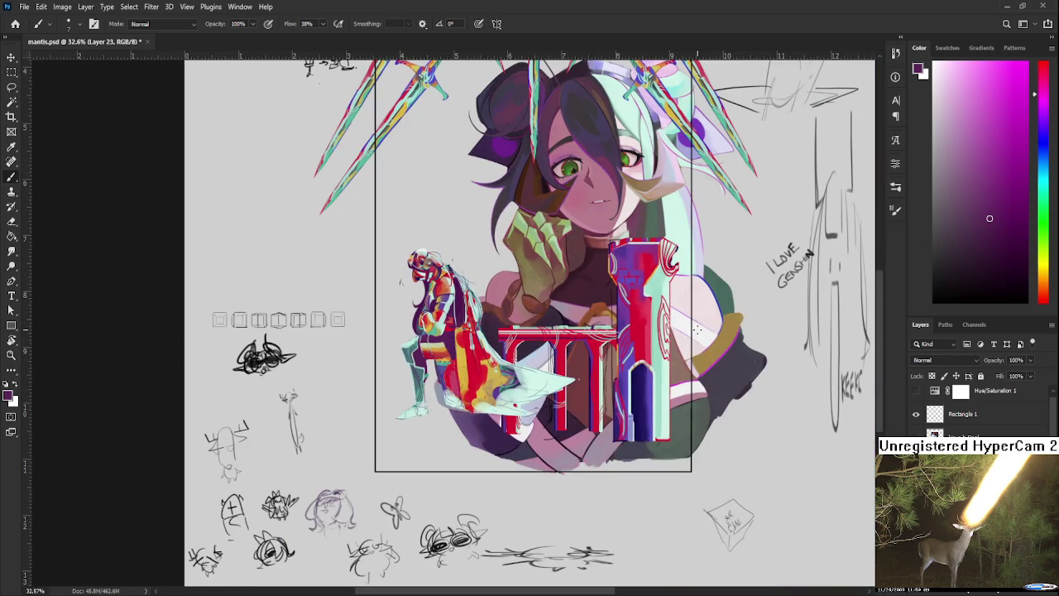
{"action": "left_click", "coordinate": [915, 390]}
{"action": "left_click", "coordinate": [915, 391]}
{"action": "left_click", "coordinate": [915, 391]}
Sample a teal-grey from the leg and paint teal strokes over the lower boot.
{"action": "scroll", "coordinate": [441, 335], "scroll_direction": "up", "scroll_amount": 3}
{"action": "scroll", "coordinate": [441, 335], "scroll_direction": "up", "scroll_amount": 2}
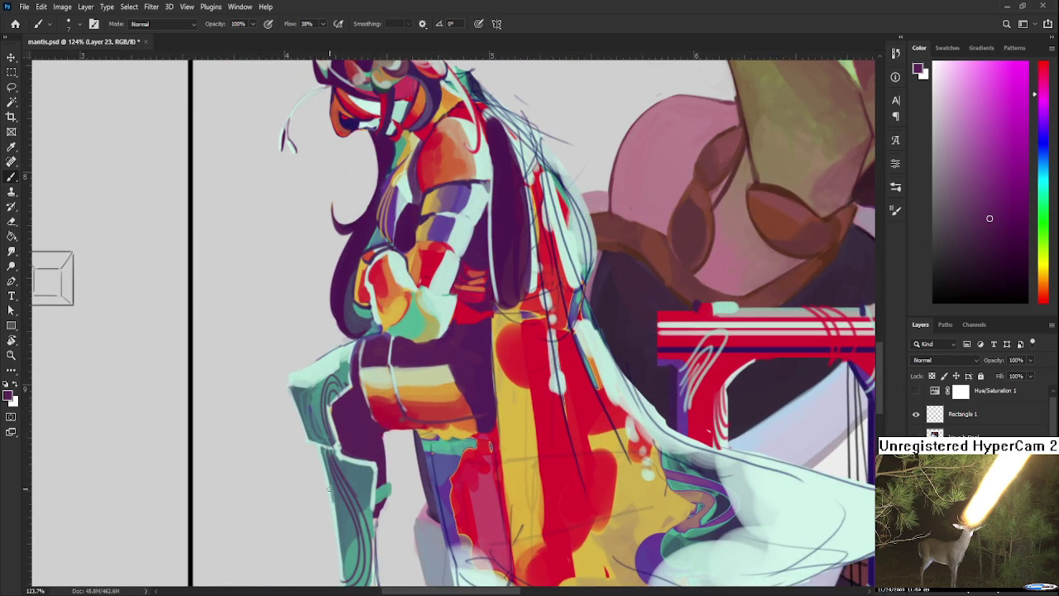
{"action": "left_click", "coordinate": [339, 501], "text": "alt"}
{"action": "left_click_drag", "start_coordinate": [322, 455], "coordinate": [335, 497]}
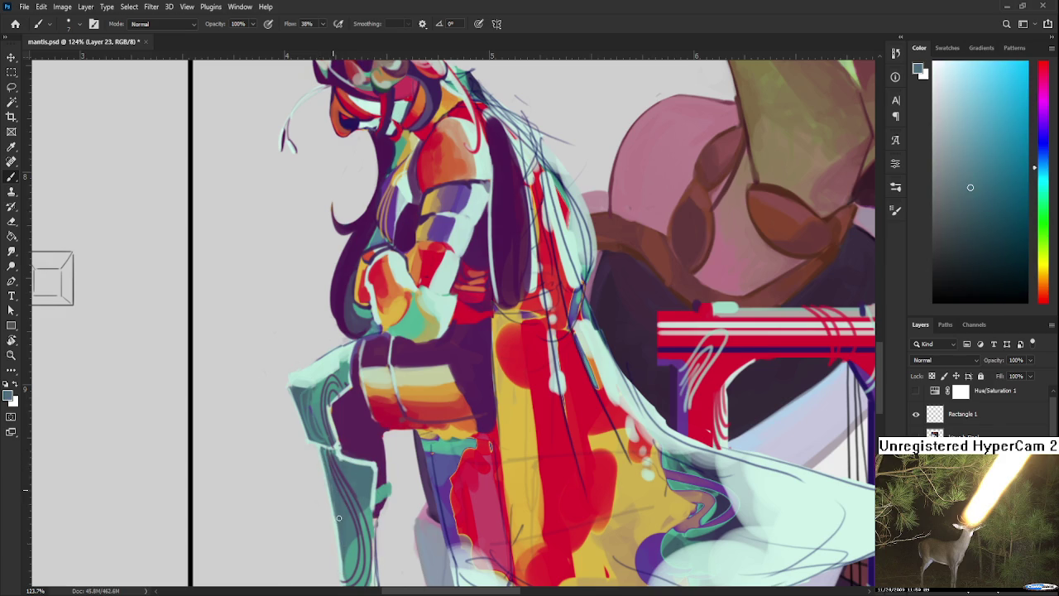
Sample the figure's red with the legs in view and enlarge the brush to 20 px.
{"action": "scroll", "coordinate": [335, 497], "scroll_direction": "down", "scroll_amount": 2}
{"action": "scroll", "coordinate": [389, 397], "scroll_direction": "down", "scroll_amount": 3}
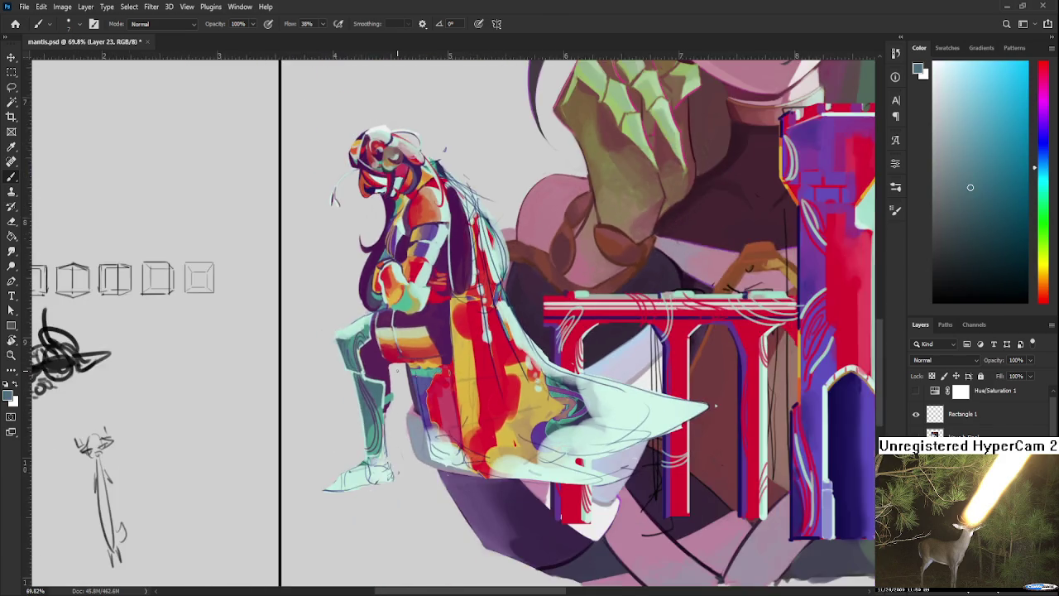
{"action": "scroll", "coordinate": [389, 397], "scroll_direction": "down", "scroll_amount": 1}
{"action": "scroll", "coordinate": [389, 397], "scroll_direction": "up", "scroll_amount": 2}
{"action": "scroll", "coordinate": [407, 346], "scroll_direction": "up", "scroll_amount": 2}
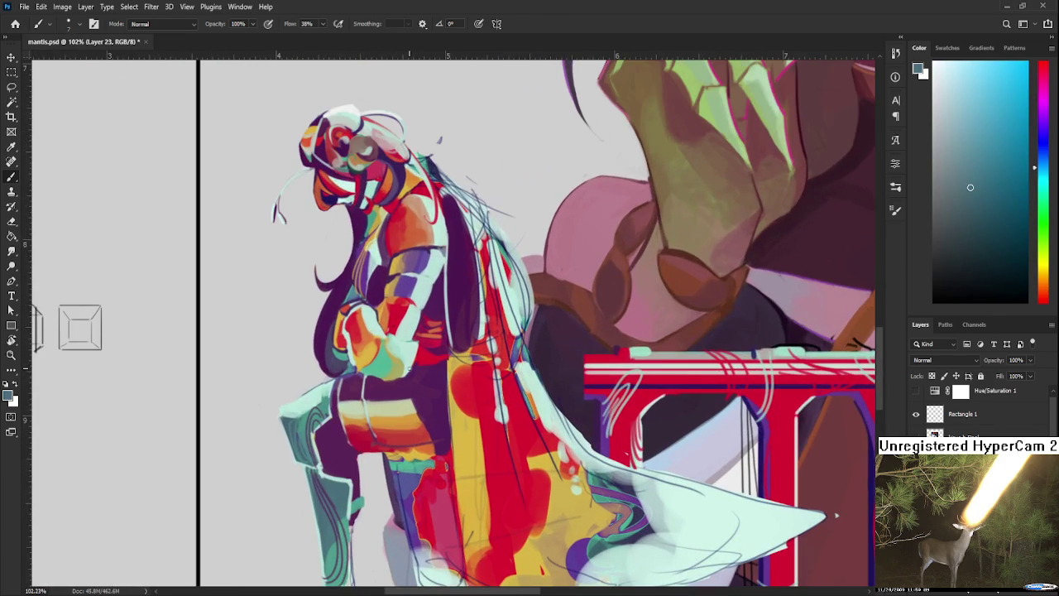
{"action": "left_click", "coordinate": [390, 418], "text": "alt"}
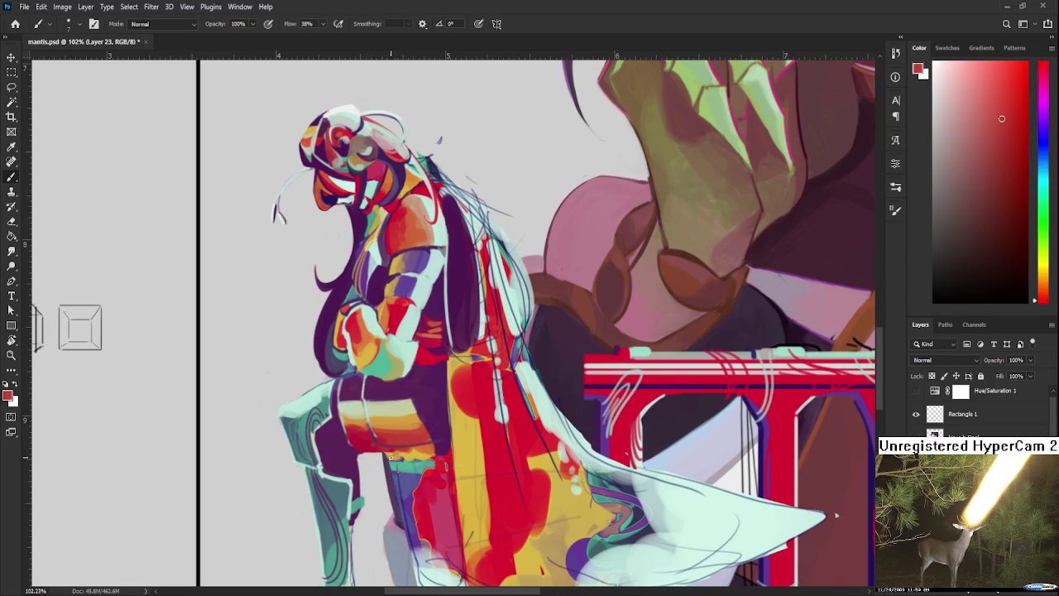
{"action": "left_click_drag", "start_coordinate": [387, 463], "coordinate": [433, 370]}
{"action": "key", "text": "bracketright"}
{"action": "key", "text": "bracketright"}
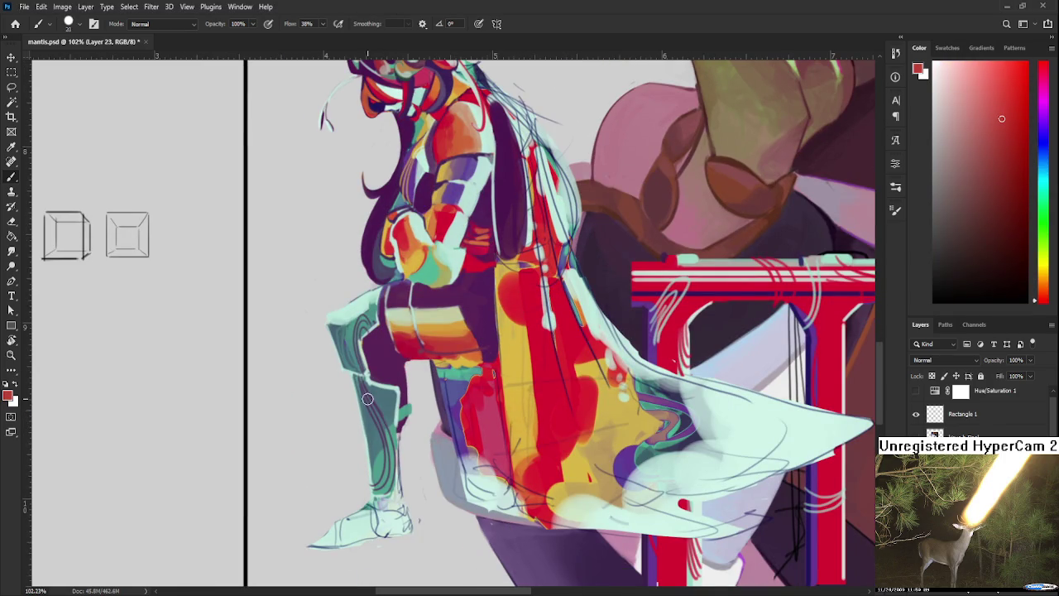
Paint a darker muted-red stroke along the knight's lower leg.
{"action": "left_click_drag", "start_coordinate": [376, 435], "coordinate": [362, 391]}
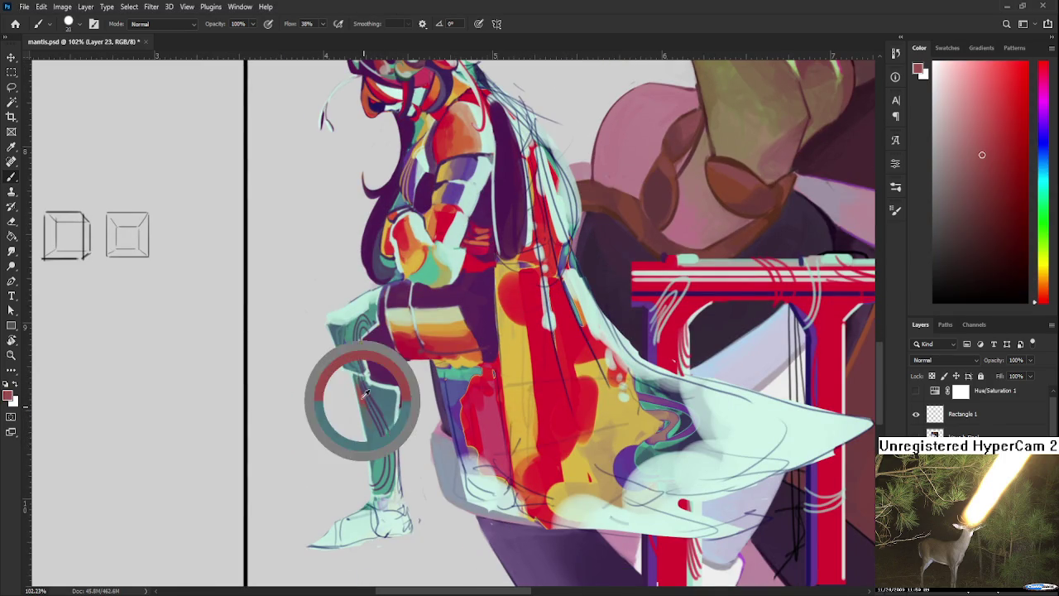
{"action": "left_click", "coordinate": [367, 403], "text": "alt"}
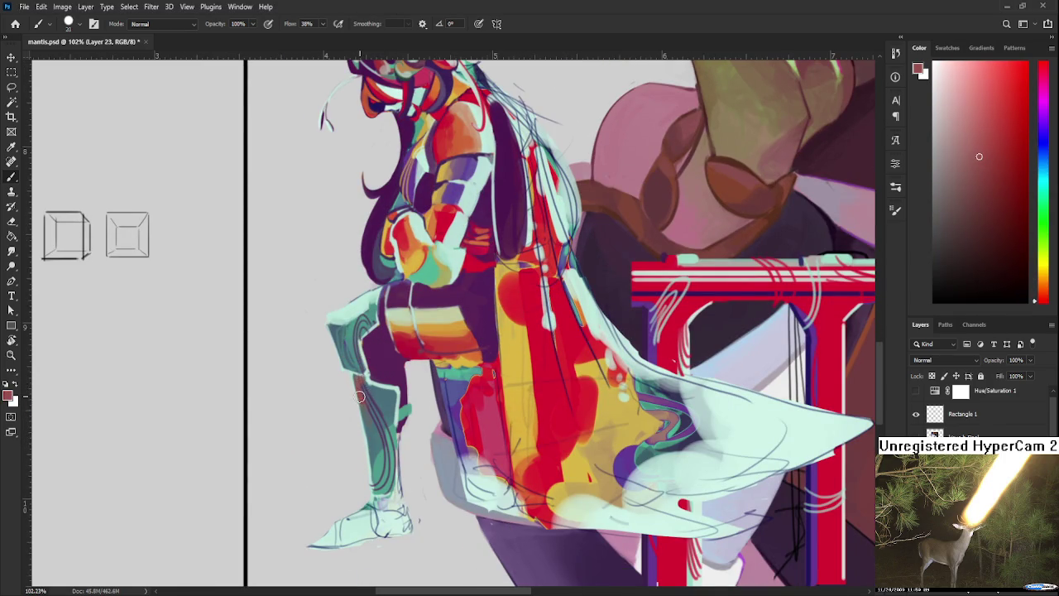
{"action": "left_click_drag", "start_coordinate": [375, 454], "coordinate": [366, 414]}
{"action": "left_click", "coordinate": [376, 451], "text": "alt"}
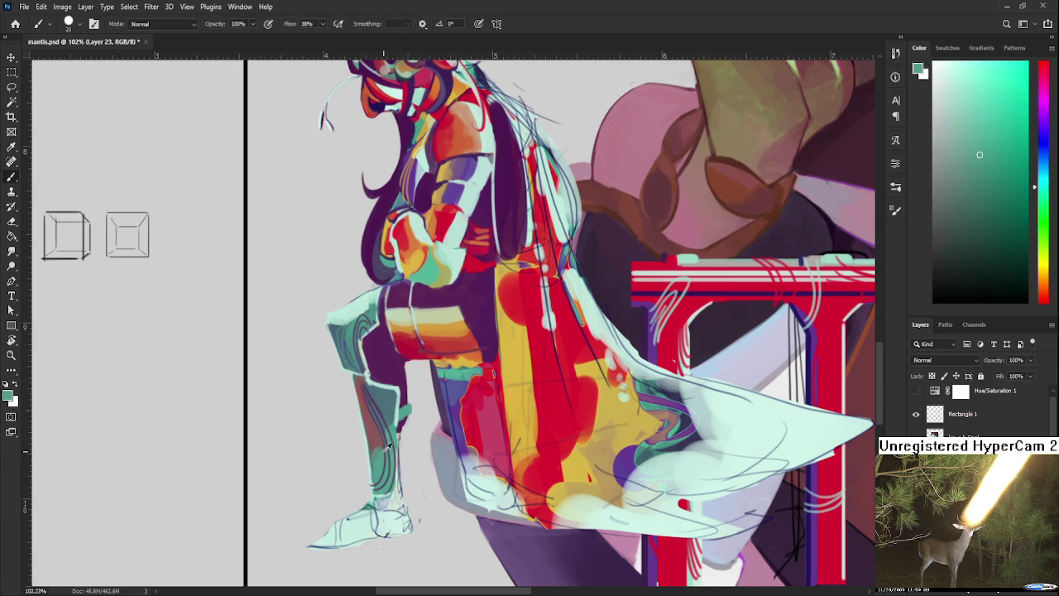
{"action": "left_click", "coordinate": [390, 409], "text": "alt"}
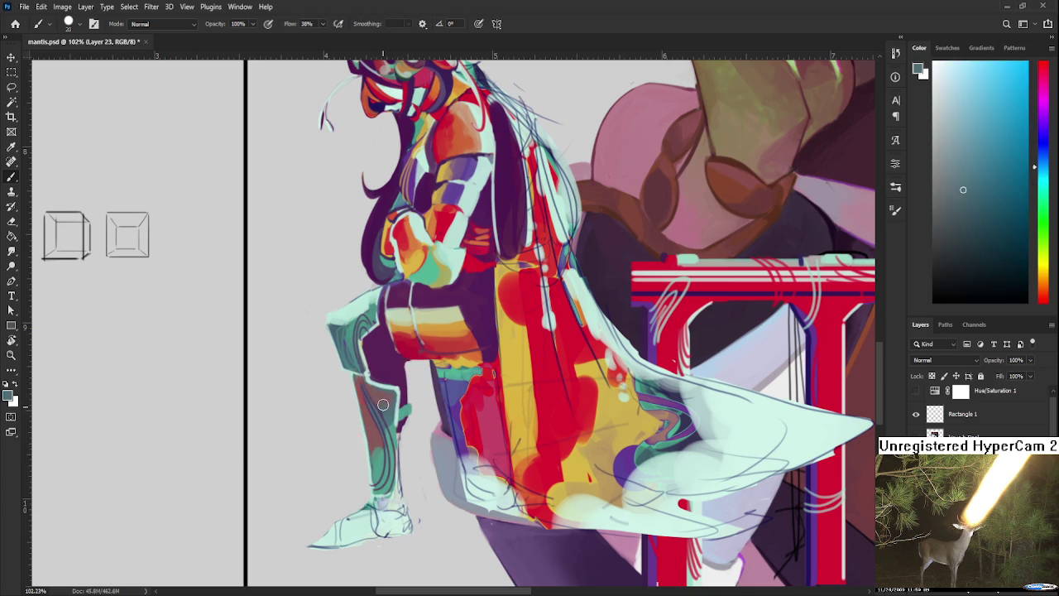
Paint soft teal strokes on the knee and thigh, repainting the knee a lighter teal.
{"action": "left_click_drag", "start_coordinate": [388, 411], "coordinate": [399, 461]}
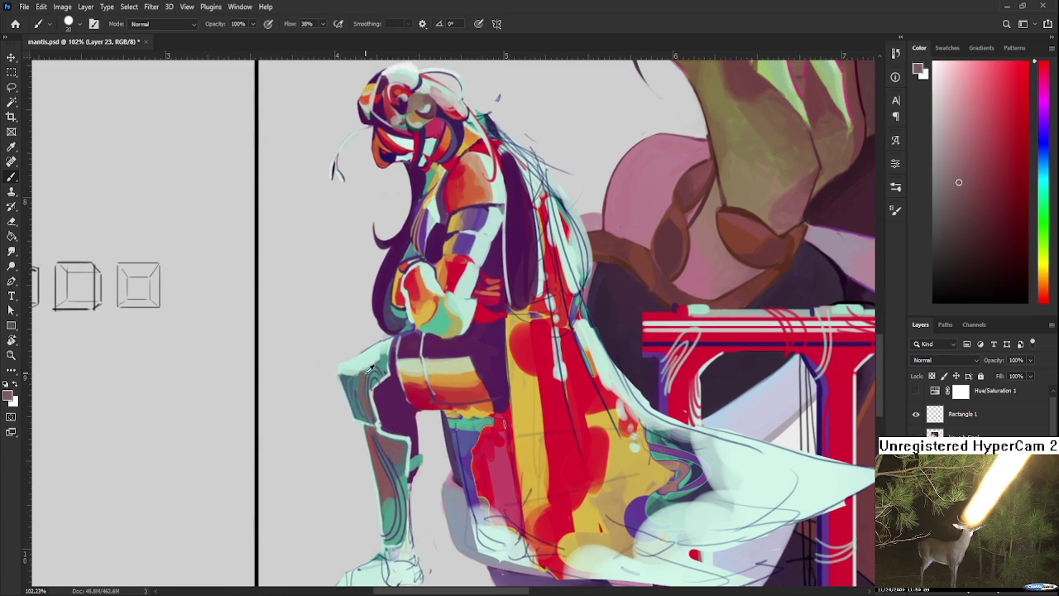
{"action": "left_click", "coordinate": [364, 364], "text": "alt"}
{"action": "left_click", "coordinate": [368, 372], "text": "alt"}
{"action": "left_click", "coordinate": [366, 439], "text": "alt"}
{"action": "left_click", "coordinate": [381, 347], "text": "alt"}
{"action": "left_click", "coordinate": [379, 354], "text": "alt"}
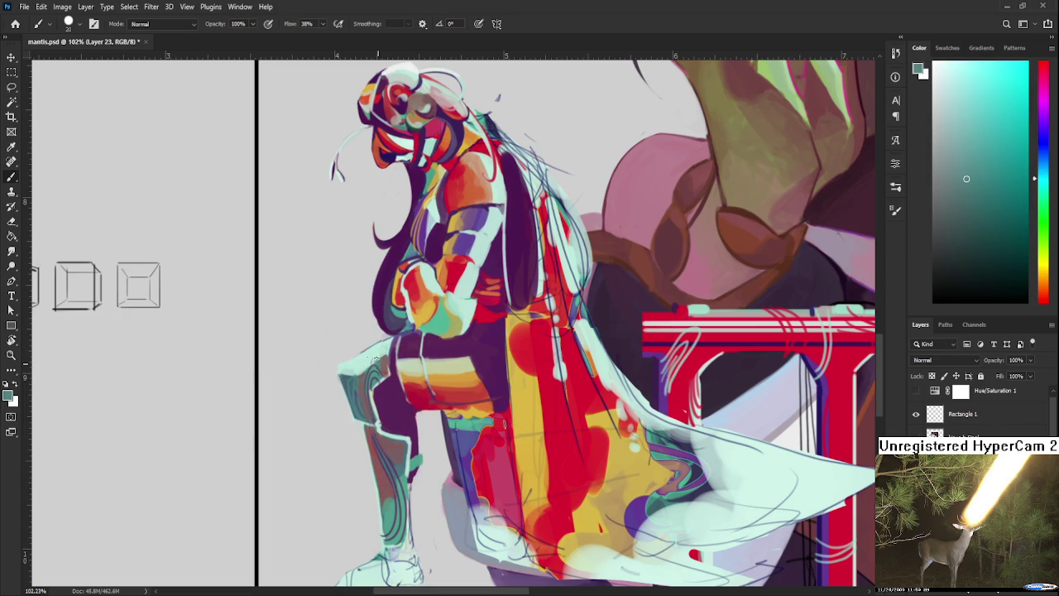
{"action": "left_click_drag", "start_coordinate": [367, 382], "coordinate": [376, 357]}
{"action": "left_click", "coordinate": [381, 356], "text": "alt"}
{"action": "left_click_drag", "start_coordinate": [380, 361], "coordinate": [390, 351]}
Adjust the view over the knight's teal-and-mint shin.
{"action": "scroll", "coordinate": [427, 439], "scroll_direction": "up", "scroll_amount": 1}
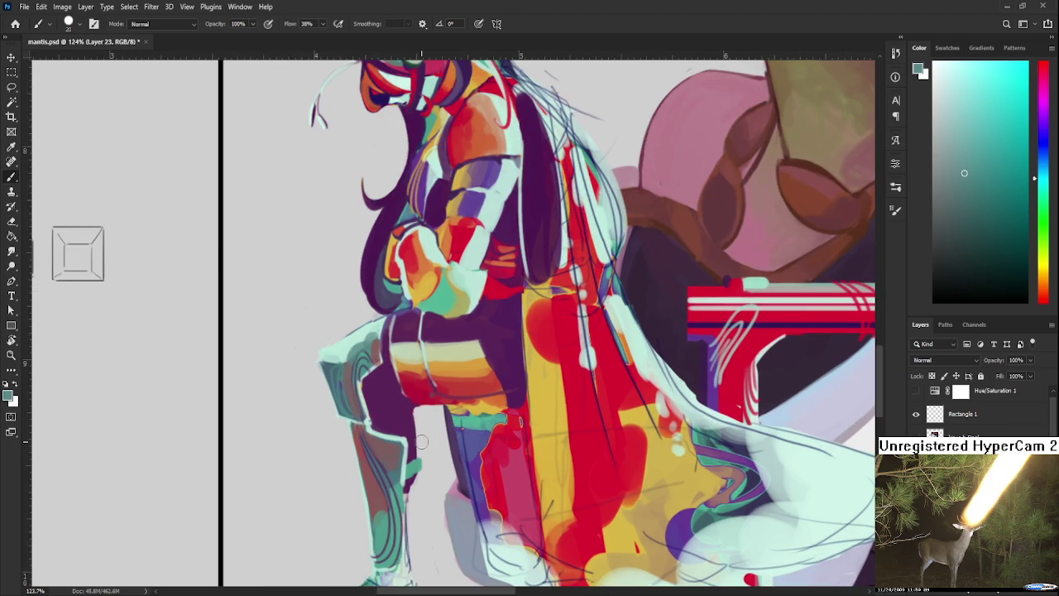
{"action": "scroll", "coordinate": [423, 441], "scroll_direction": "up", "scroll_amount": 1}
{"action": "scroll", "coordinate": [414, 442], "scroll_direction": "up", "scroll_amount": 1}
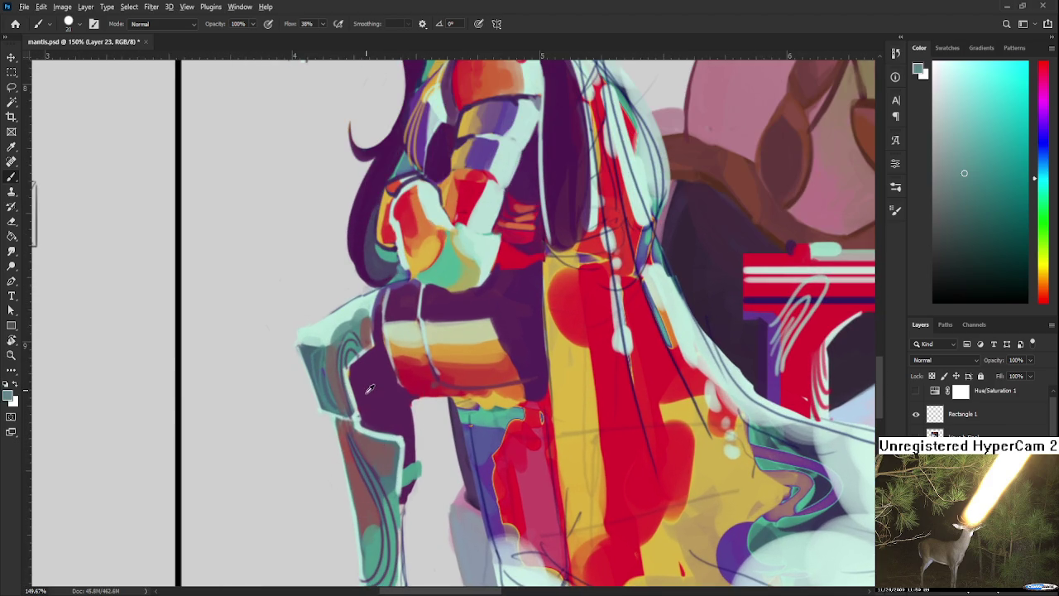
{"action": "left_click", "coordinate": [360, 432], "text": "alt"}
{"action": "key", "text": "bracketleft"}
{"action": "key", "text": "bracketleft"}
{"action": "key", "text": "bracketleft"}
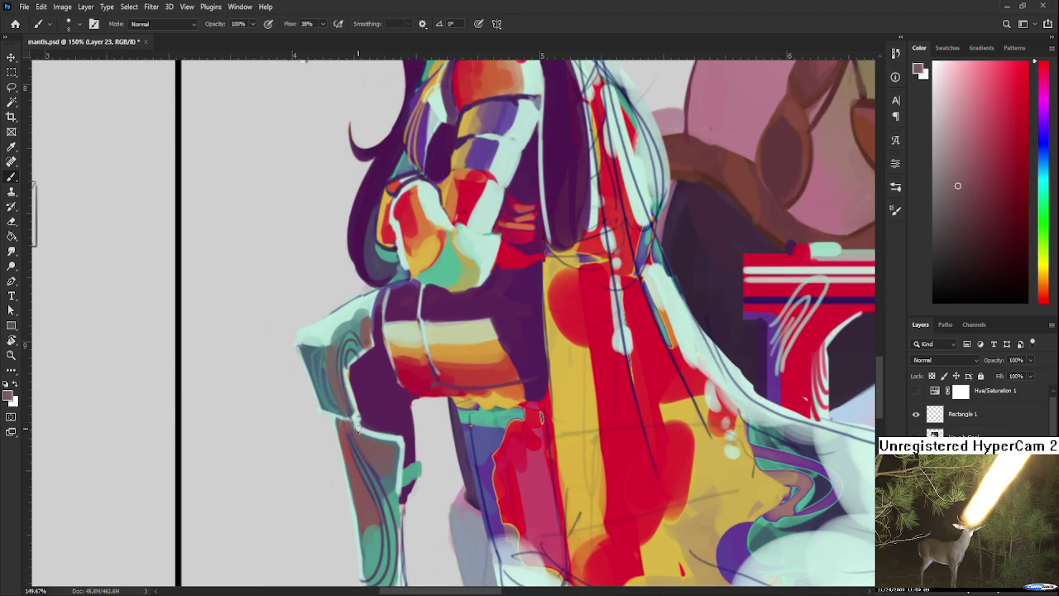
{"action": "left_click", "coordinate": [361, 423], "text": "alt"}
{"action": "left_click_drag", "start_coordinate": [361, 424], "coordinate": [364, 427]}
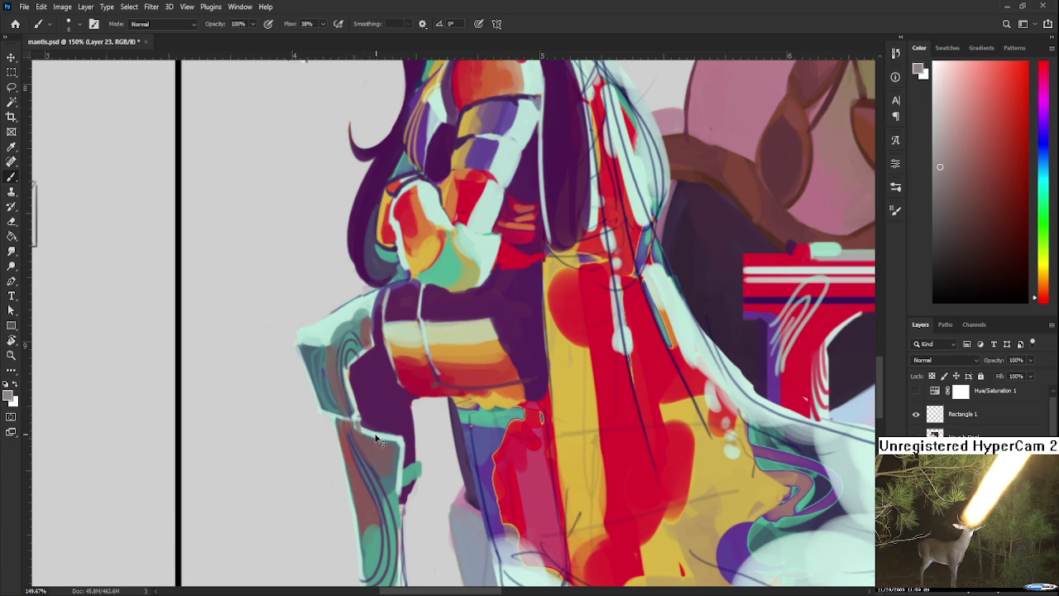
{"action": "left_click_drag", "start_coordinate": [361, 423], "coordinate": [405, 437]}
{"action": "left_click", "coordinate": [388, 436], "text": "alt"}
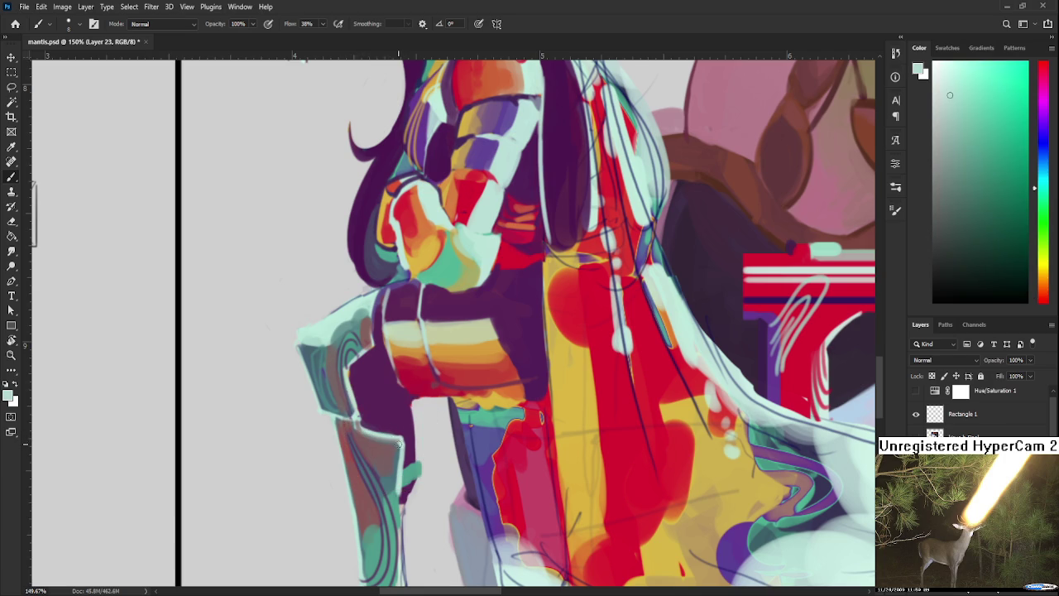
{"action": "left_click", "coordinate": [399, 454], "text": "alt"}
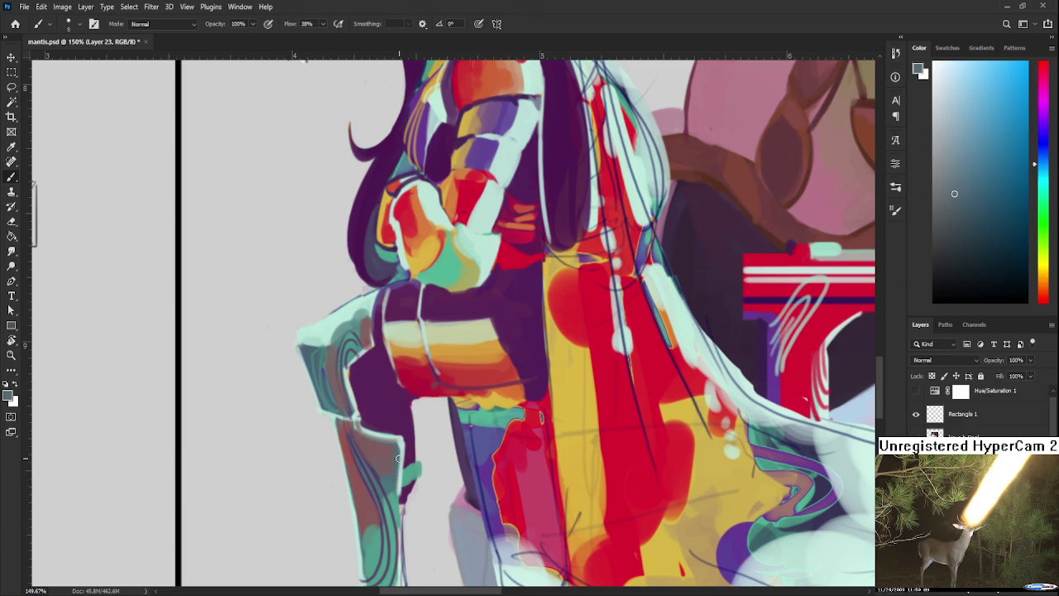
{"action": "left_click", "coordinate": [399, 490], "text": "alt"}
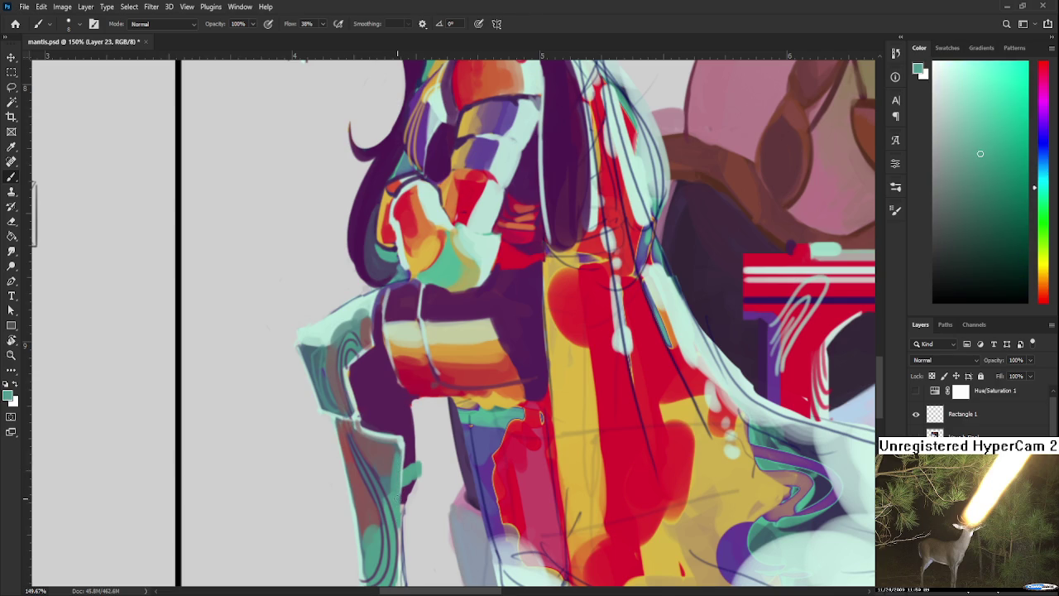
{"action": "left_click", "coordinate": [399, 466], "text": "alt"}
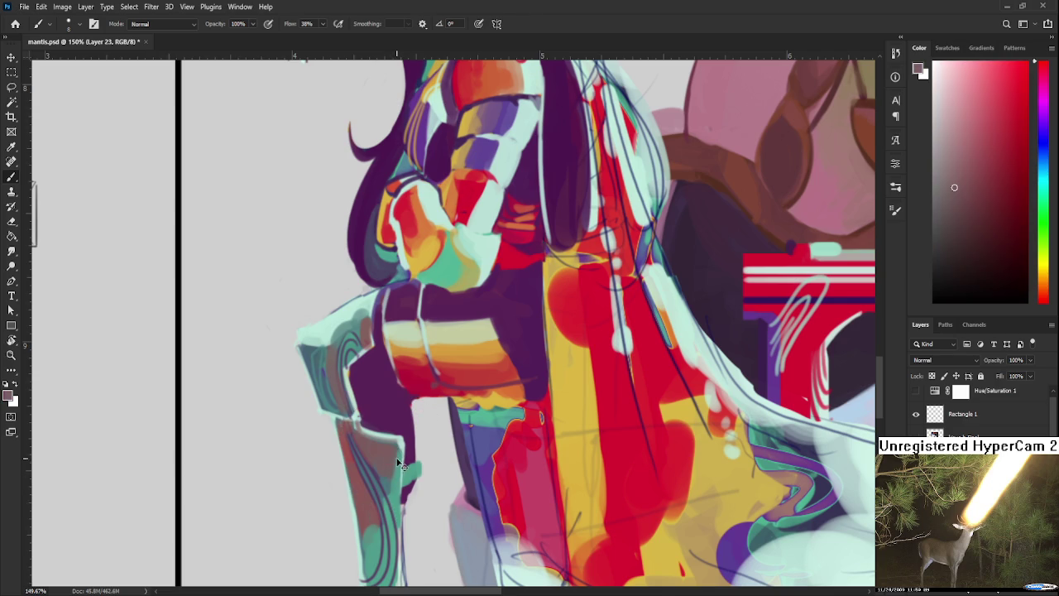
{"action": "left_click", "coordinate": [393, 484], "text": "alt"}
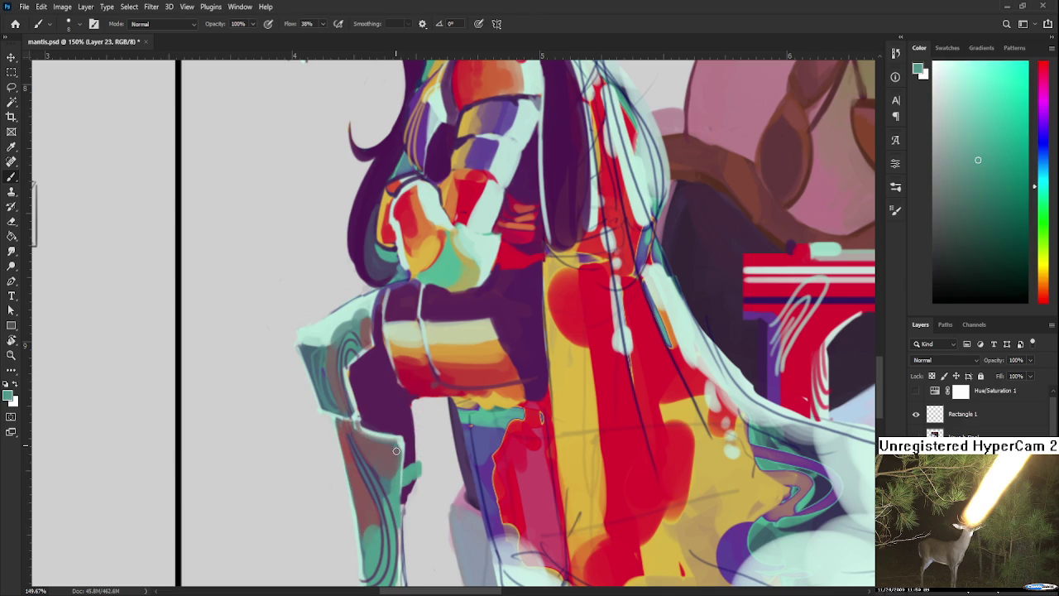
{"action": "left_click", "coordinate": [388, 462], "text": "alt"}
{"action": "left_click", "coordinate": [397, 481], "text": "alt"}
{"action": "left_click", "coordinate": [388, 466], "text": "alt"}
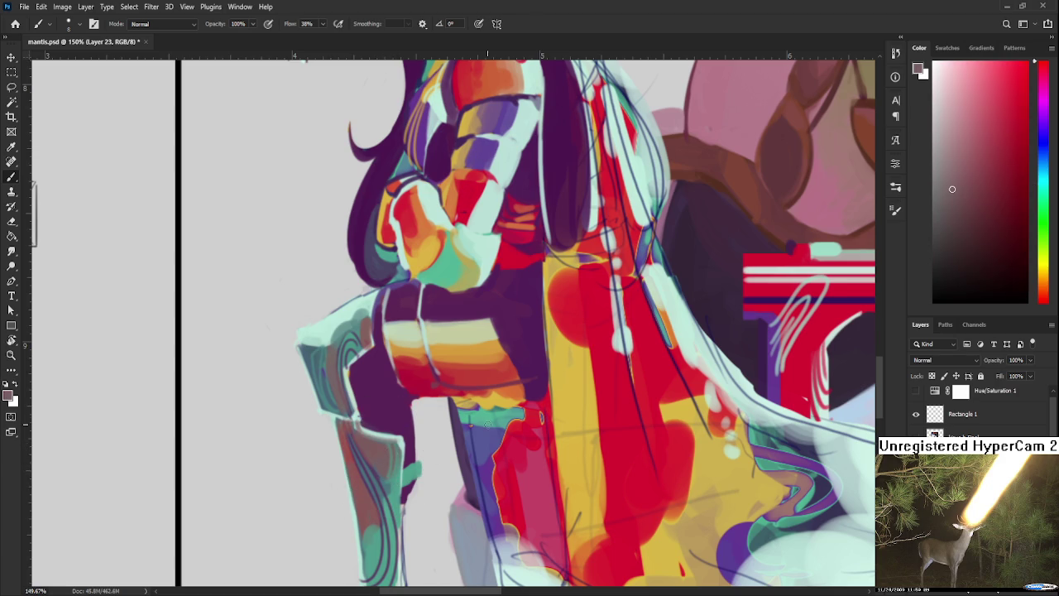
{"action": "scroll", "coordinate": [488, 423], "scroll_direction": "down", "scroll_amount": 1}
{"action": "scroll", "coordinate": [489, 422], "scroll_direction": "down", "scroll_amount": 2}
{"action": "scroll", "coordinate": [488, 422], "scroll_direction": "down", "scroll_amount": 2}
{"action": "scroll", "coordinate": [488, 422], "scroll_direction": "up", "scroll_amount": 2}
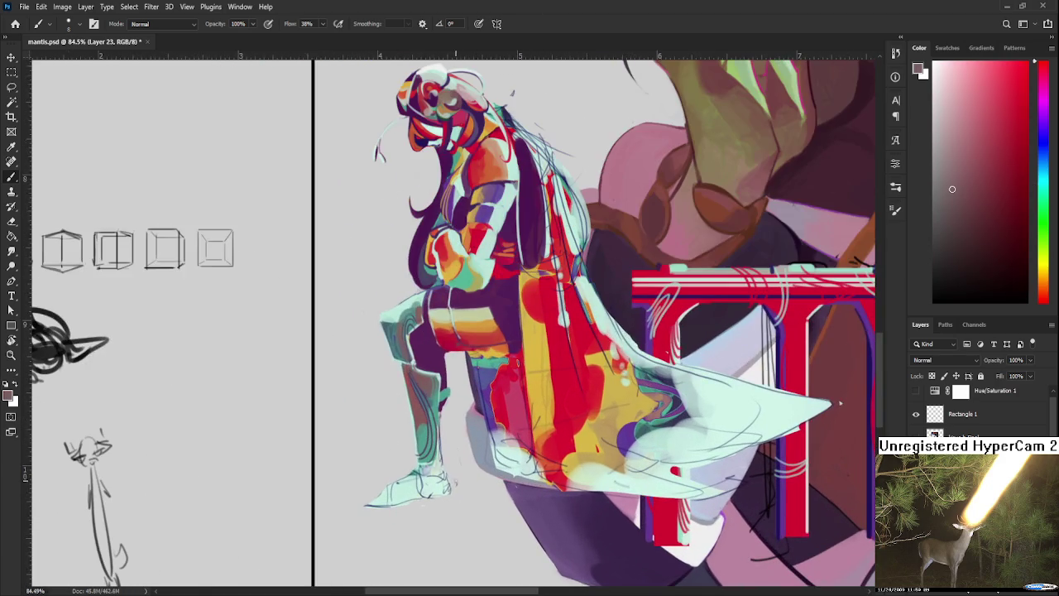
Sample purple from the knight's arm and bring the legs and seat into view.
{"action": "scroll", "coordinate": [455, 480], "scroll_direction": "up", "scroll_amount": 1}
{"action": "scroll", "coordinate": [463, 454], "scroll_direction": "up", "scroll_amount": 2}
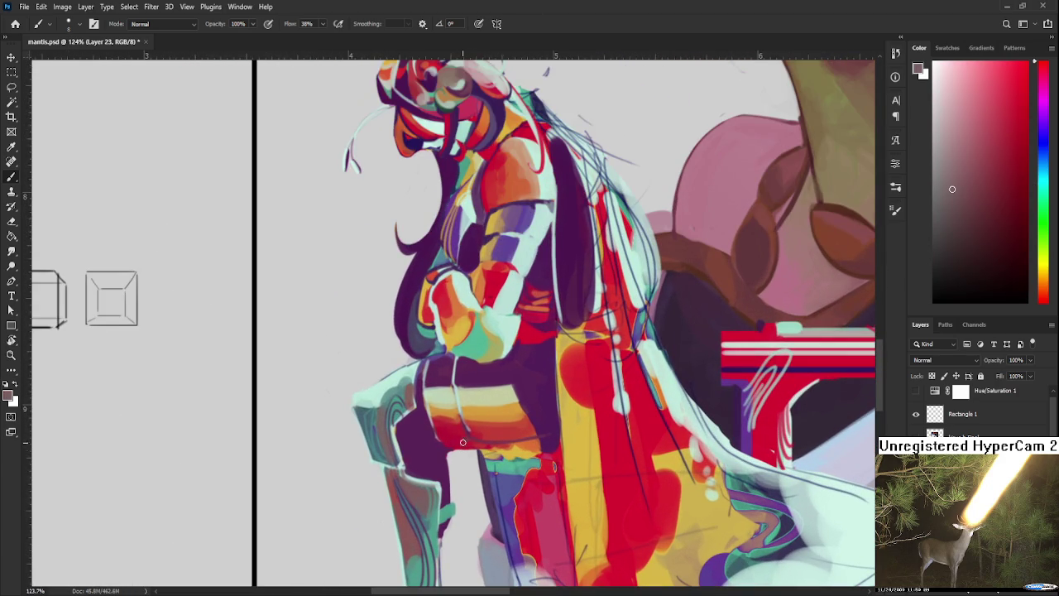
{"action": "left_click_drag", "start_coordinate": [445, 400], "coordinate": [423, 468]}
{"action": "left_click", "coordinate": [447, 314], "text": "alt"}
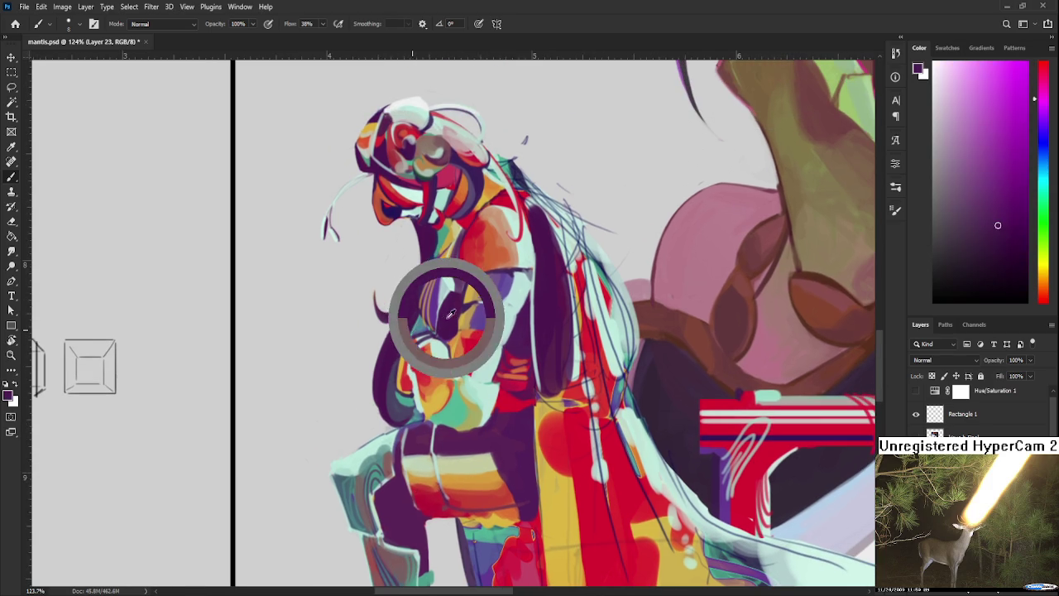
{"action": "scroll", "coordinate": [444, 321], "scroll_direction": "down", "scroll_amount": 2}
{"action": "scroll", "coordinate": [439, 318], "scroll_direction": "down", "scroll_amount": 2}
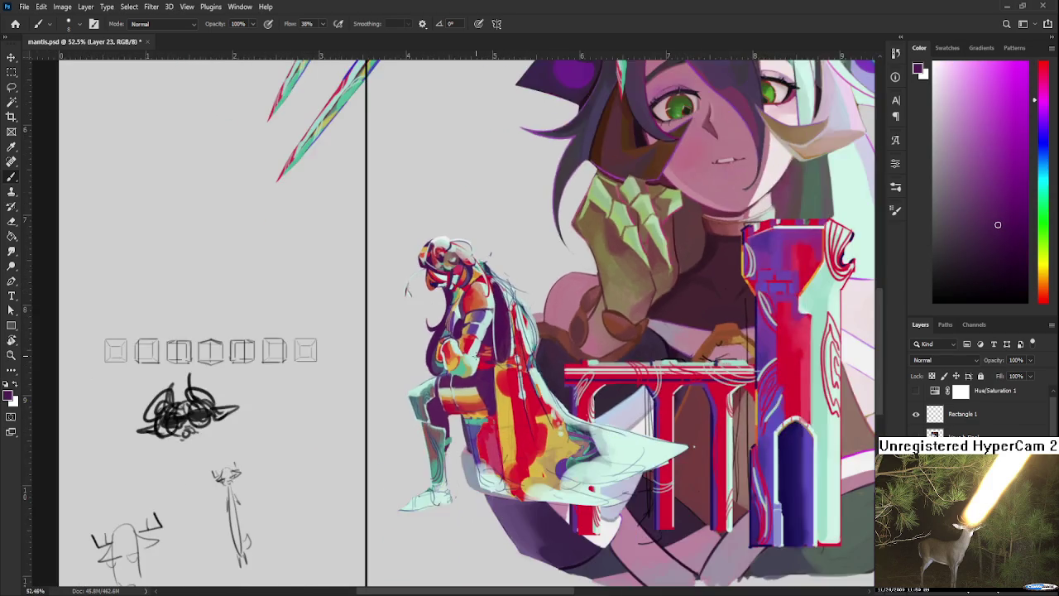
{"action": "scroll", "coordinate": [434, 314], "scroll_direction": "down", "scroll_amount": 1}
{"action": "scroll", "coordinate": [429, 311], "scroll_direction": "down", "scroll_amount": 1}
{"action": "scroll", "coordinate": [429, 311], "scroll_direction": "up", "scroll_amount": 3}
{"action": "scroll", "coordinate": [429, 311], "scroll_direction": "up", "scroll_amount": 2}
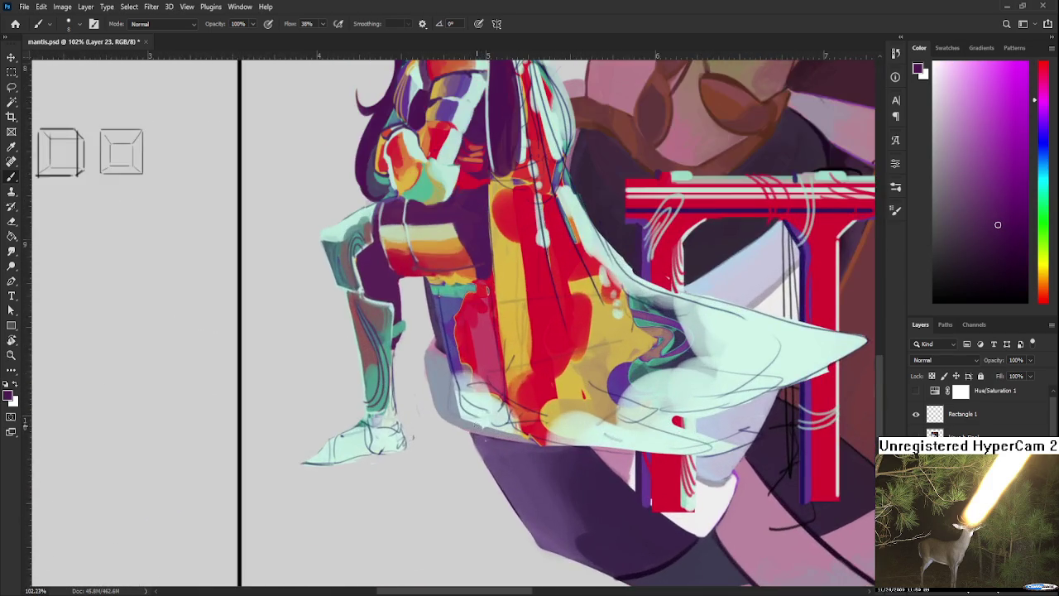
{"action": "mouse_move", "coordinate": [480, 439]}
{"action": "left_mouse_down"}
{"action": "mouse_move", "coordinate": [445, 573]}
{"action": "mouse_move", "coordinate": [429, 467]}
{"action": "left_mouse_up"}
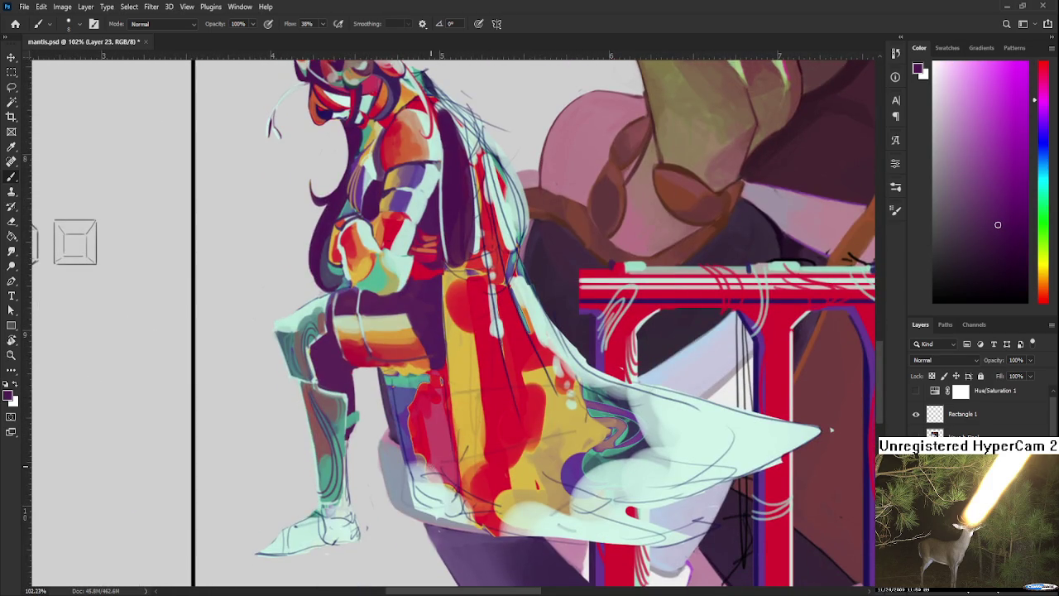
Block blue-violet over the seat with a large brush, then edge the red robe at size 8.
{"action": "left_click", "coordinate": [396, 385], "text": "alt"}
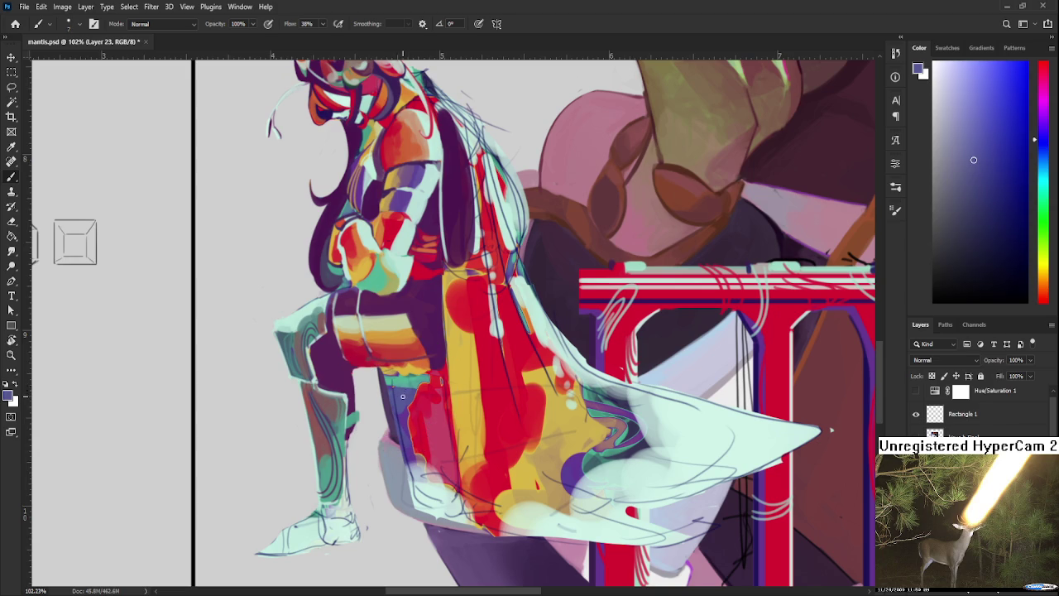
{"action": "key", "text": "bracketright"}
{"action": "key", "text": "bracketright"}
{"action": "mouse_move", "coordinate": [392, 372]}
{"action": "left_mouse_down"}
{"action": "mouse_move", "coordinate": [389, 392]}
{"action": "mouse_move", "coordinate": [423, 369]}
{"action": "left_mouse_up"}
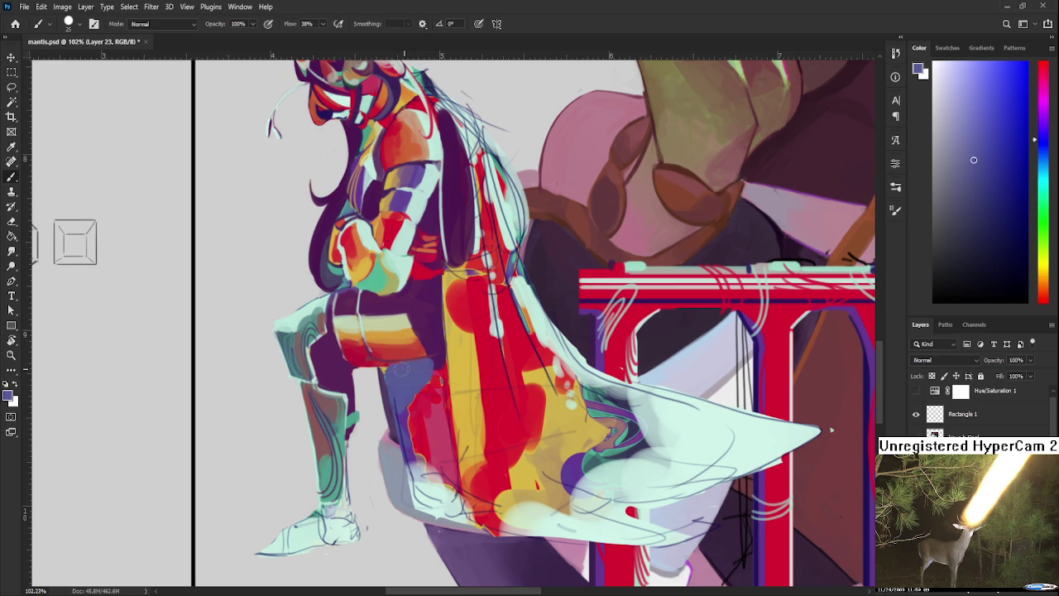
{"action": "key", "text": "bracketleft"}
{"action": "key", "text": "bracketleft"}
{"action": "key", "text": "bracketleft"}
{"action": "left_click_drag", "start_coordinate": [394, 399], "coordinate": [407, 437]}
{"action": "mouse_move", "coordinate": [399, 428]}
{"action": "left_mouse_down"}
{"action": "mouse_move", "coordinate": [402, 439]}
{"action": "mouse_move", "coordinate": [427, 379]}
{"action": "left_mouse_up"}
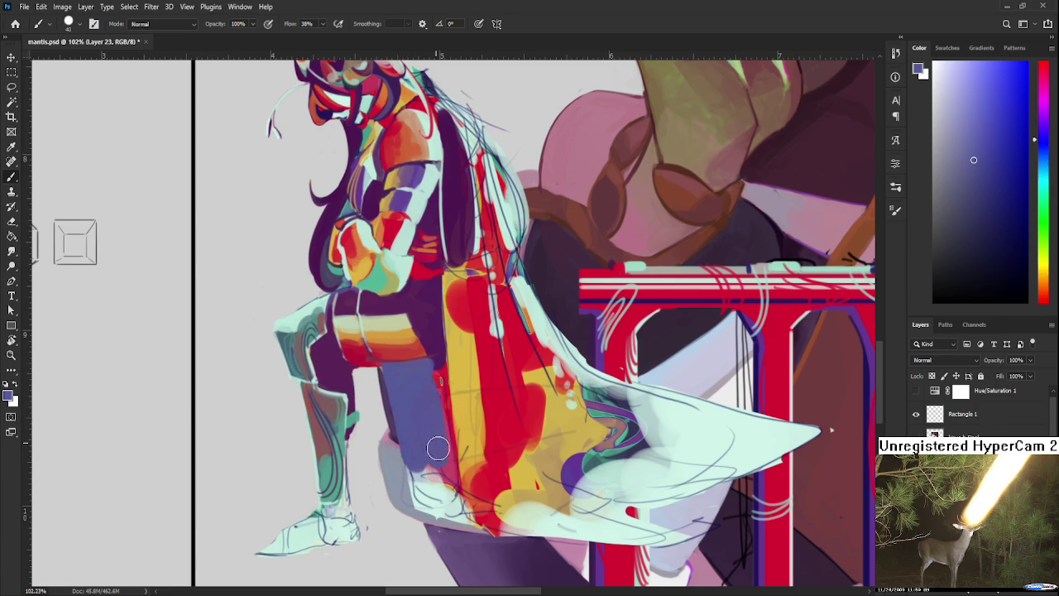
Eyedrop light mint and blue-purple tones from the cape and seat.
{"action": "left_click", "coordinate": [431, 485], "text": "alt"}
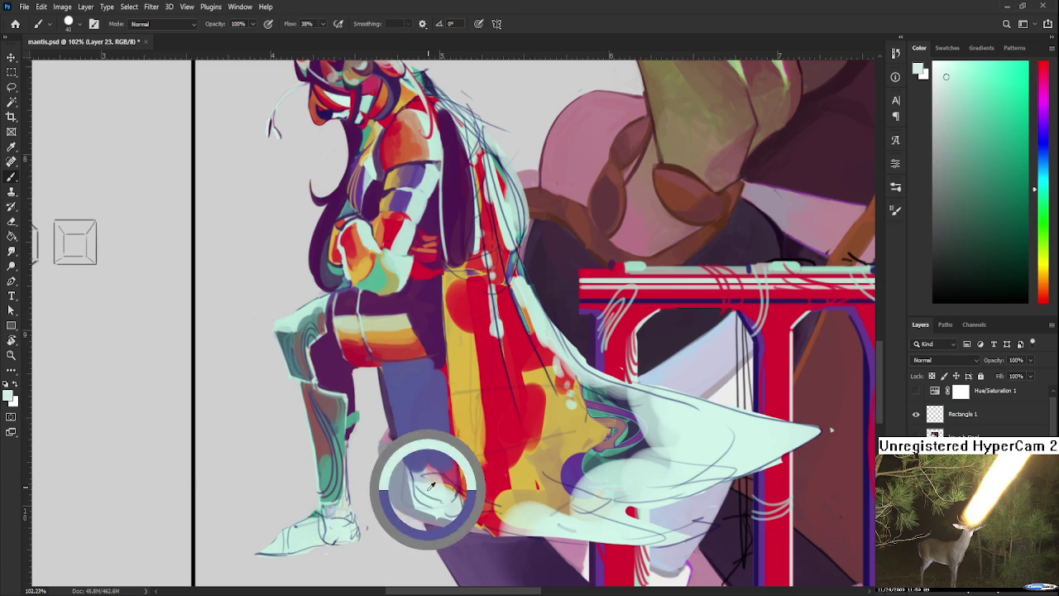
{"action": "left_click", "coordinate": [432, 461], "text": "alt"}
{"action": "left_click", "coordinate": [434, 495], "text": "alt"}
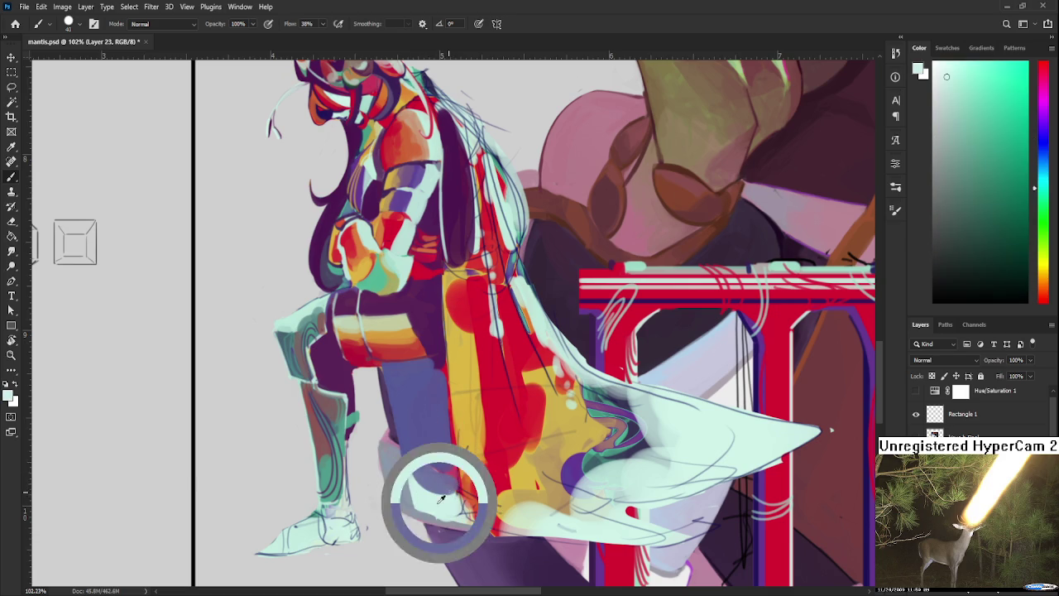
{"action": "left_click", "coordinate": [439, 464], "text": "alt"}
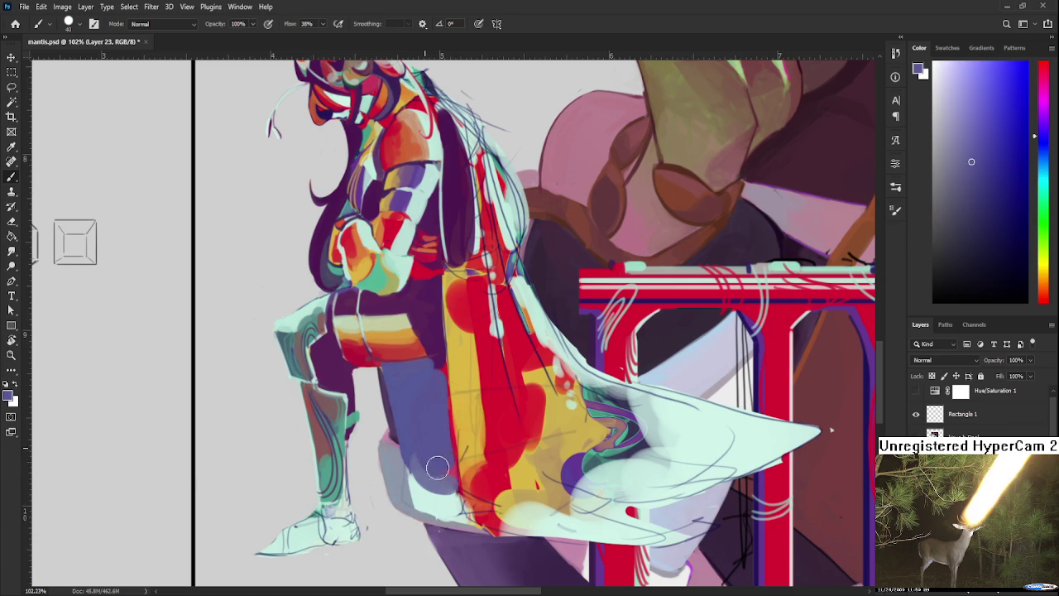
{"action": "left_click", "coordinate": [441, 460], "text": "alt"}
{"action": "left_click", "coordinate": [444, 501], "text": "alt"}
{"action": "left_click", "coordinate": [446, 505], "text": "alt"}
{"action": "left_click", "coordinate": [447, 463], "text": "alt"}
{"action": "left_click", "coordinate": [453, 465], "text": "alt"}
Sample seat and leg tones, then paint a light tan highlight down the seat.
{"action": "left_click", "coordinate": [416, 356], "text": "alt"}
{"action": "left_click_drag", "start_coordinate": [417, 356], "coordinate": [386, 315]}
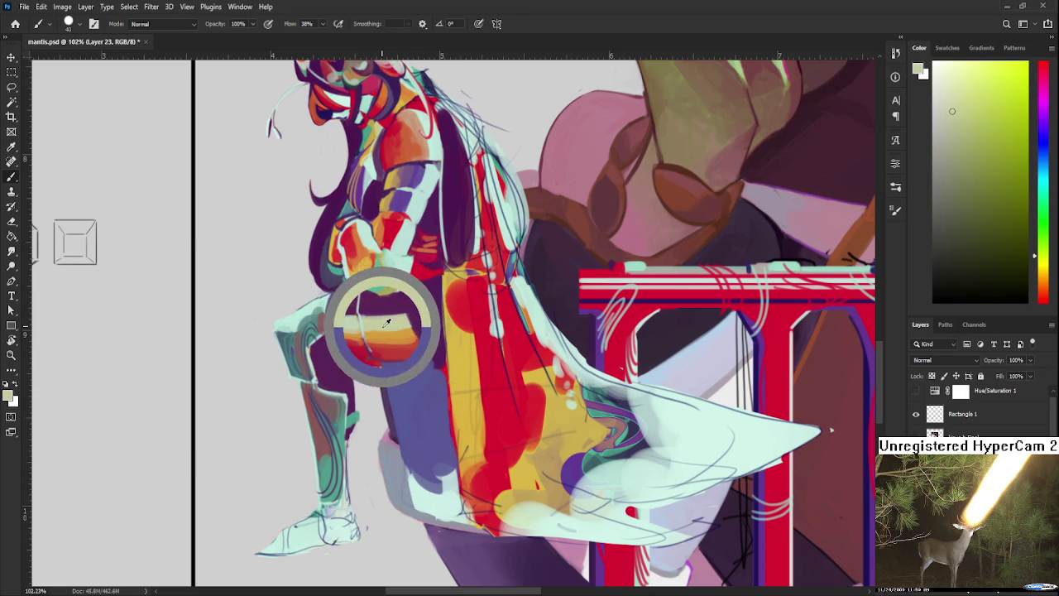
{"action": "left_click", "coordinate": [430, 398], "text": "alt"}
{"action": "left_click", "coordinate": [432, 398], "text": "alt"}
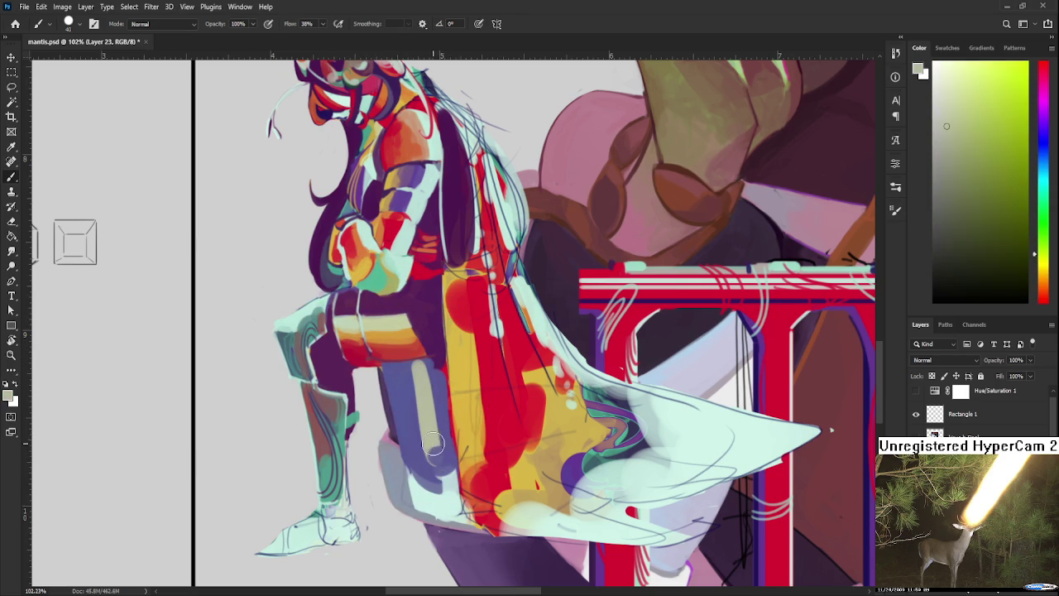
{"action": "left_click", "coordinate": [439, 389], "text": "alt"}
{"action": "left_click", "coordinate": [445, 451], "text": "alt"}
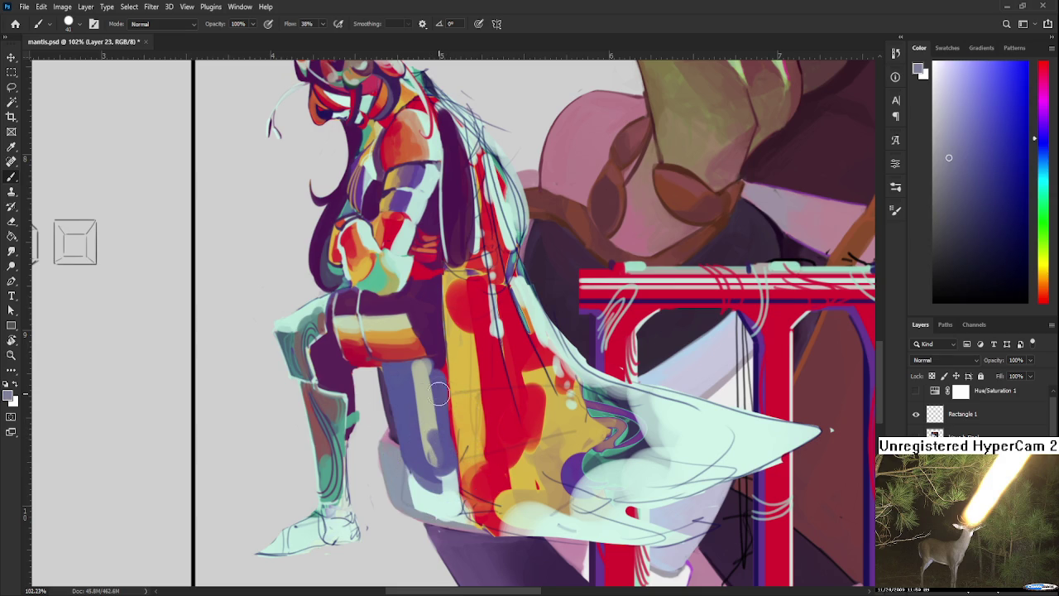
{"action": "left_click", "coordinate": [406, 333], "text": "alt"}
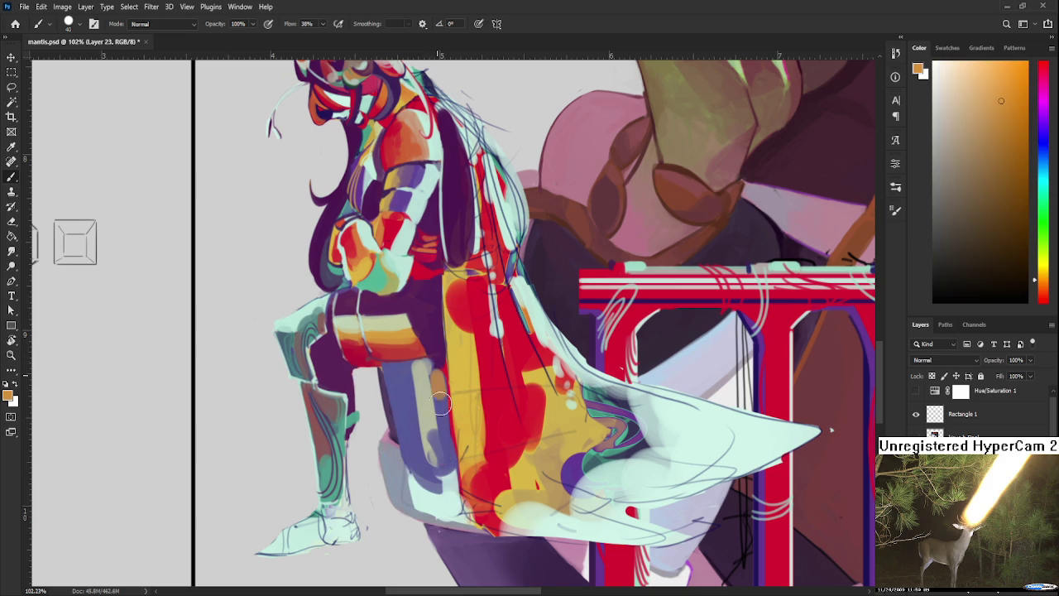
{"action": "left_click_drag", "start_coordinate": [440, 375], "coordinate": [445, 473]}
Sample pale tones, recentre the knight, and briefly switch to the Eraser and back to the Brush.
{"action": "left_click", "coordinate": [431, 422], "text": "alt"}
{"action": "left_click", "coordinate": [433, 450], "text": "alt"}
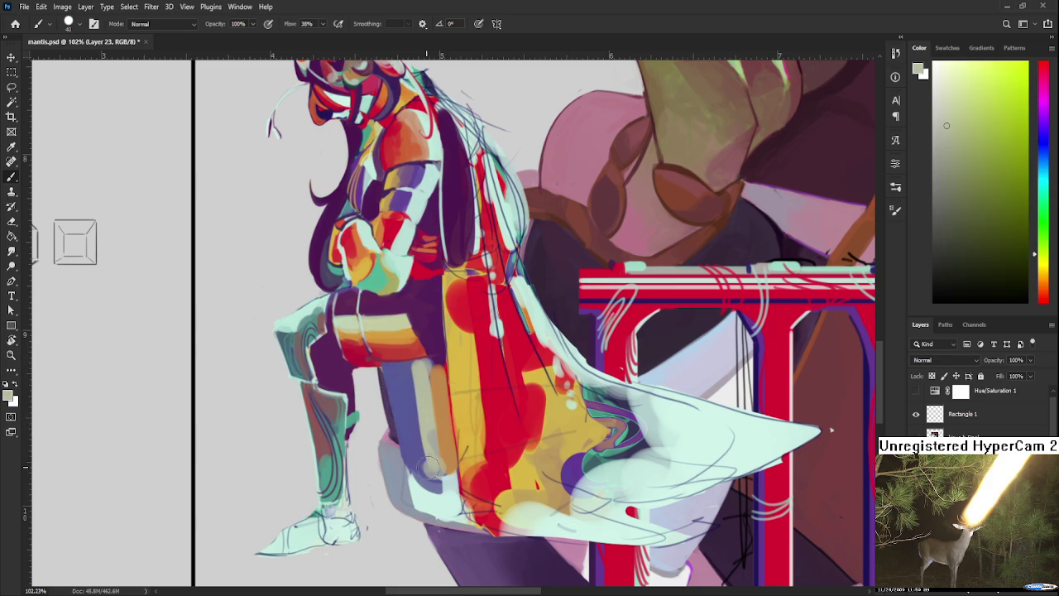
{"action": "left_click", "coordinate": [437, 463], "text": "alt"}
{"action": "left_click", "coordinate": [439, 469], "text": "alt"}
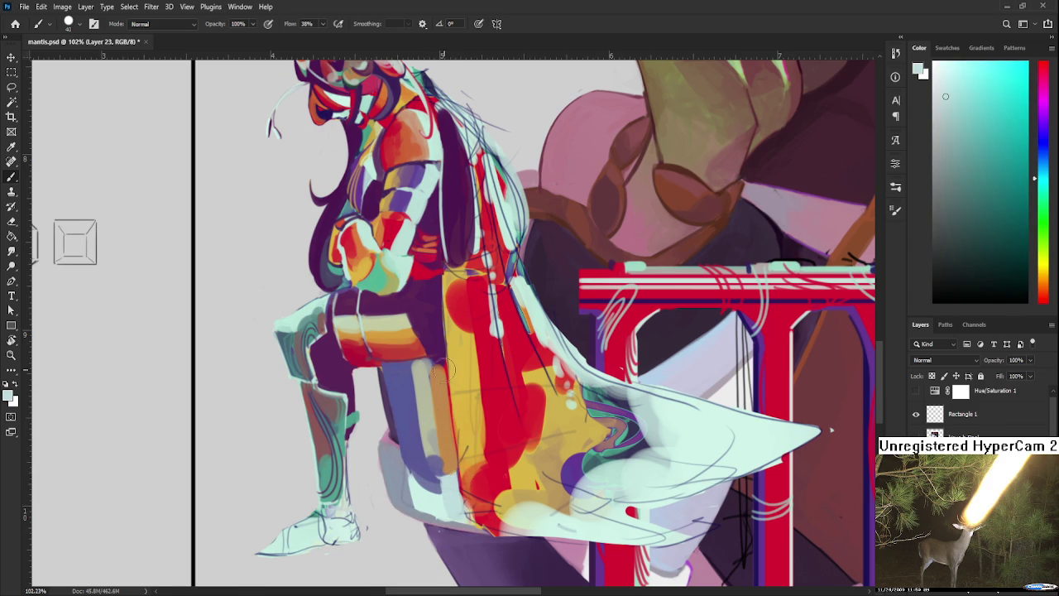
{"action": "scroll", "coordinate": [463, 476], "scroll_direction": "down", "scroll_amount": 3}
{"action": "scroll", "coordinate": [513, 396], "scroll_direction": "down", "scroll_amount": 3}
{"action": "scroll", "coordinate": [522, 399], "scroll_direction": "up", "scroll_amount": 3}
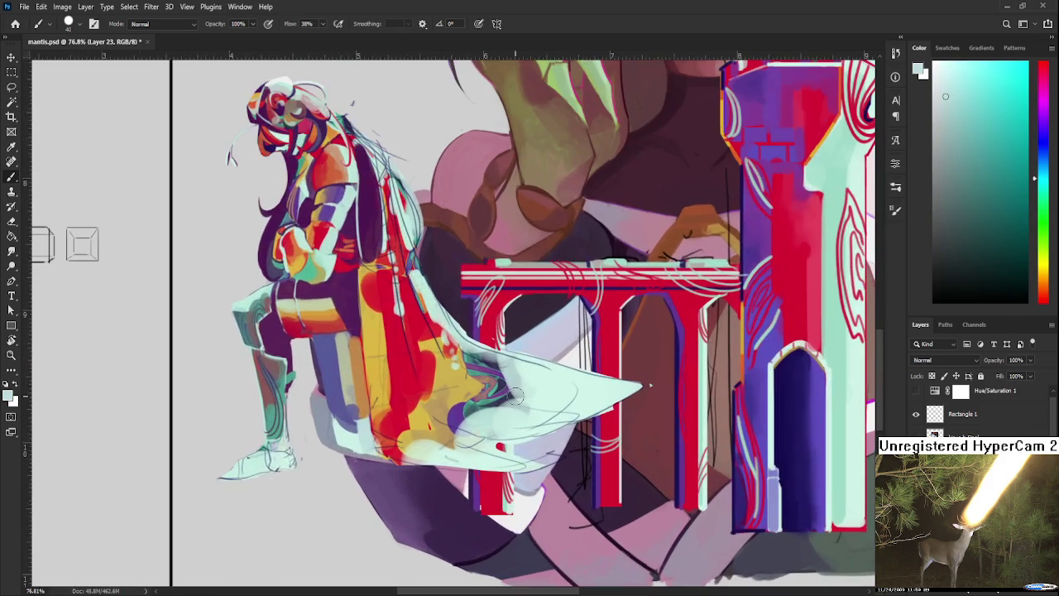
{"action": "left_click_drag", "start_coordinate": [514, 397], "coordinate": [584, 391]}
{"action": "key", "text": "e"}
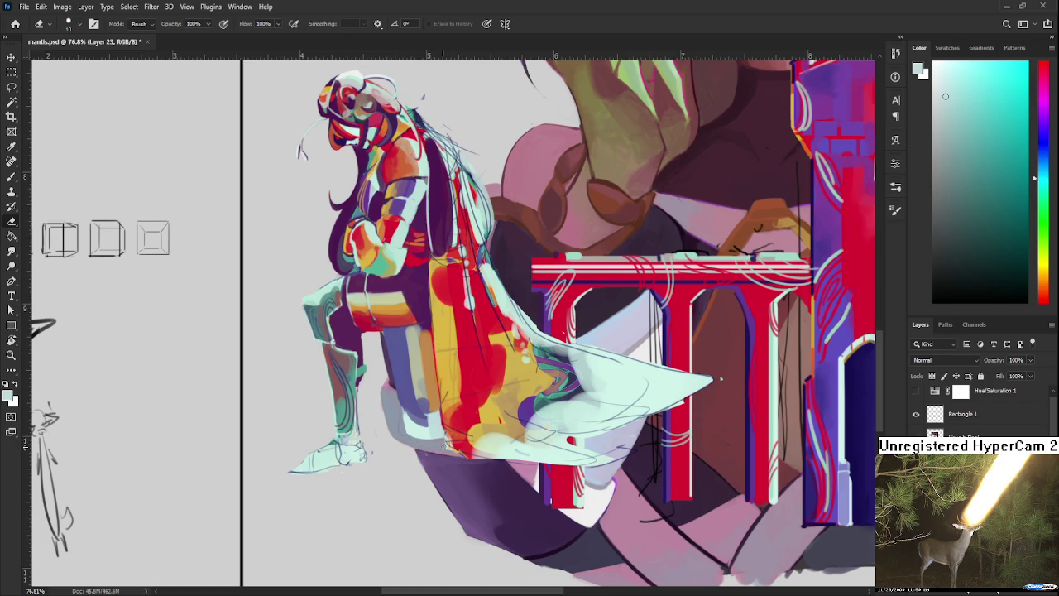
{"action": "scroll", "coordinate": [443, 448], "scroll_direction": "up", "scroll_amount": 2}
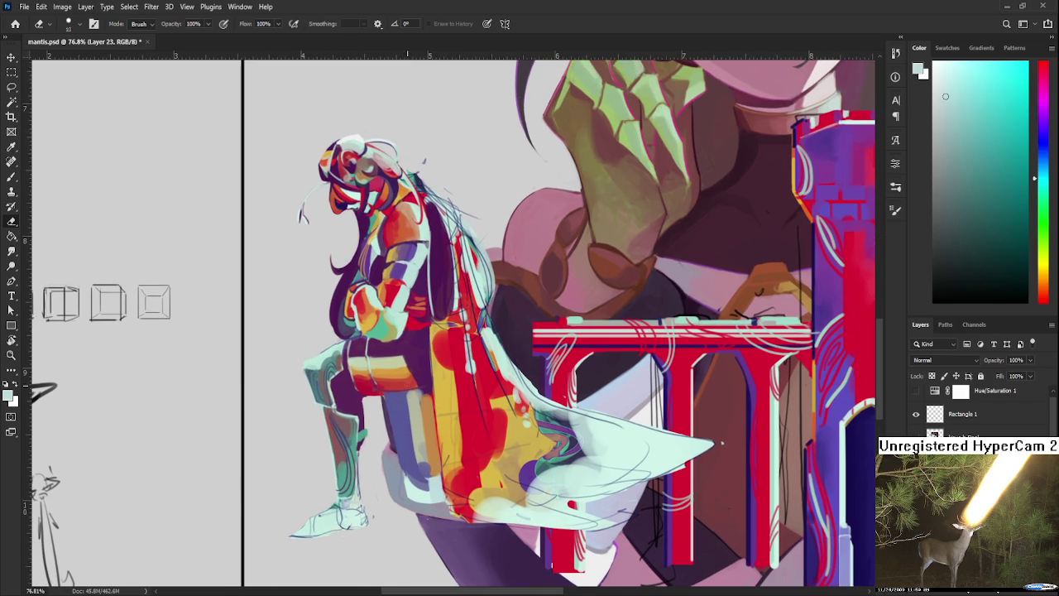
{"action": "key", "text": "b"}
Brighten the seat's left and top edges below the knee with pale grey-yellow.
{"action": "left_click", "coordinate": [418, 387], "text": "alt"}
{"action": "left_click", "coordinate": [425, 402], "text": "alt"}
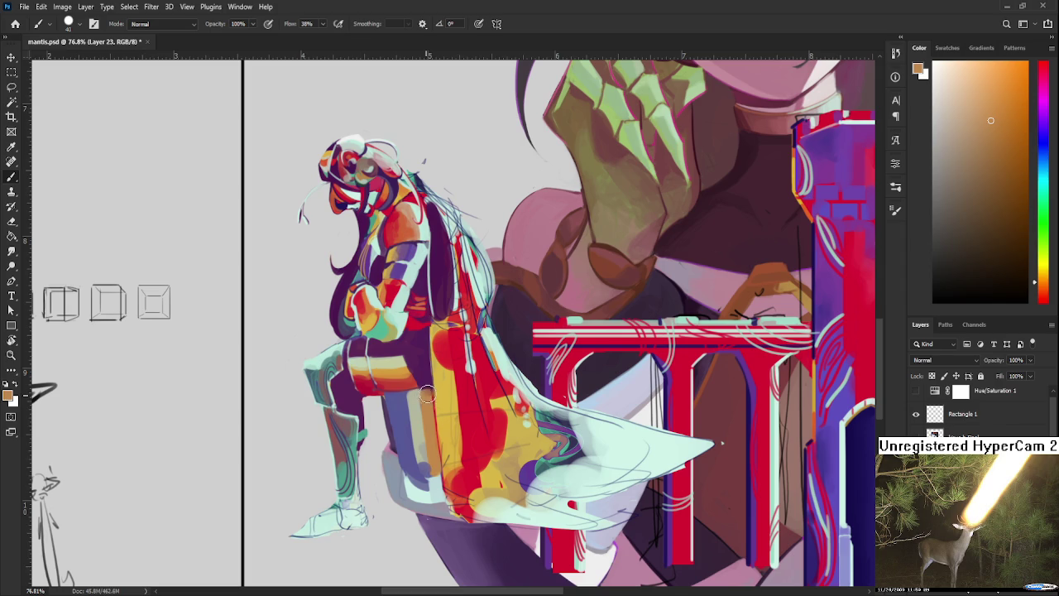
{"action": "left_click", "coordinate": [431, 402], "text": "alt"}
{"action": "left_click", "coordinate": [422, 402], "text": "alt"}
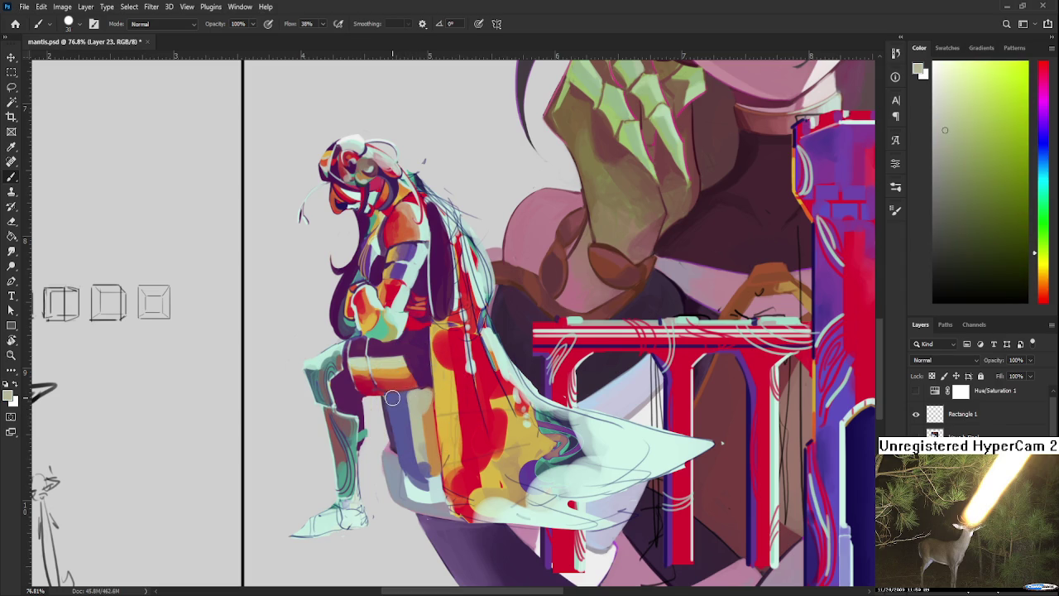
{"action": "left_click_drag", "start_coordinate": [386, 398], "coordinate": [396, 457]}
{"action": "left_click_drag", "start_coordinate": [387, 399], "coordinate": [400, 468]}
{"action": "left_click", "coordinate": [404, 406], "text": "alt"}
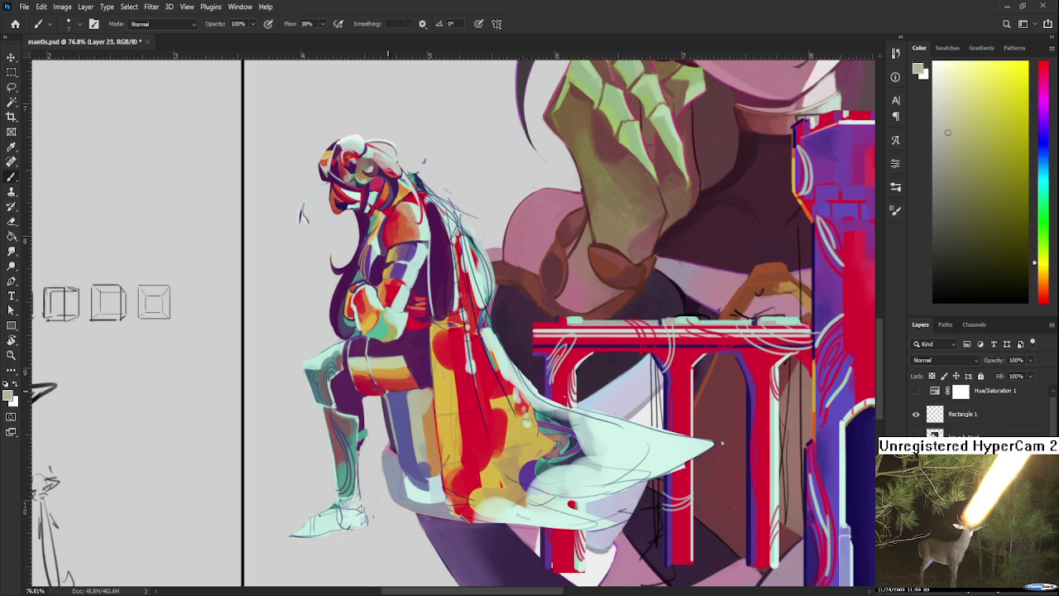
{"action": "left_click_drag", "start_coordinate": [392, 393], "coordinate": [411, 393]}
Sample blue-purple, grey-beige and robe red from around the seat.
{"action": "left_click", "coordinate": [396, 402], "text": "alt"}
{"action": "left_click", "coordinate": [394, 395], "text": "alt"}
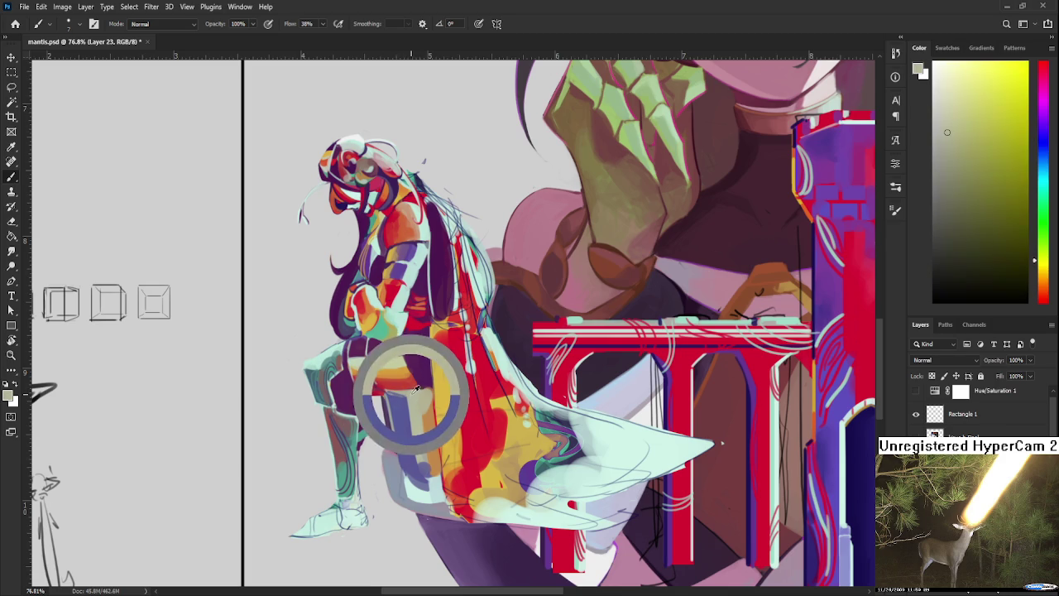
{"action": "left_click", "coordinate": [412, 389], "text": "alt"}
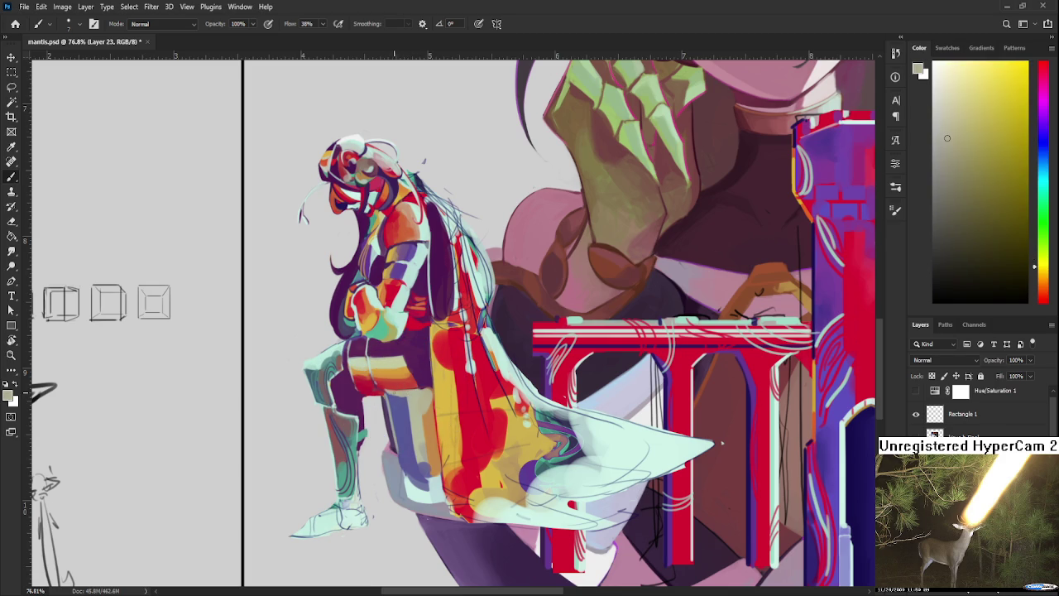
{"action": "left_click", "coordinate": [389, 390], "text": "alt"}
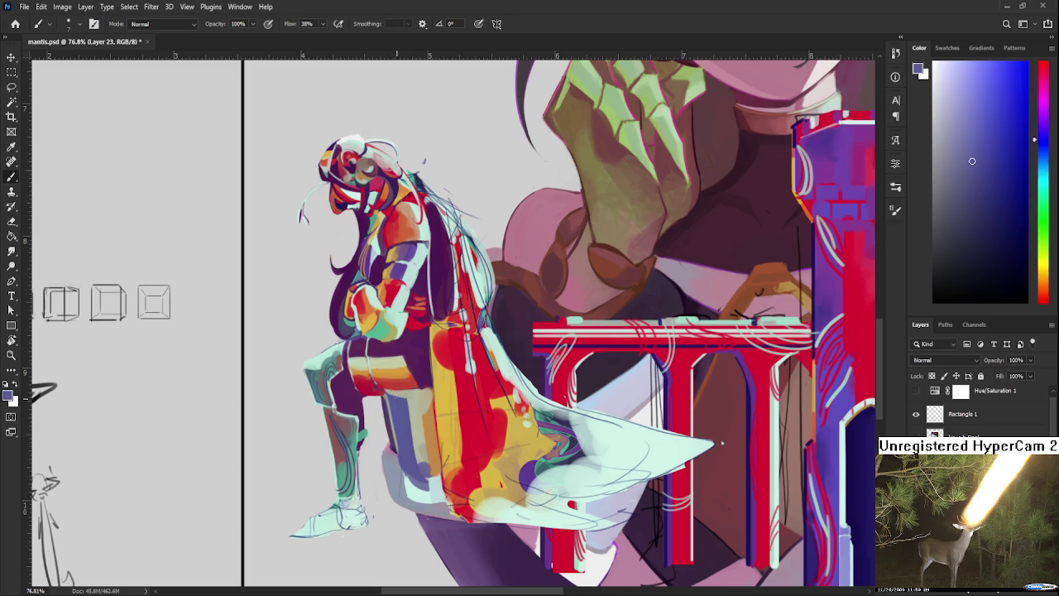
{"action": "left_click", "coordinate": [389, 396], "text": "alt"}
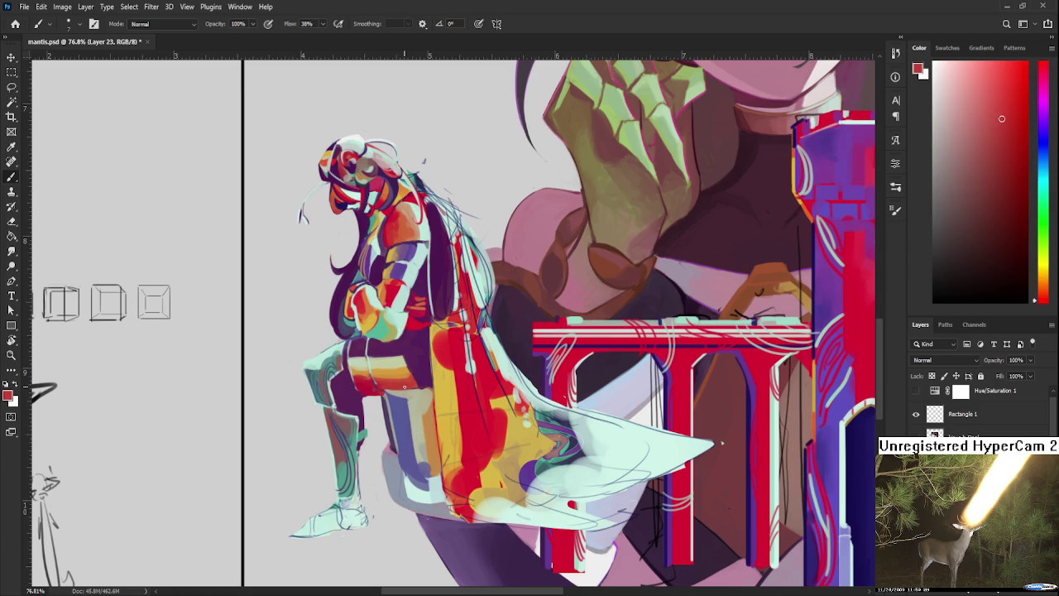
{"action": "scroll", "coordinate": [404, 387], "scroll_direction": "down", "scroll_amount": 3}
Paint a darker blue-purple stroke along the seat's left edge.
{"action": "scroll", "coordinate": [403, 387], "scroll_direction": "down", "scroll_amount": 2}
{"action": "scroll", "coordinate": [406, 393], "scroll_direction": "up", "scroll_amount": 2}
{"action": "scroll", "coordinate": [409, 405], "scroll_direction": "up", "scroll_amount": 3}
{"action": "scroll", "coordinate": [409, 405], "scroll_direction": "up", "scroll_amount": 1}
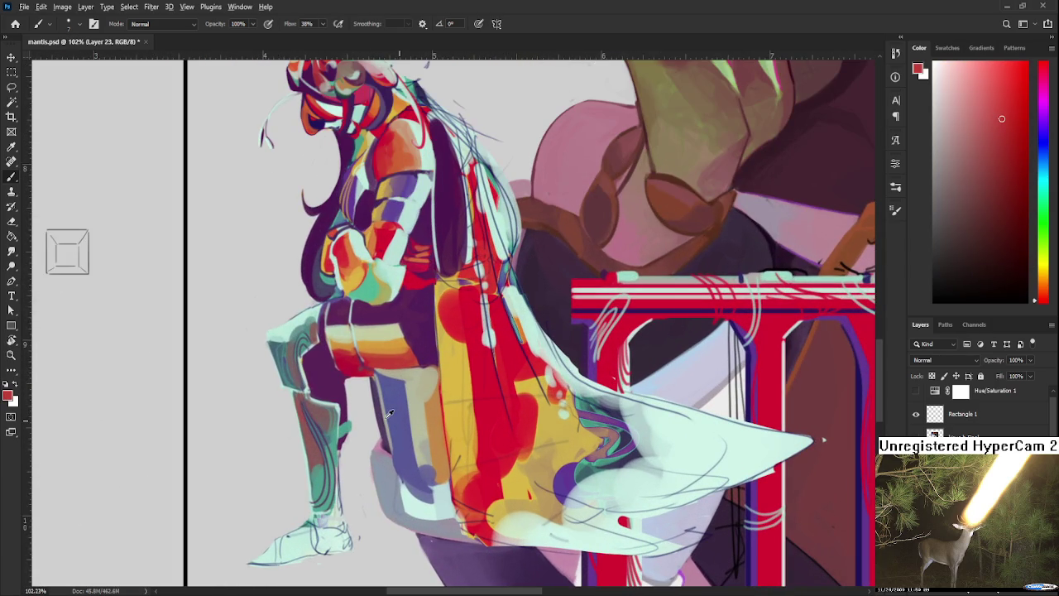
{"action": "left_click", "coordinate": [388, 404], "text": "alt"}
{"action": "left_click_drag", "start_coordinate": [376, 374], "coordinate": [392, 440]}
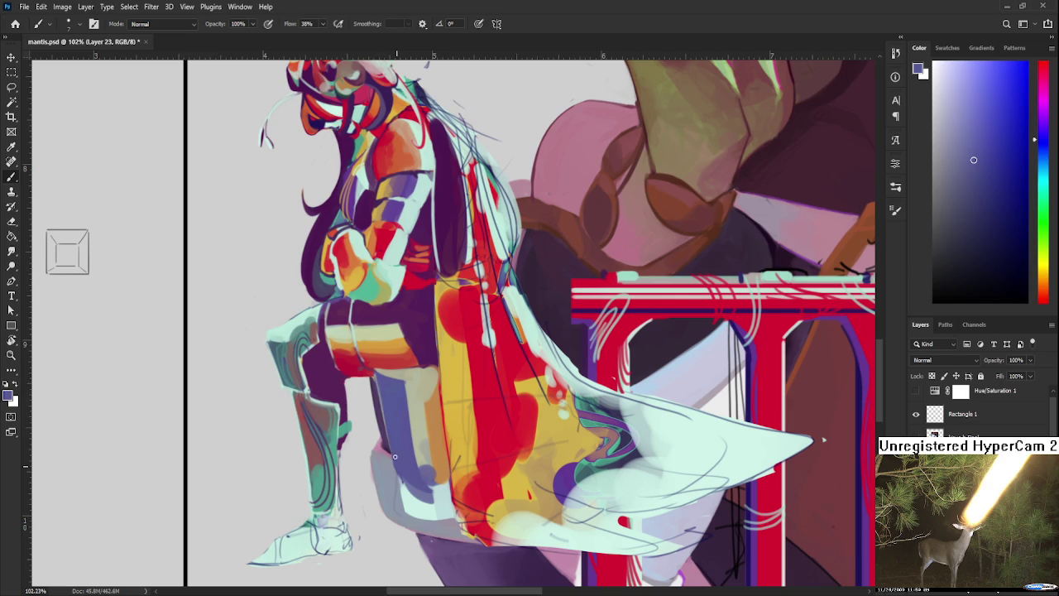
Add a small red stroke on the seat with a larger brush, then sample light cyan.
{"action": "left_click_drag", "start_coordinate": [399, 351], "coordinate": [404, 367]}
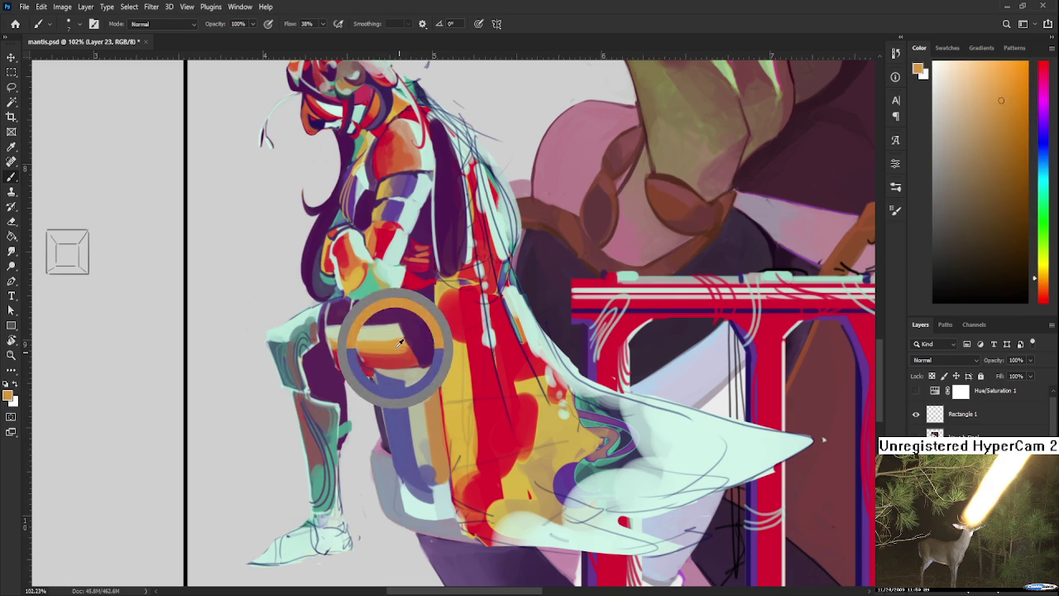
{"action": "key", "text": "bracketright"}
{"action": "key", "text": "bracketright"}
{"action": "key", "text": "bracketright"}
{"action": "left_click_drag", "start_coordinate": [439, 460], "coordinate": [445, 464]}
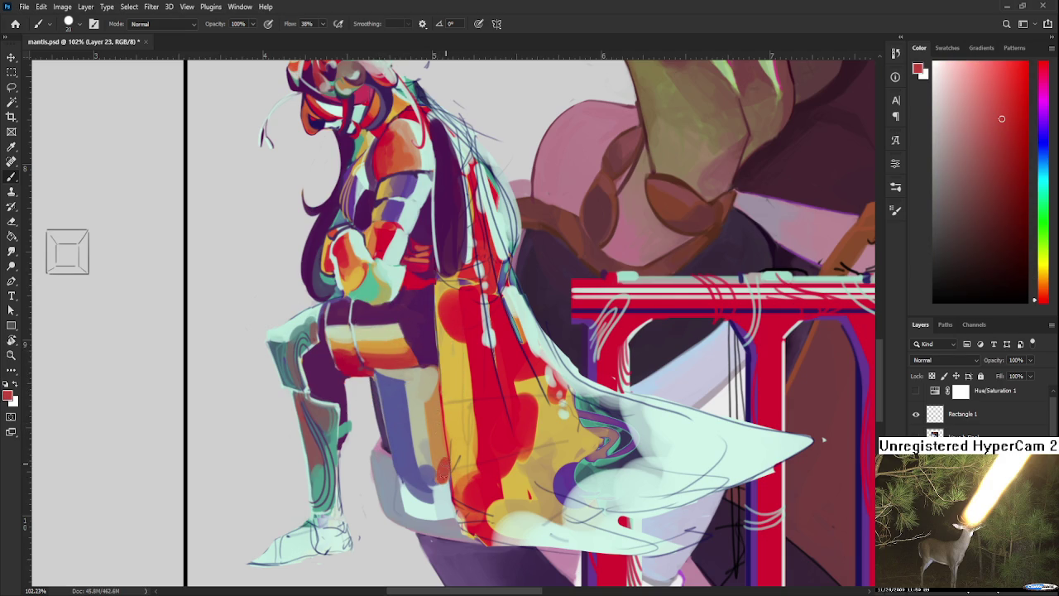
{"action": "left_click", "coordinate": [439, 464], "text": "alt"}
{"action": "left_click", "coordinate": [425, 402], "text": "alt"}
{"action": "mouse_move", "coordinate": [437, 449]}
{"action": "left_mouse_down"}
{"action": "mouse_move", "coordinate": [443, 489]}
{"action": "mouse_move", "coordinate": [435, 472]}
{"action": "left_mouse_up"}
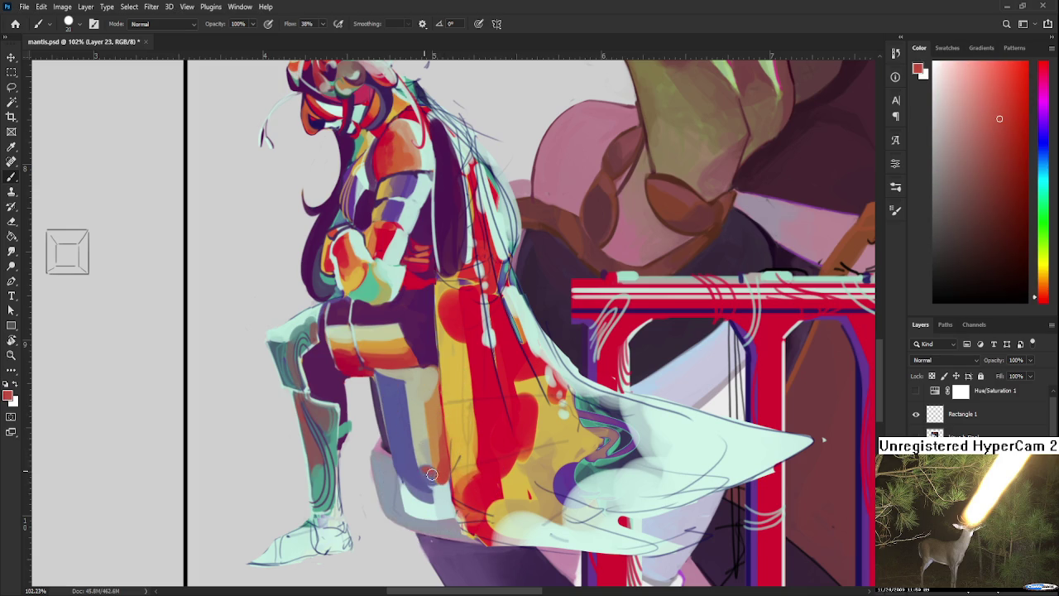
{"action": "left_click", "coordinate": [441, 500], "text": "alt"}
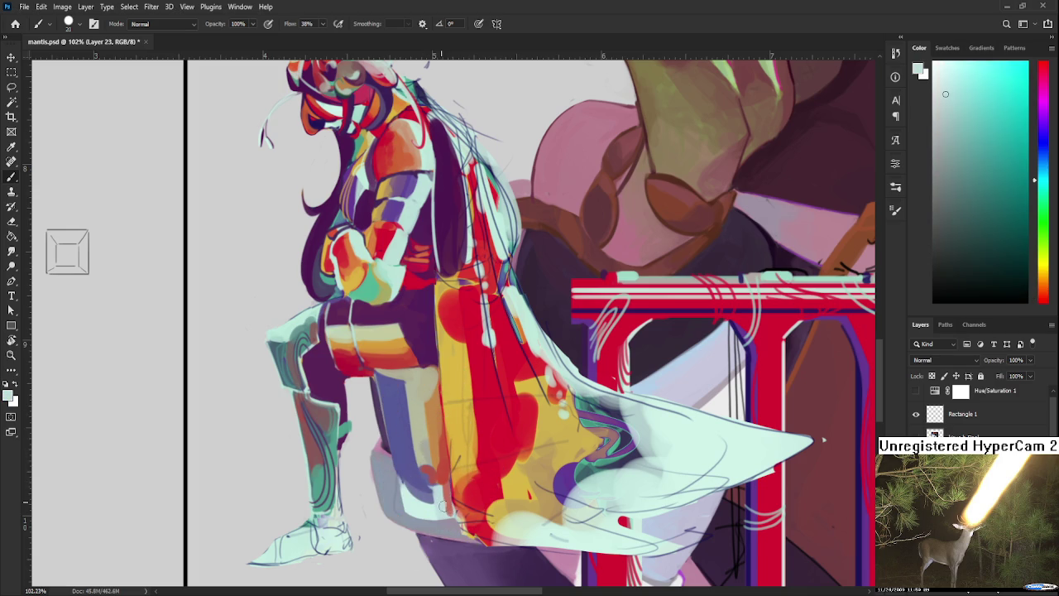
Zoom out to check the whole piece, zoom back in, and sample a colour from the figure.
{"action": "scroll", "coordinate": [449, 509], "scroll_direction": "down", "scroll_amount": 2}
{"action": "scroll", "coordinate": [454, 501], "scroll_direction": "down", "scroll_amount": 3}
{"action": "scroll", "coordinate": [459, 490], "scroll_direction": "down", "scroll_amount": 2}
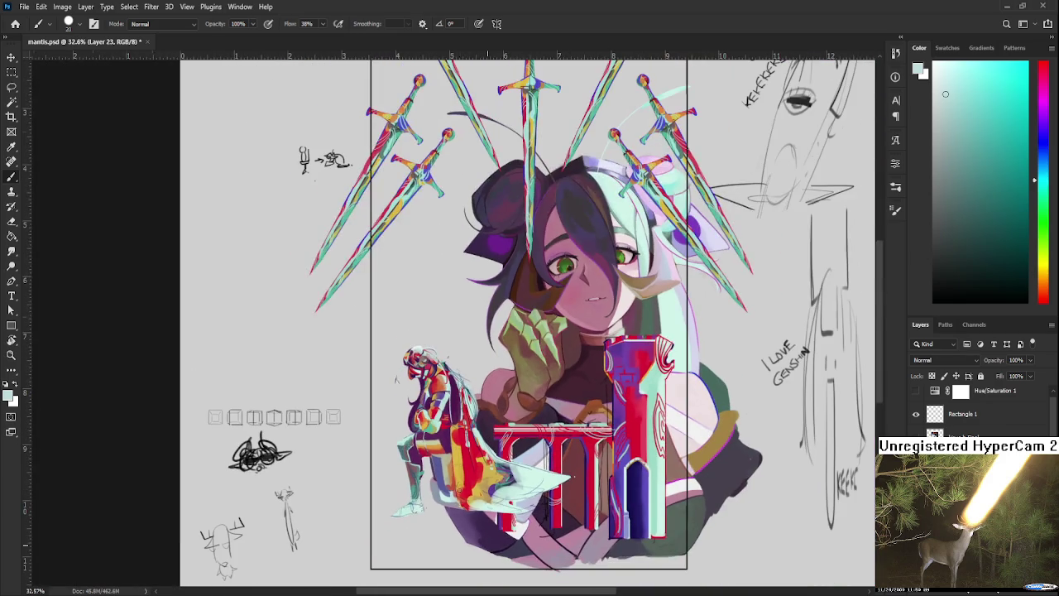
{"action": "scroll", "coordinate": [460, 490], "scroll_direction": "up", "scroll_amount": 1}
{"action": "scroll", "coordinate": [457, 487], "scroll_direction": "up", "scroll_amount": 1}
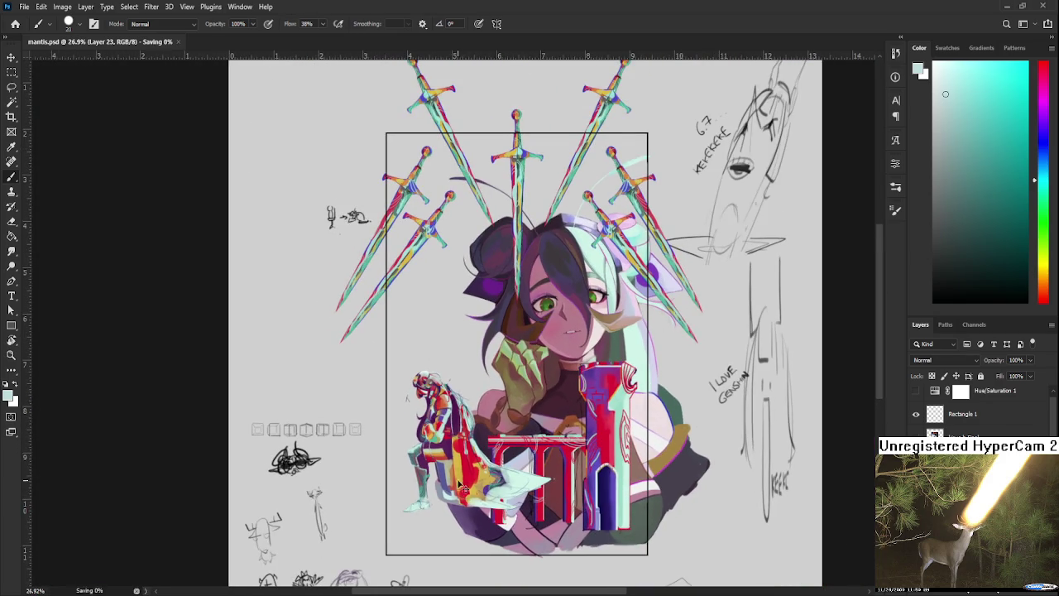
{"action": "scroll", "coordinate": [453, 480], "scroll_direction": "up", "scroll_amount": 1}
{"action": "scroll", "coordinate": [447, 472], "scroll_direction": "up", "scroll_amount": 2}
{"action": "scroll", "coordinate": [445, 469], "scroll_direction": "up", "scroll_amount": 1}
{"action": "scroll", "coordinate": [444, 472], "scroll_direction": "down", "scroll_amount": 3}
{"action": "scroll", "coordinate": [438, 456], "scroll_direction": "up", "scroll_amount": 3}
{"action": "scroll", "coordinate": [436, 443], "scroll_direction": "down", "scroll_amount": 1}
{"action": "scroll", "coordinate": [437, 443], "scroll_direction": "down", "scroll_amount": 1}
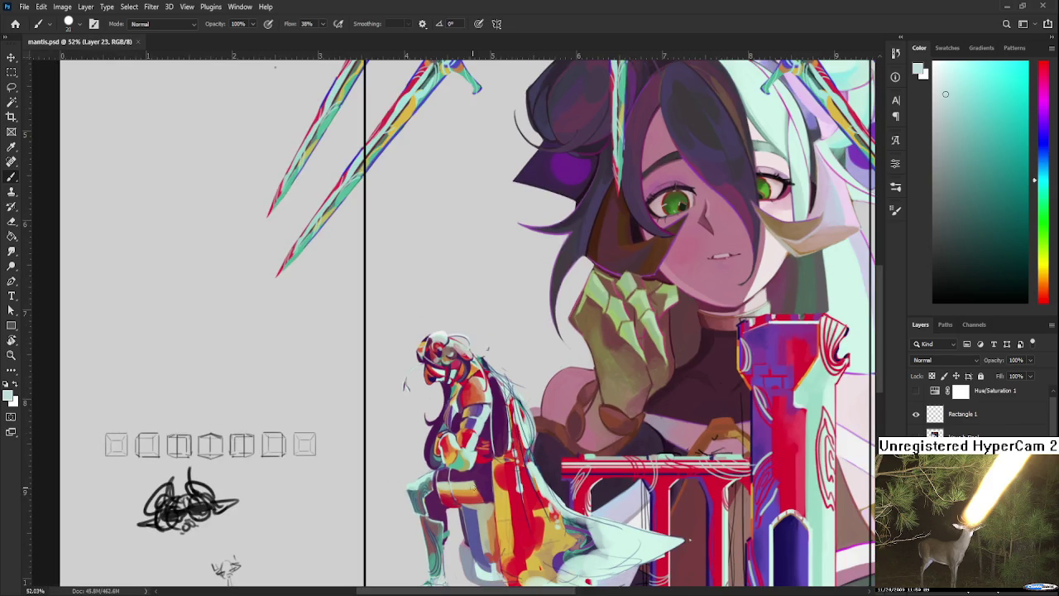
{"action": "left_click", "coordinate": [483, 398], "text": "alt"}
Draw a white curve across the knight's knee, then pick dark purple as the paint colour.
{"action": "scroll", "coordinate": [484, 395], "scroll_direction": "up", "scroll_amount": 3}
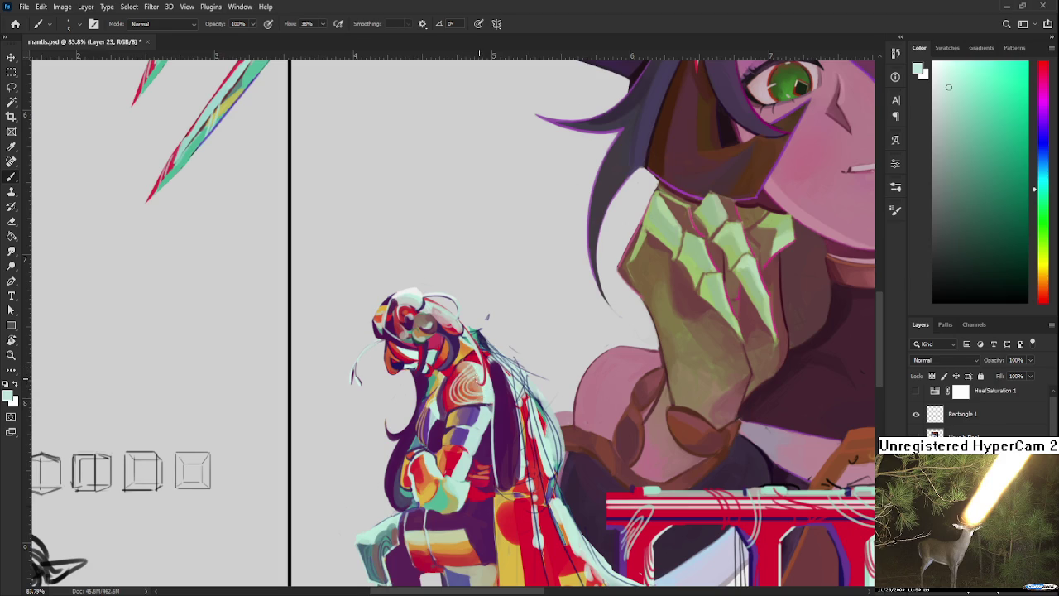
{"action": "scroll", "coordinate": [472, 406], "scroll_direction": "down", "scroll_amount": 3}
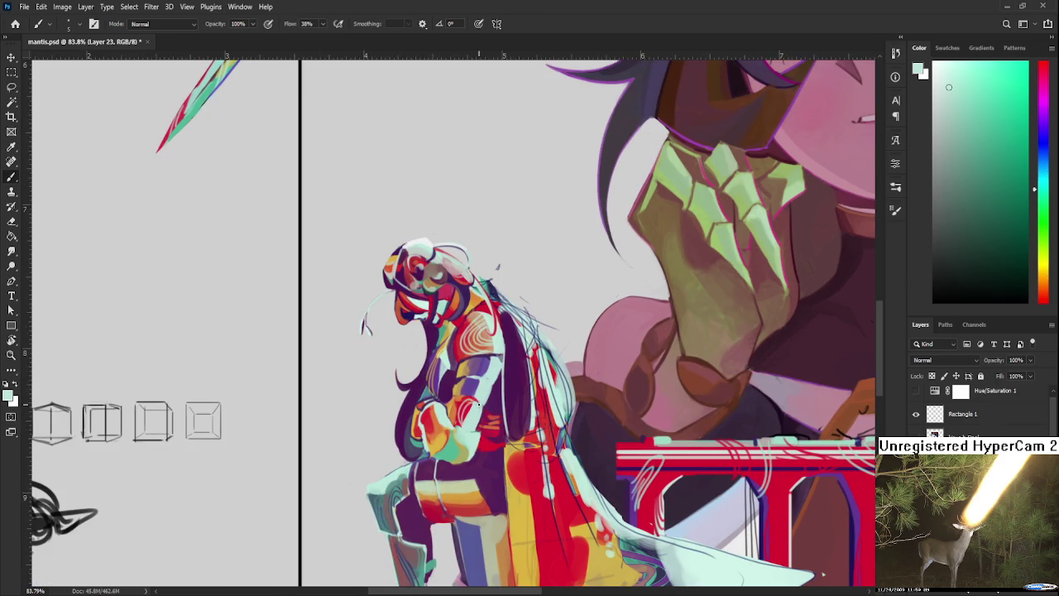
{"action": "left_click_drag", "start_coordinate": [432, 478], "coordinate": [483, 508]}
{"action": "left_click_drag", "start_coordinate": [418, 486], "coordinate": [481, 505]}
{"action": "scroll", "coordinate": [472, 494], "scroll_direction": "down", "scroll_amount": 1}
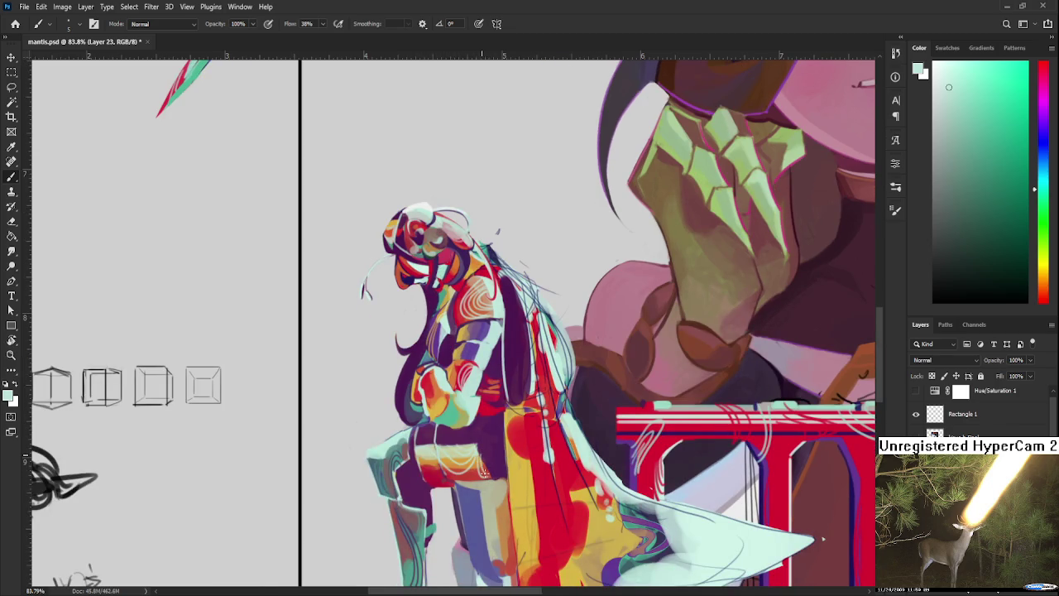
{"action": "left_click", "coordinate": [487, 455], "text": "alt"}
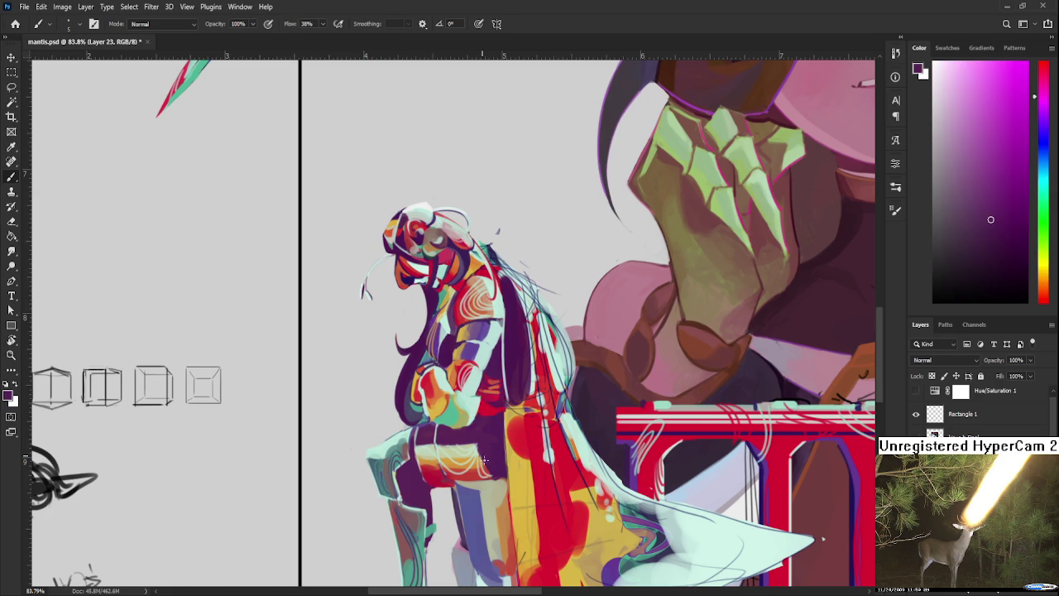
{"action": "scroll", "coordinate": [478, 450], "scroll_direction": "down", "scroll_amount": 3}
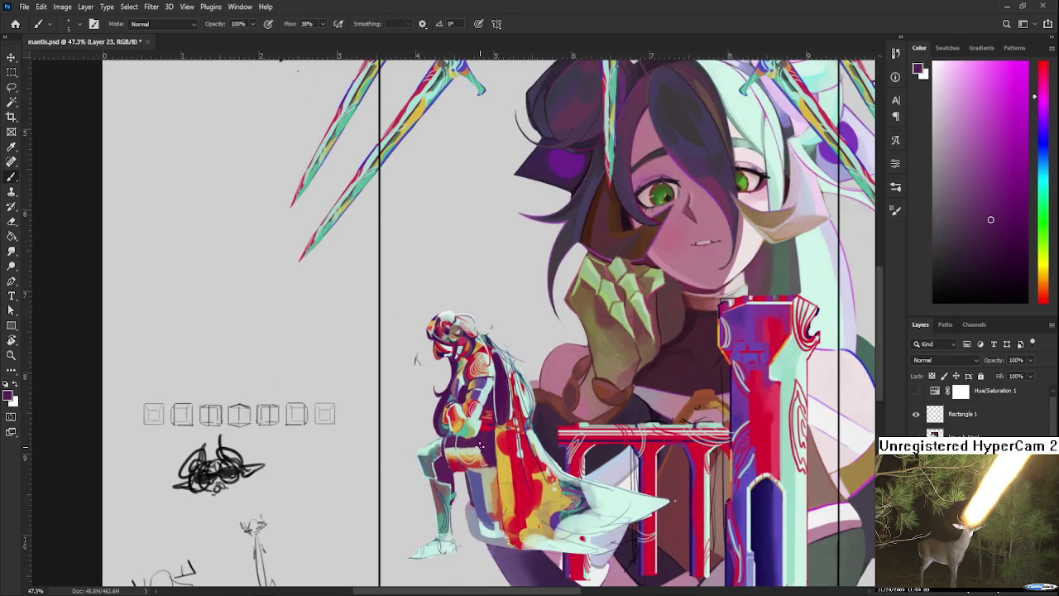
Zoom in and out around the seated knight to frame the cape, briefly trying the Eraser.
{"action": "scroll", "coordinate": [480, 443], "scroll_direction": "up", "scroll_amount": 1}
{"action": "scroll", "coordinate": [487, 484], "scroll_direction": "down", "scroll_amount": 1}
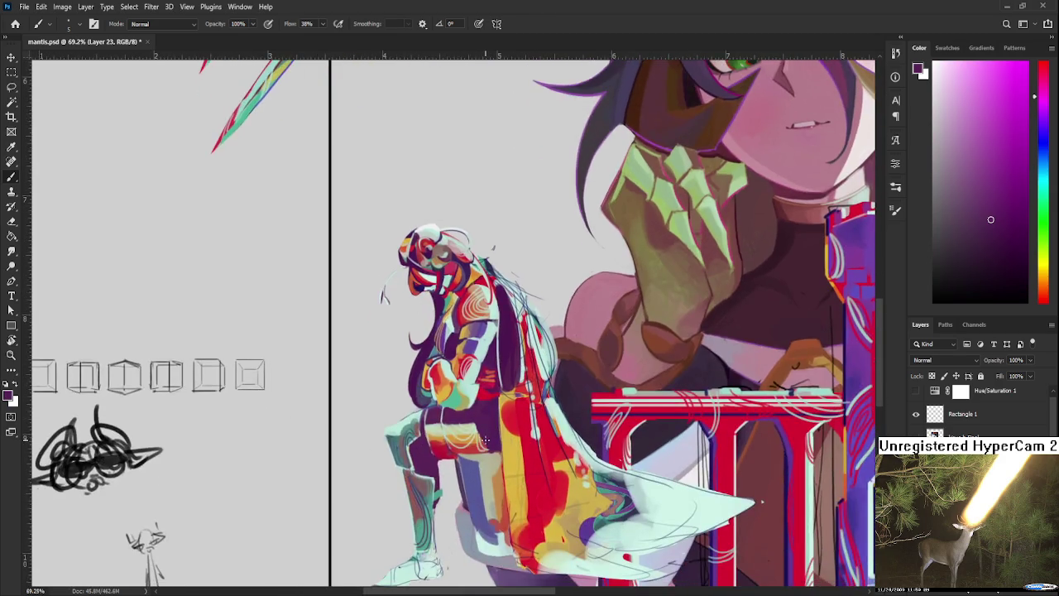
{"action": "scroll", "coordinate": [483, 418], "scroll_direction": "down", "scroll_amount": 2}
{"action": "scroll", "coordinate": [494, 323], "scroll_direction": "down", "scroll_amount": 1}
{"action": "scroll", "coordinate": [464, 323], "scroll_direction": "up", "scroll_amount": 1}
{"action": "scroll", "coordinate": [438, 321], "scroll_direction": "up", "scroll_amount": 2}
{"action": "scroll", "coordinate": [469, 333], "scroll_direction": "down", "scroll_amount": 1}
{"action": "scroll", "coordinate": [496, 315], "scroll_direction": "up", "scroll_amount": 1}
{"action": "scroll", "coordinate": [530, 281], "scroll_direction": "up", "scroll_amount": 1}
{"action": "key", "text": "e"}
{"action": "scroll", "coordinate": [541, 264], "scroll_direction": "down", "scroll_amount": 3}
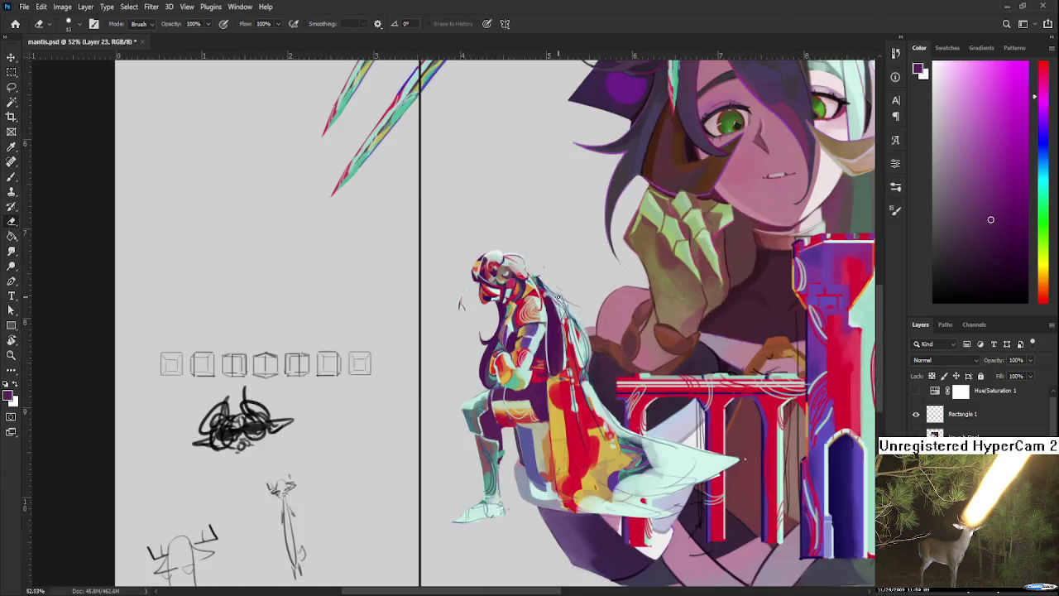
{"action": "scroll", "coordinate": [485, 305], "scroll_direction": "up", "scroll_amount": 1}
{"action": "scroll", "coordinate": [560, 372], "scroll_direction": "up", "scroll_amount": 2}
{"action": "scroll", "coordinate": [560, 373], "scroll_direction": "up", "scroll_amount": 1}
{"action": "scroll", "coordinate": [559, 372], "scroll_direction": "down", "scroll_amount": 1}
{"action": "scroll", "coordinate": [558, 371], "scroll_direction": "down", "scroll_amount": 2}
{"action": "key", "text": "b"}
{"action": "scroll", "coordinate": [559, 373], "scroll_direction": "up", "scroll_amount": 1}
{"action": "scroll", "coordinate": [563, 389], "scroll_direction": "up", "scroll_amount": 1}
{"action": "scroll", "coordinate": [569, 430], "scroll_direction": "down", "scroll_amount": 1}
Pick a darker colour and paint a dark purple band down the knight's red cape.
{"action": "mouse_move", "coordinate": [570, 421]}
{"action": "left_mouse_down"}
{"action": "mouse_move", "coordinate": [538, 348]}
{"action": "mouse_move", "coordinate": [428, 364]}
{"action": "left_mouse_up"}
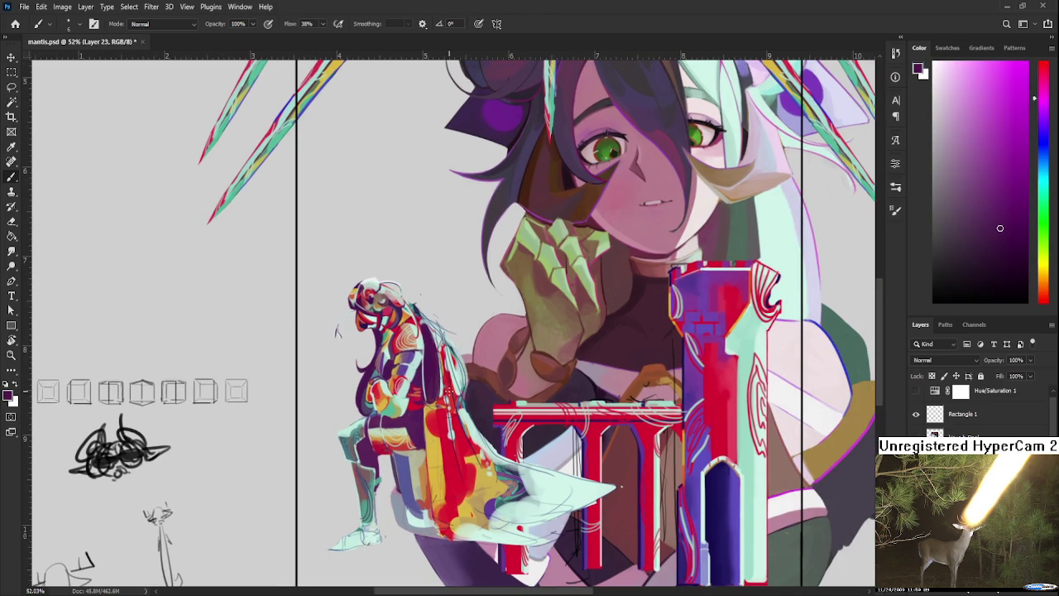
{"action": "mouse_move", "coordinate": [435, 427]}
{"action": "left_mouse_down"}
{"action": "mouse_move", "coordinate": [431, 396]}
{"action": "mouse_move", "coordinate": [429, 456]}
{"action": "left_mouse_up"}
{"action": "mouse_move", "coordinate": [429, 398]}
{"action": "left_mouse_down"}
{"action": "mouse_move", "coordinate": [427, 347]}
{"action": "mouse_move", "coordinate": [439, 513]}
{"action": "left_mouse_up"}
{"action": "mouse_move", "coordinate": [432, 452]}
{"action": "left_mouse_down"}
{"action": "mouse_move", "coordinate": [443, 510]}
{"action": "mouse_move", "coordinate": [437, 366]}
{"action": "mouse_move", "coordinate": [454, 502]}
{"action": "left_mouse_up"}
{"action": "mouse_move", "coordinate": [451, 423]}
{"action": "left_mouse_down"}
{"action": "mouse_move", "coordinate": [455, 505]}
{"action": "mouse_move", "coordinate": [446, 521]}
{"action": "mouse_move", "coordinate": [455, 505]}
{"action": "mouse_move", "coordinate": [463, 521]}
{"action": "mouse_move", "coordinate": [470, 515]}
{"action": "mouse_move", "coordinate": [444, 533]}
{"action": "mouse_move", "coordinate": [497, 506]}
{"action": "mouse_move", "coordinate": [457, 524]}
{"action": "mouse_move", "coordinate": [465, 479]}
{"action": "mouse_move", "coordinate": [488, 501]}
{"action": "mouse_move", "coordinate": [548, 503]}
{"action": "left_mouse_up"}
{"action": "left_click", "coordinate": [477, 483], "text": "alt"}
{"action": "left_click", "coordinate": [474, 508], "text": "alt"}
Sample light mint and erase dark paint from the lower end of the cape.
{"action": "key", "text": "e"}
{"action": "key", "text": "b"}
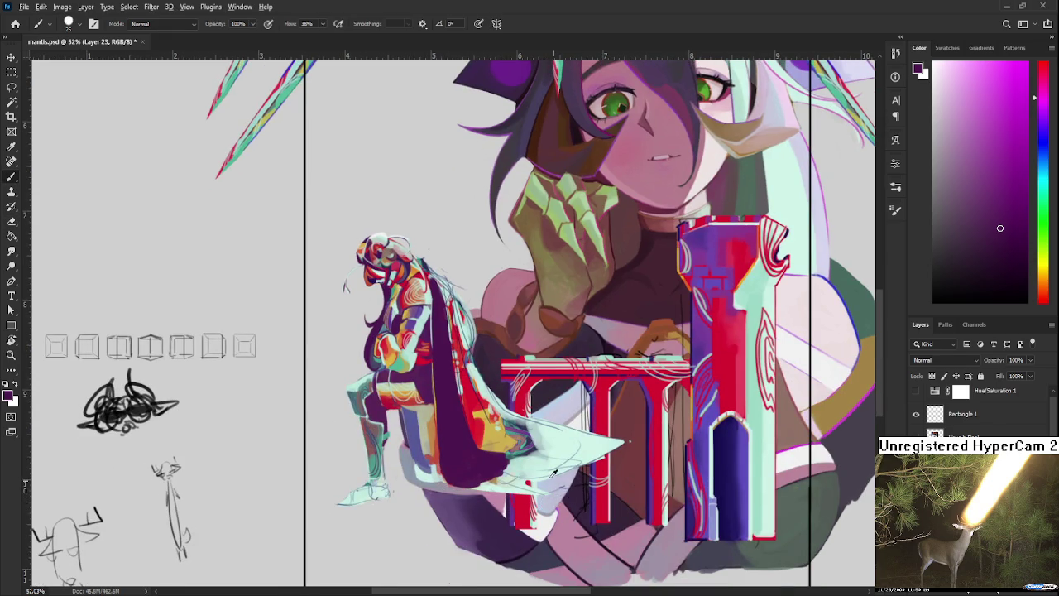
{"action": "left_click", "coordinate": [556, 485], "text": "alt"}
{"action": "key", "text": "e"}
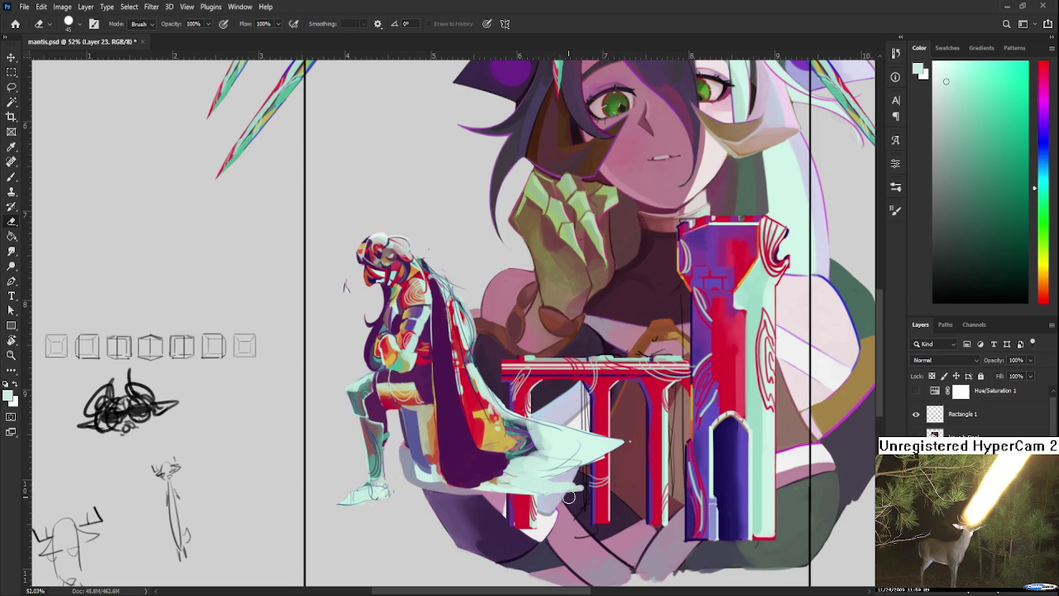
{"action": "left_click_drag", "start_coordinate": [566, 494], "coordinate": [537, 500]}
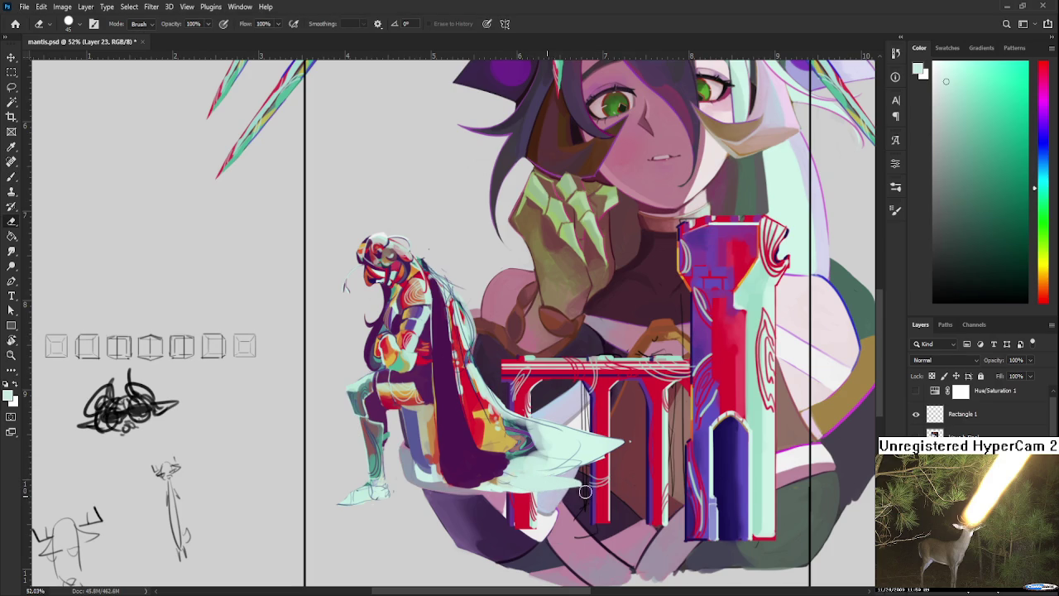
{"action": "left_click_drag", "start_coordinate": [533, 469], "coordinate": [484, 491]}
Sample red, dark purple and light mint from the figure, then stroke mint along the cape's right edge.
{"action": "key", "text": "b"}
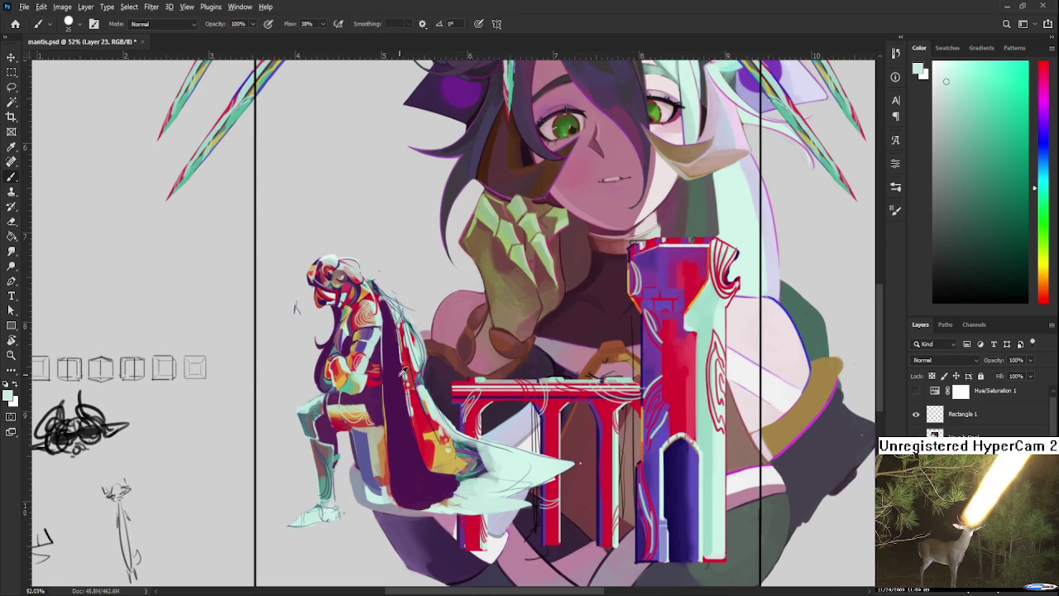
{"action": "left_click", "coordinate": [406, 381], "text": "alt"}
{"action": "left_click_drag", "start_coordinate": [411, 411], "coordinate": [411, 434]}
{"action": "scroll", "coordinate": [411, 435], "scroll_direction": "up", "scroll_amount": 1}
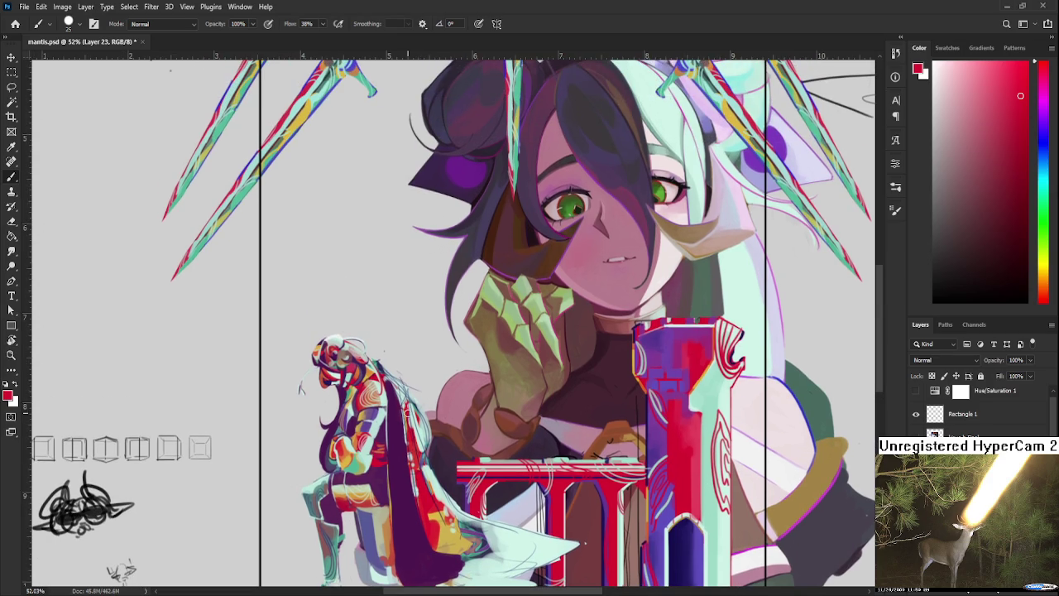
{"action": "left_click", "coordinate": [400, 417], "text": "alt"}
{"action": "left_click", "coordinate": [390, 387], "text": "alt"}
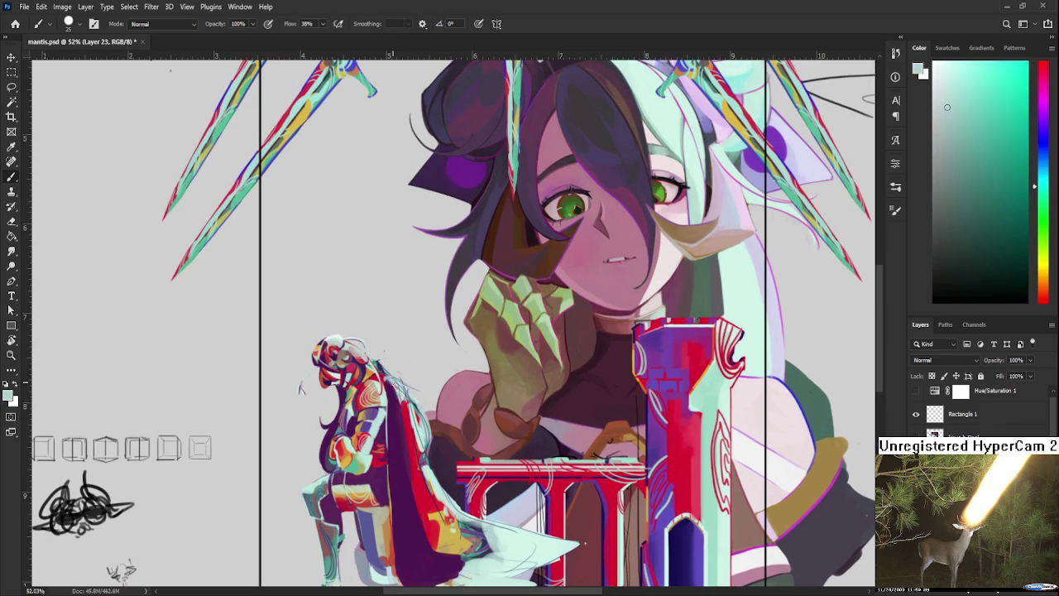
{"action": "left_click", "coordinate": [401, 414], "text": "alt"}
{"action": "left_click", "coordinate": [397, 391], "text": "alt"}
{"action": "left_click", "coordinate": [403, 425], "text": "alt"}
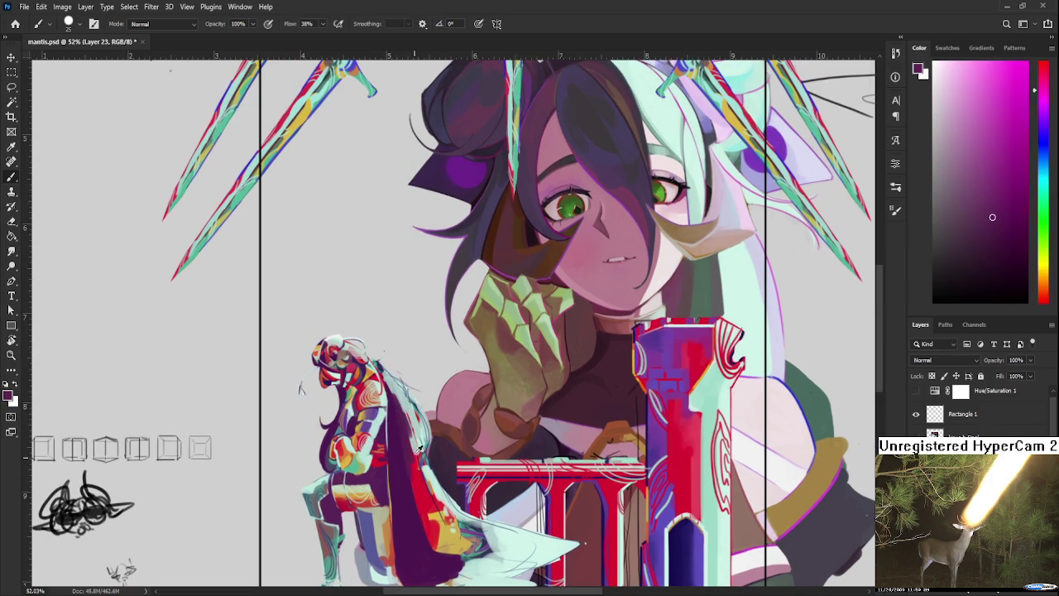
{"action": "left_click", "coordinate": [421, 475], "text": "alt"}
{"action": "left_click_drag", "start_coordinate": [453, 495], "coordinate": [503, 526]}
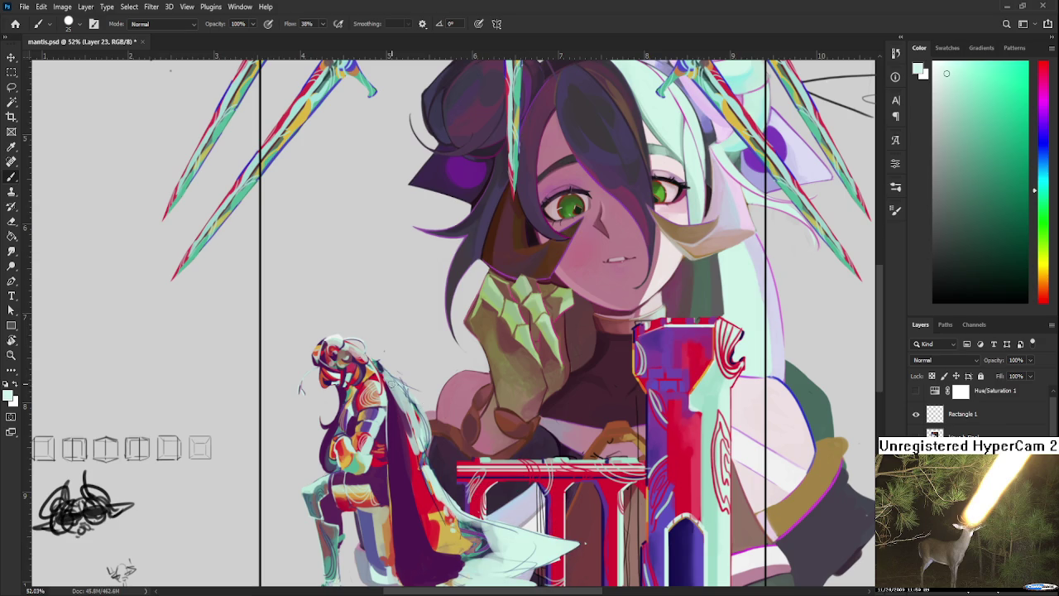
{"action": "mouse_move", "coordinate": [414, 426]}
{"action": "left_mouse_down"}
{"action": "mouse_move", "coordinate": [432, 492]}
{"action": "mouse_move", "coordinate": [408, 417]}
{"action": "left_mouse_up"}
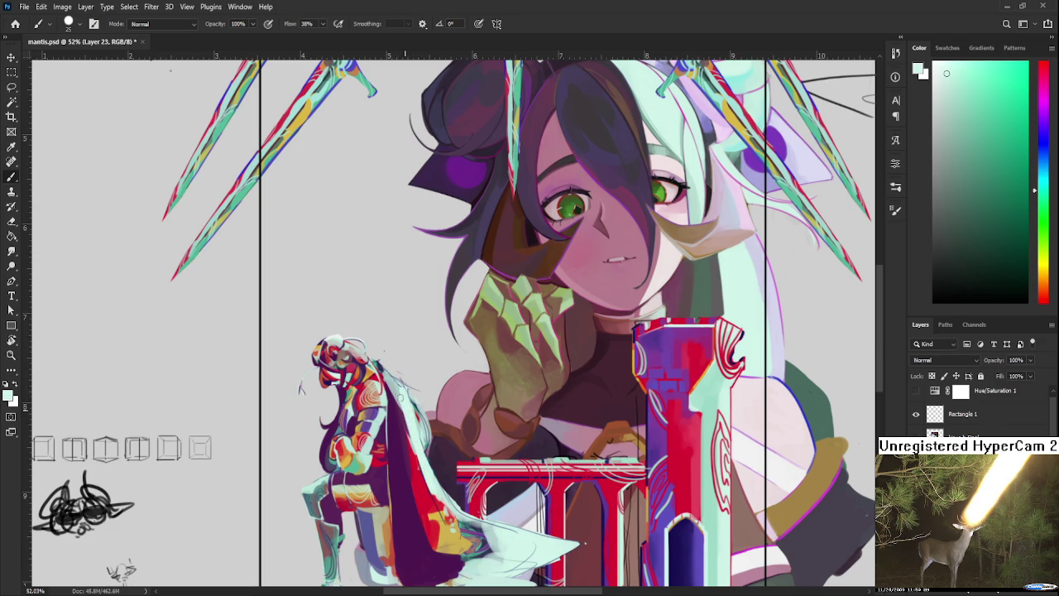
Alternate sampling dark purple and pale mint green from the cape to refine its right edge.
{"action": "left_click", "coordinate": [398, 411], "text": "alt"}
{"action": "left_click", "coordinate": [394, 391], "text": "alt"}
{"action": "key", "text": "e"}
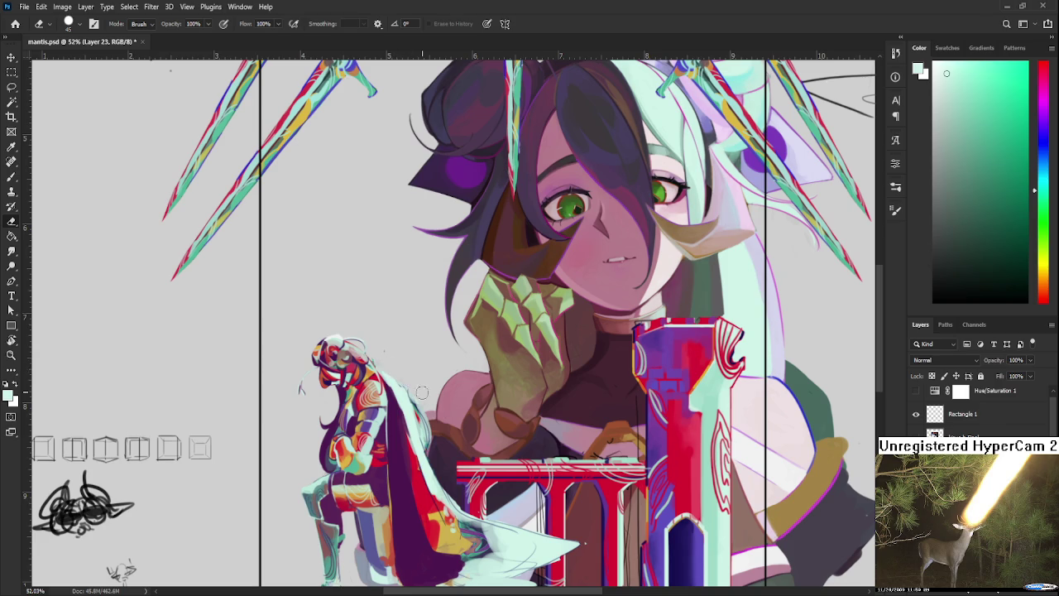
{"action": "key", "text": "b"}
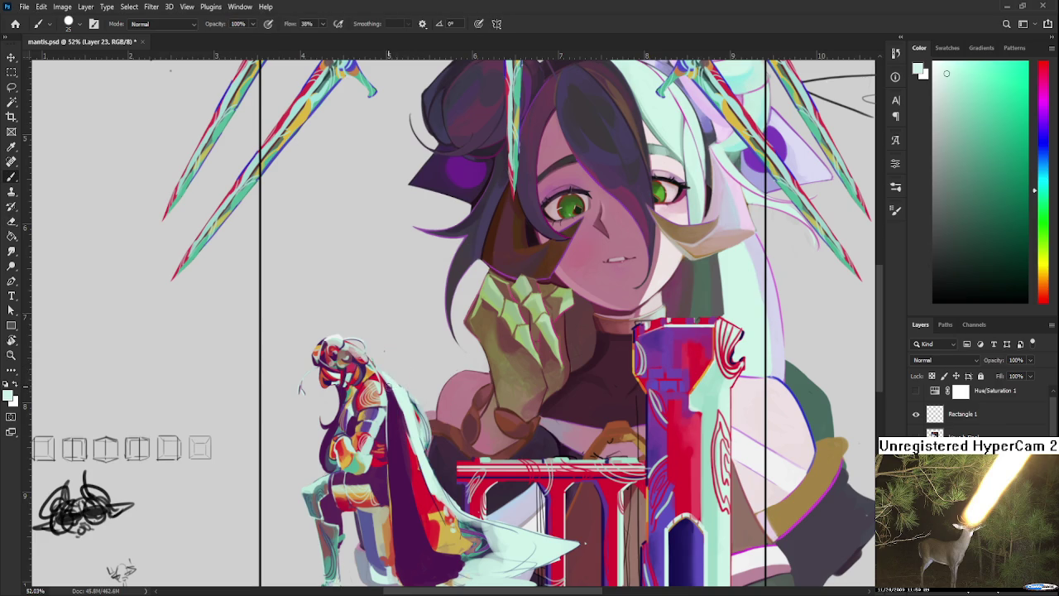
{"action": "left_click", "coordinate": [392, 380], "text": "alt"}
{"action": "left_click", "coordinate": [390, 386], "text": "alt"}
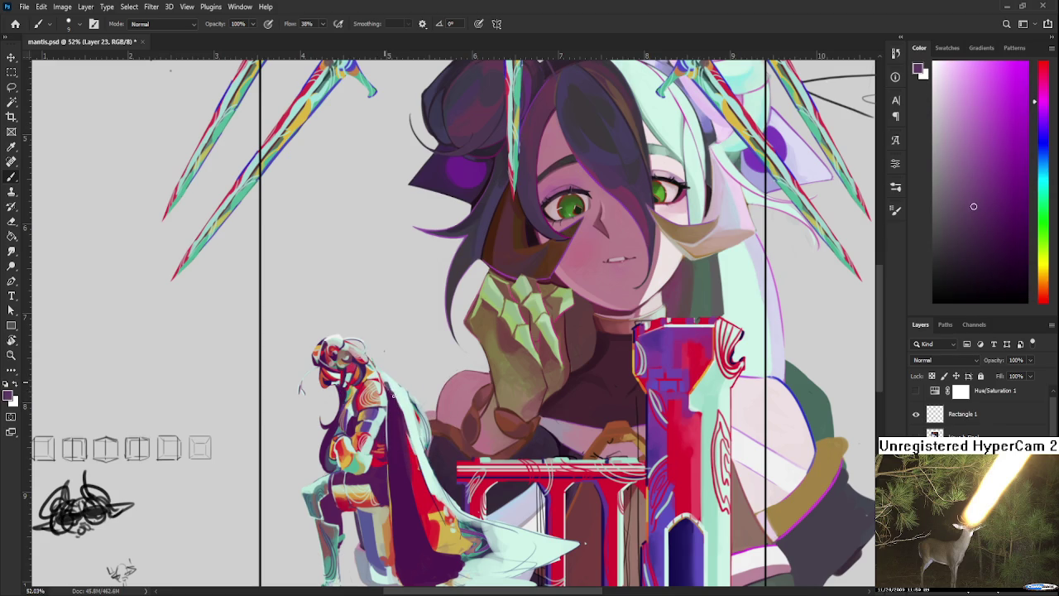
{"action": "left_click", "coordinate": [391, 385], "text": "alt"}
{"action": "left_click", "coordinate": [397, 383], "text": "alt"}
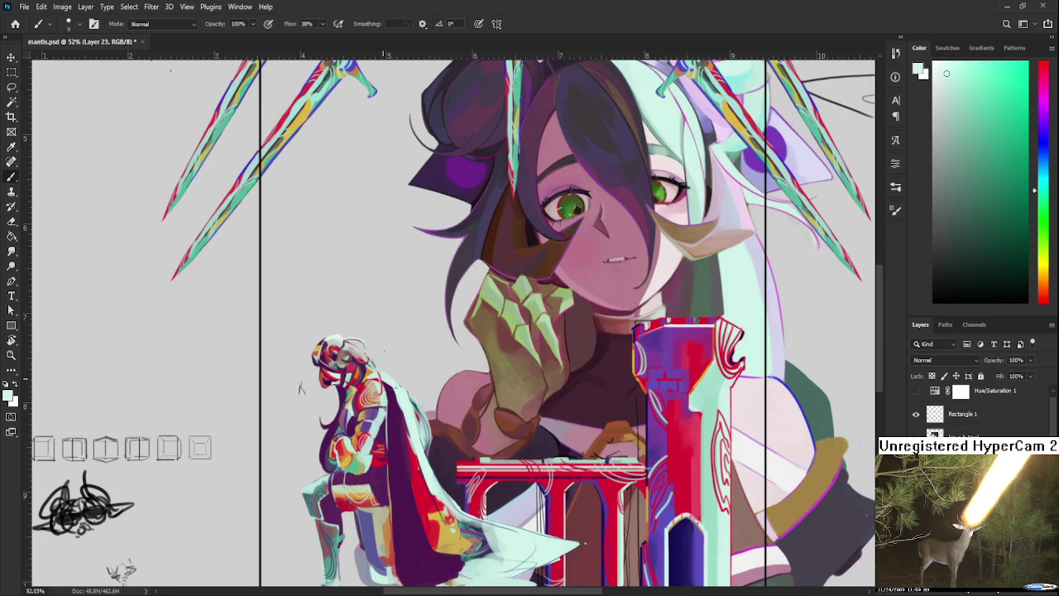
{"action": "left_click", "coordinate": [400, 403], "text": "alt"}
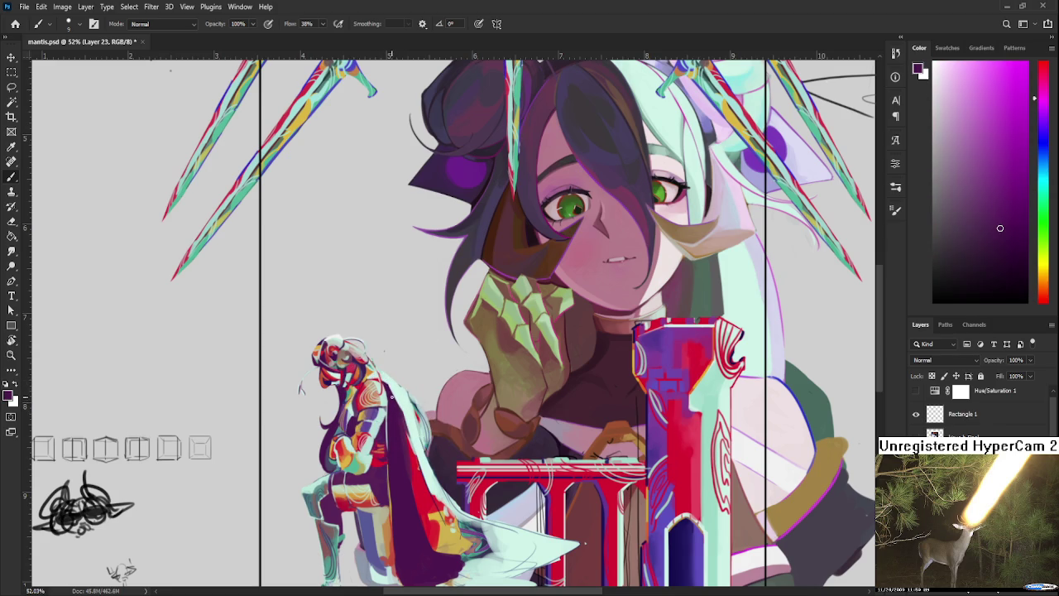
{"action": "left_click", "coordinate": [403, 401], "text": "alt"}
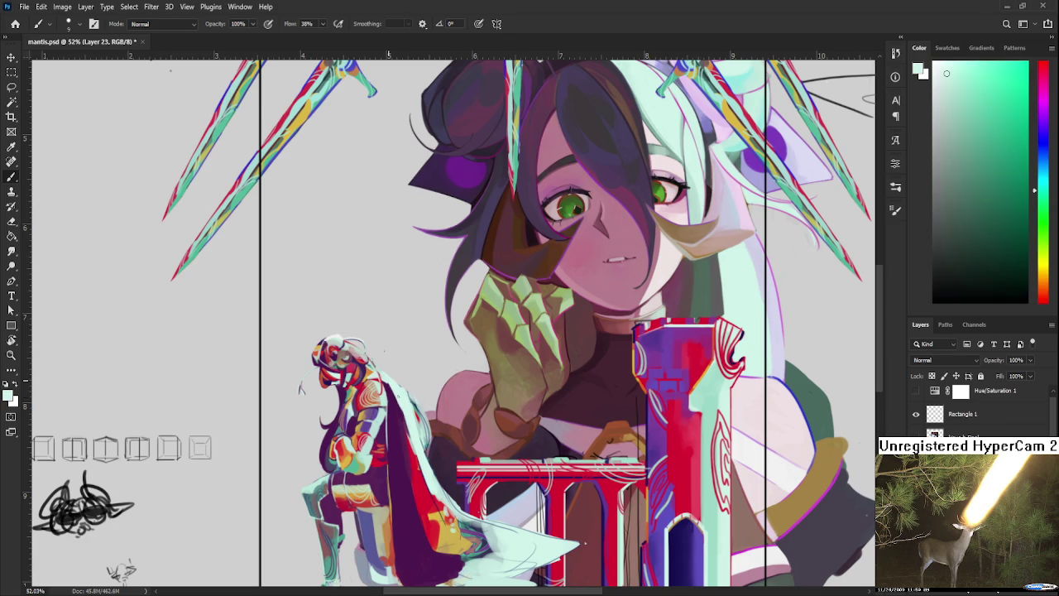